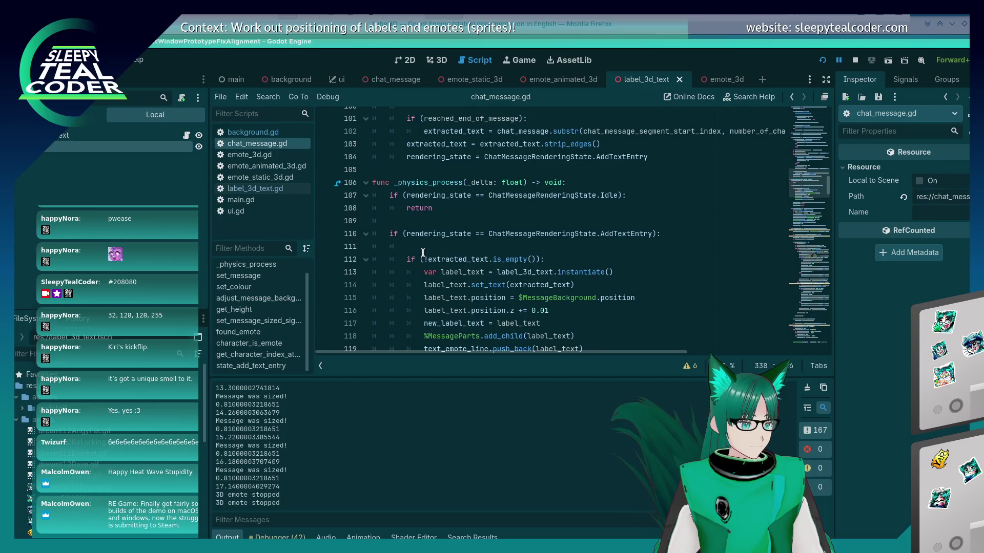
- Comment out the old label code on lines 112–123, finish the state_add_text_entry() call on line 111, and save
scroll(415, 259, down, 3)
mouse_move(508, 279)
mouse_down()
mouse_move(430, 183)
mouse_move(369, 146)
mouse_up()
key(ctrl+k)
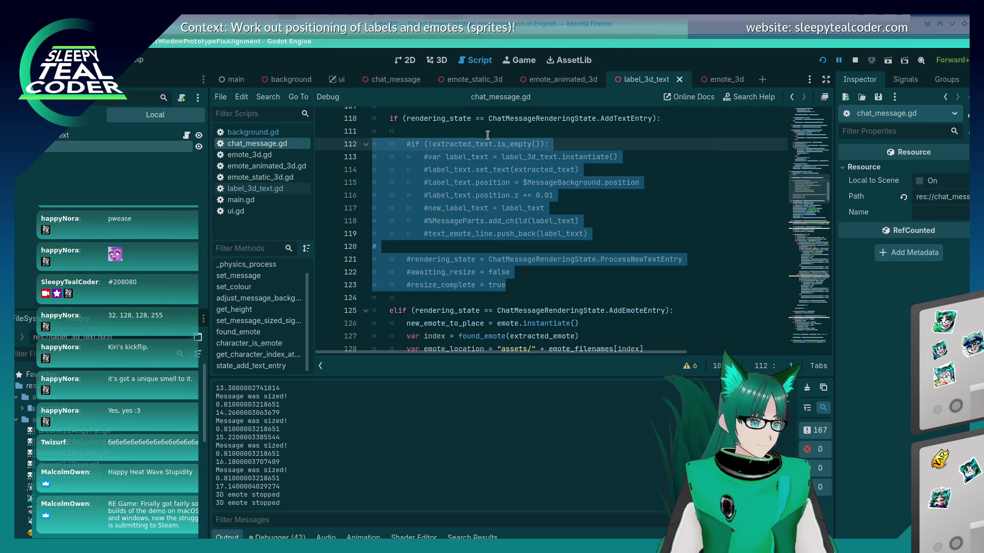
click(476, 127)
text(())
key(Down)
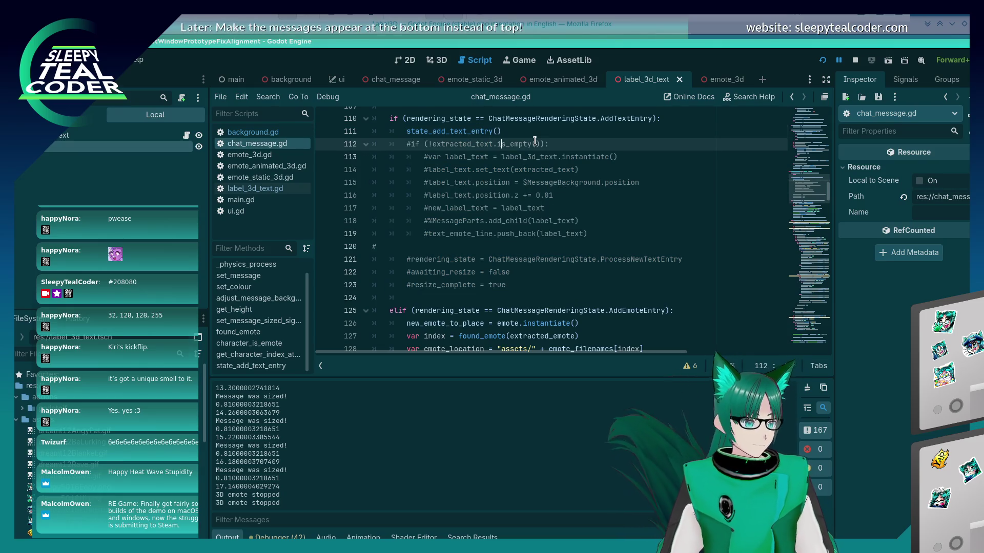
key(ctrl+s)
scroll(523, 257, up, 2)
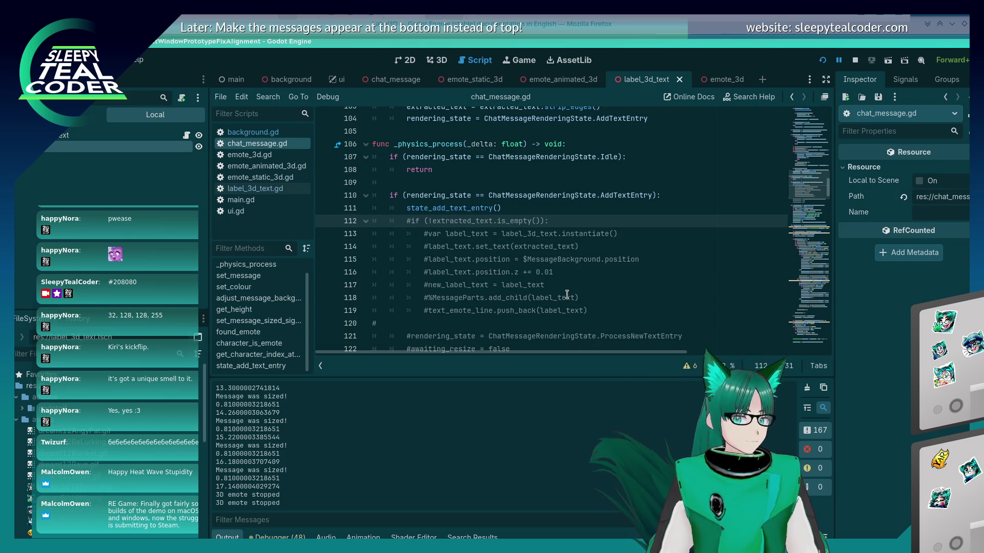
key(alt+Tab)
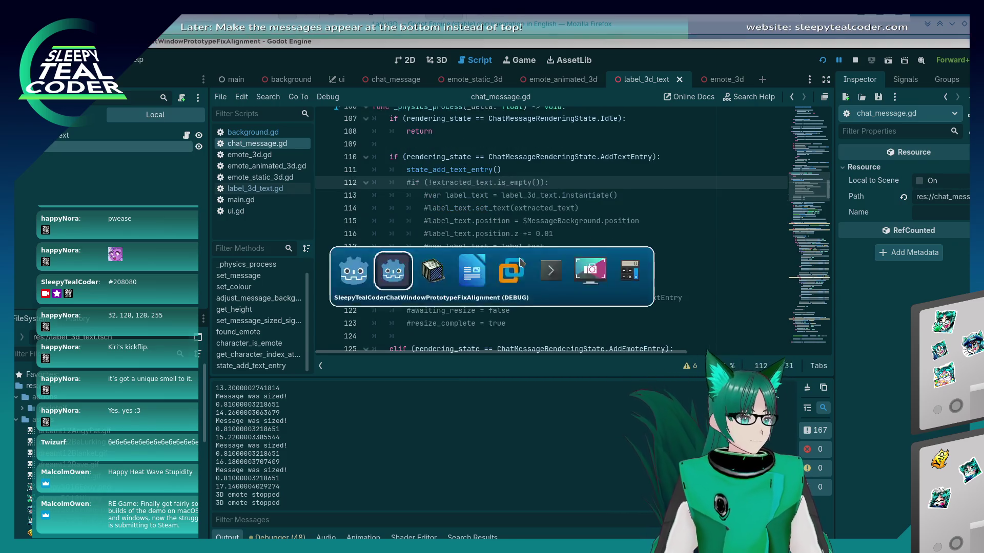
- Shorten the test message, then add, clear and re-add chat messages in the running test
drag(568, 223, 601, 198)
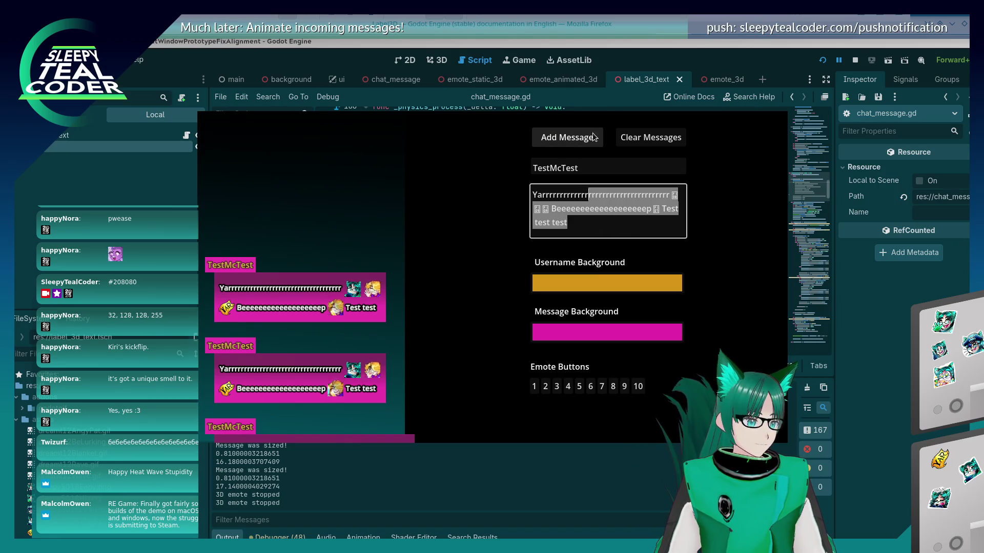
key(BackSpace)
click(577, 139)
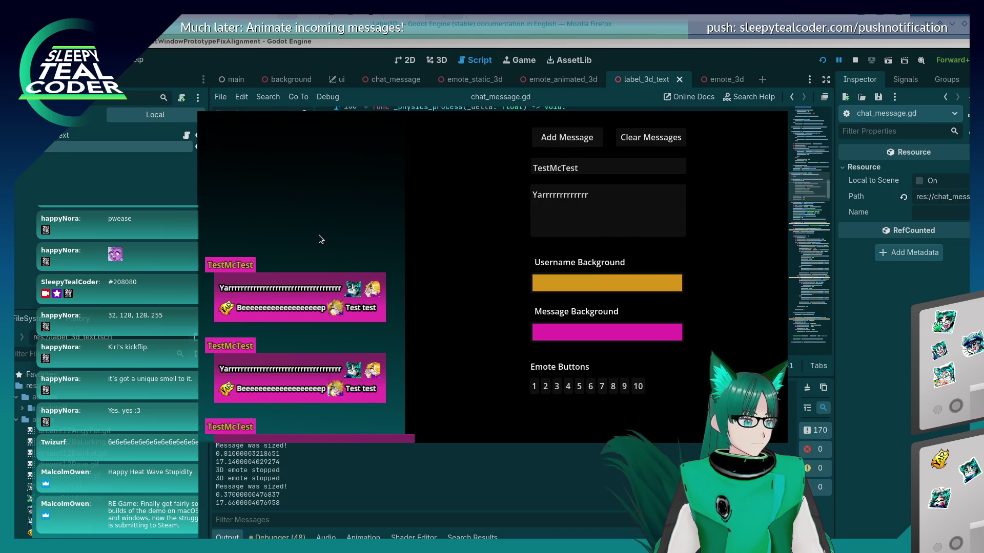
click(659, 138)
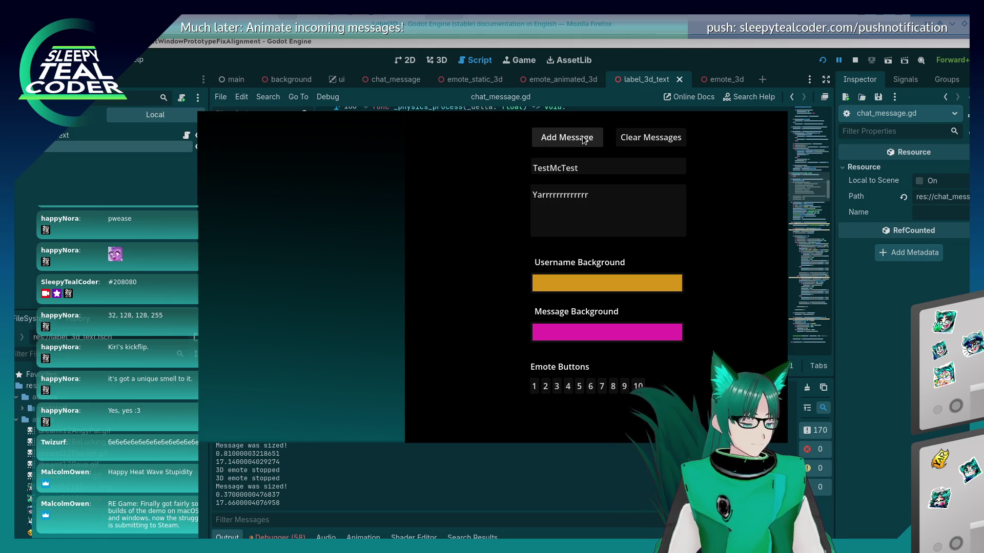
click(578, 150)
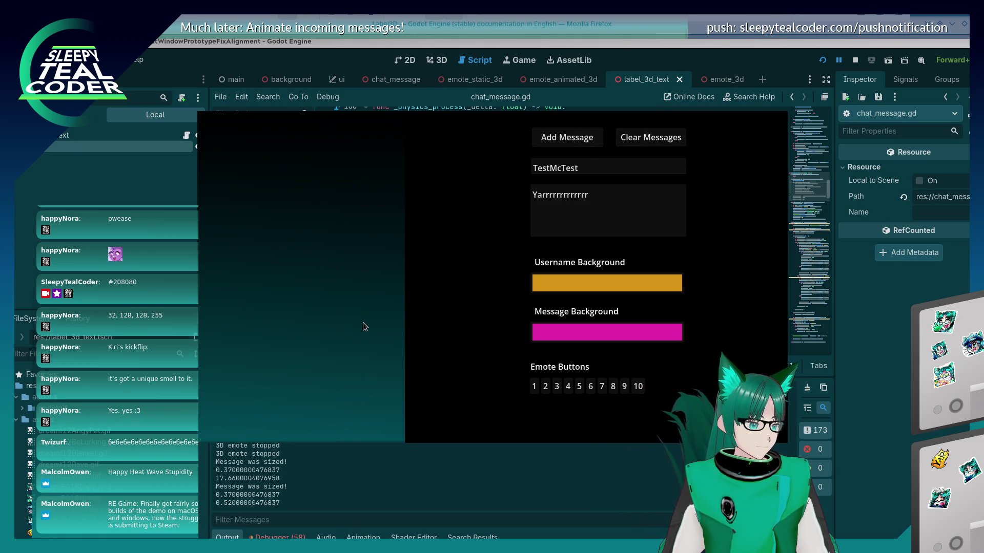
click(865, 437)
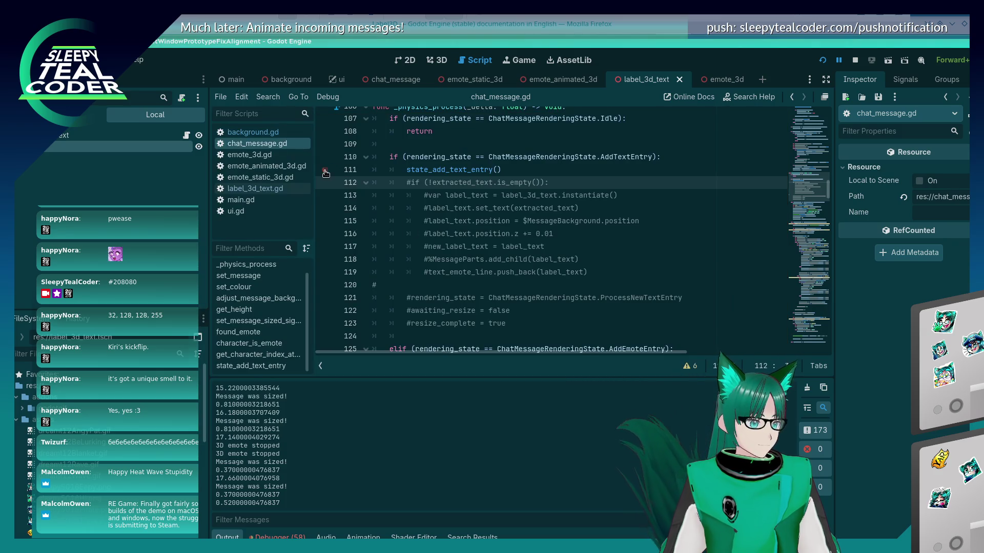
key(alt+Tab)
- Hit the line 111 breakpoint, then search the script to the state_add_text_entry call
click(570, 139)
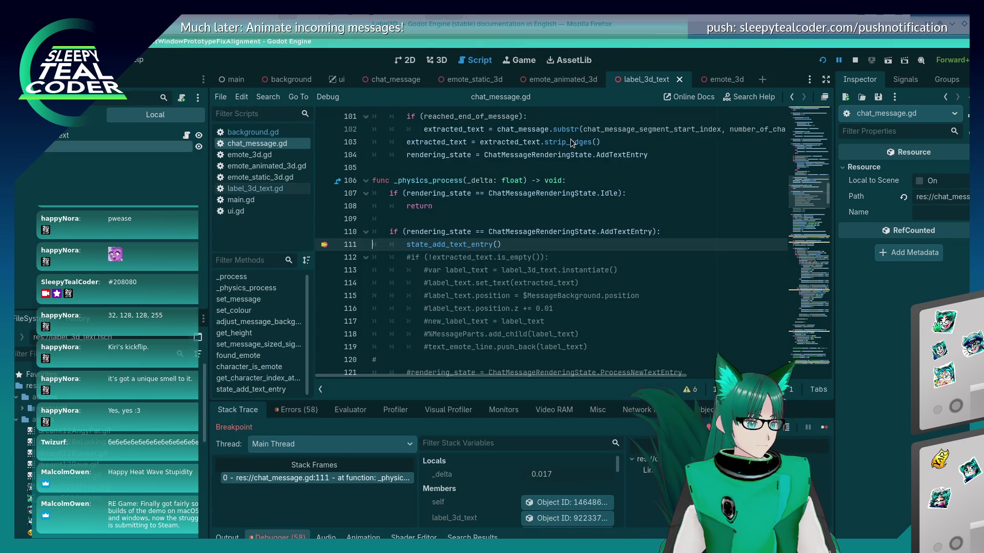
key(F10)
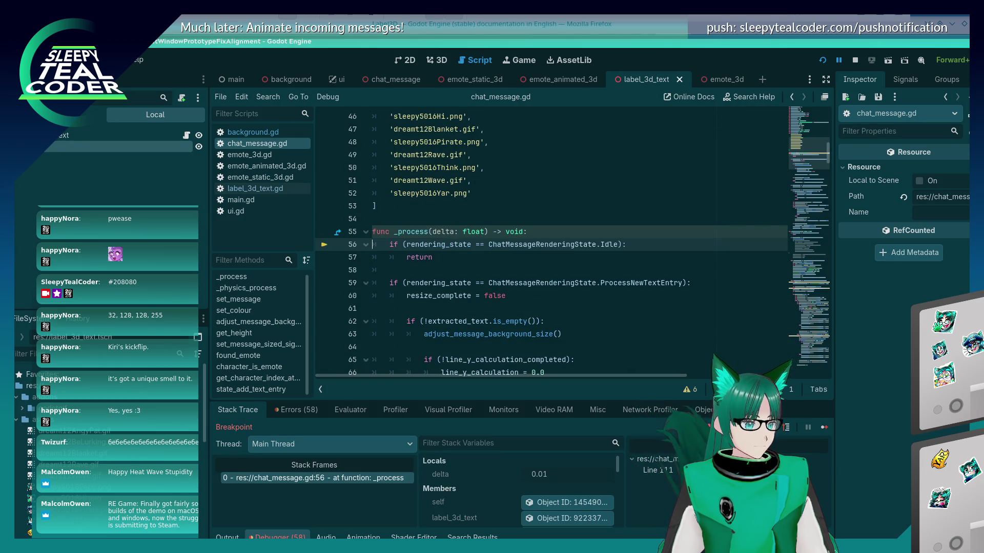
scroll(584, 305, down, 2)
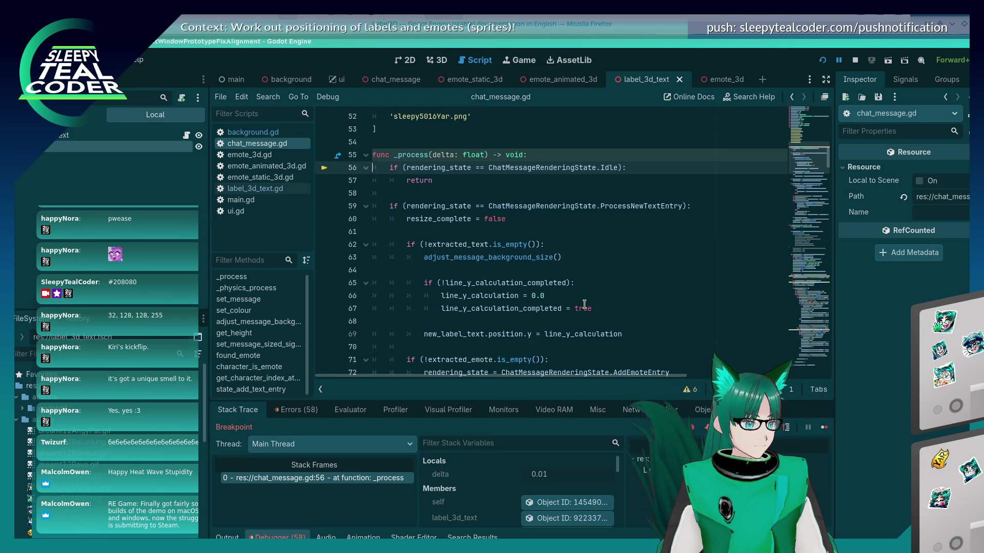
click(597, 227)
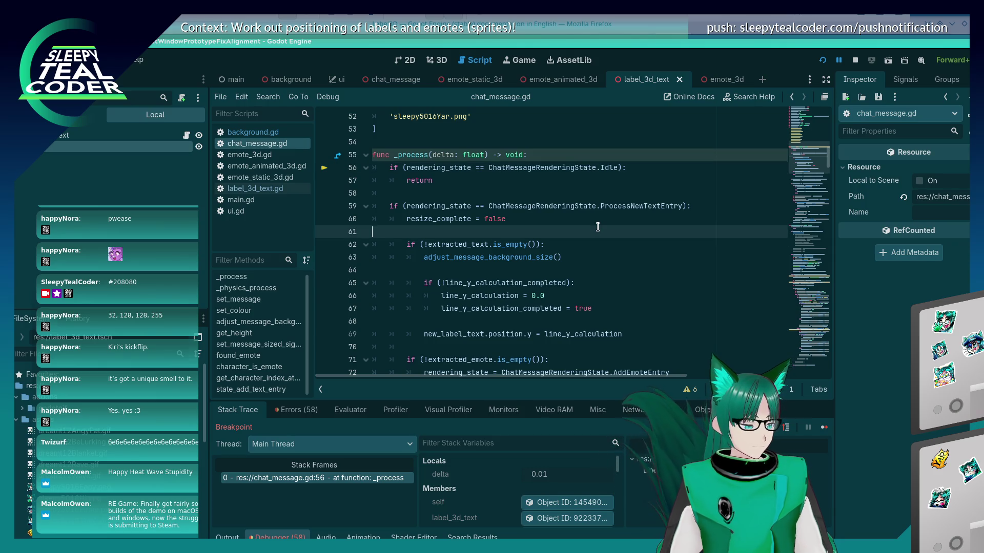
key(ctrl+End)
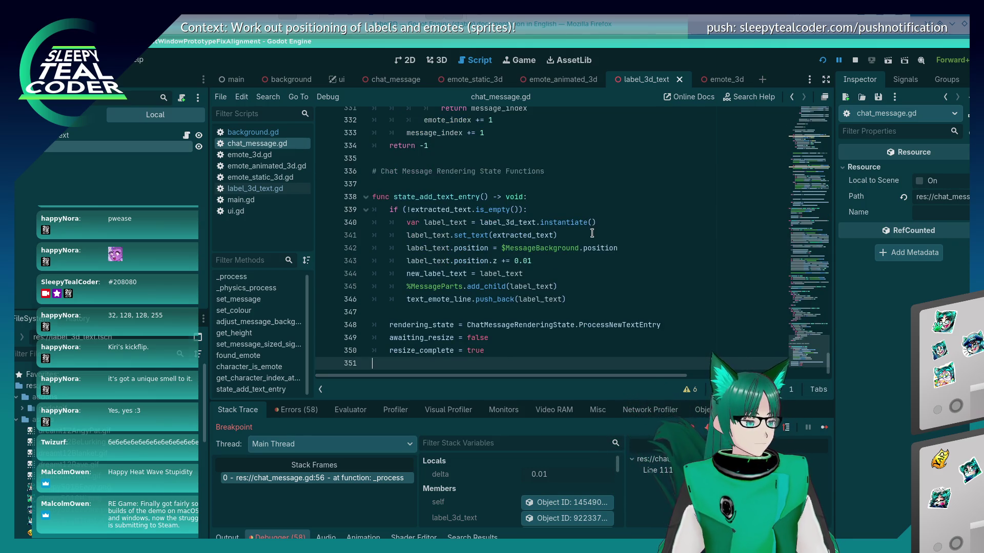
double_click(451, 198)
key(ctrl+f)
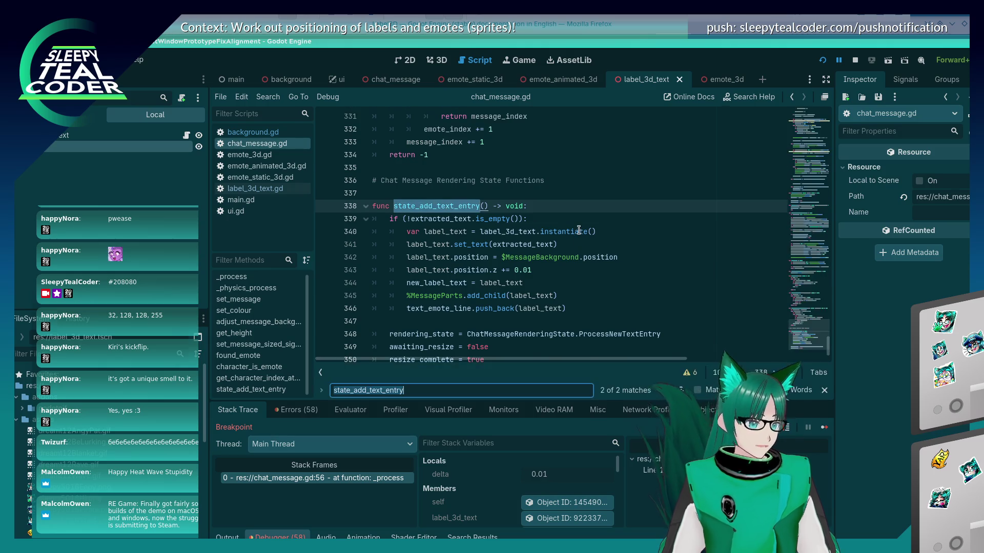
key(Return)
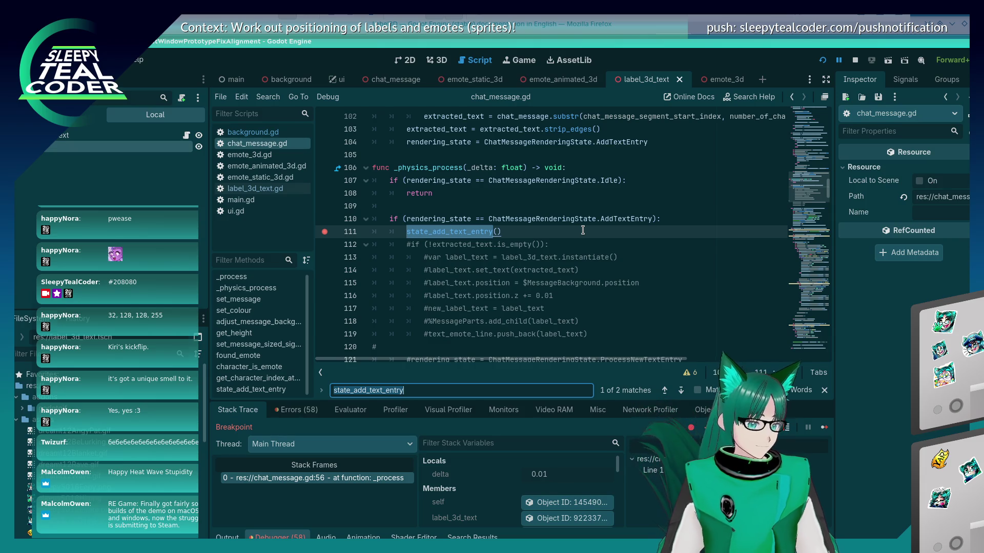
- Step into state_add_text_entry with F11 line by line, then advance execution to line 57
click(823, 430)
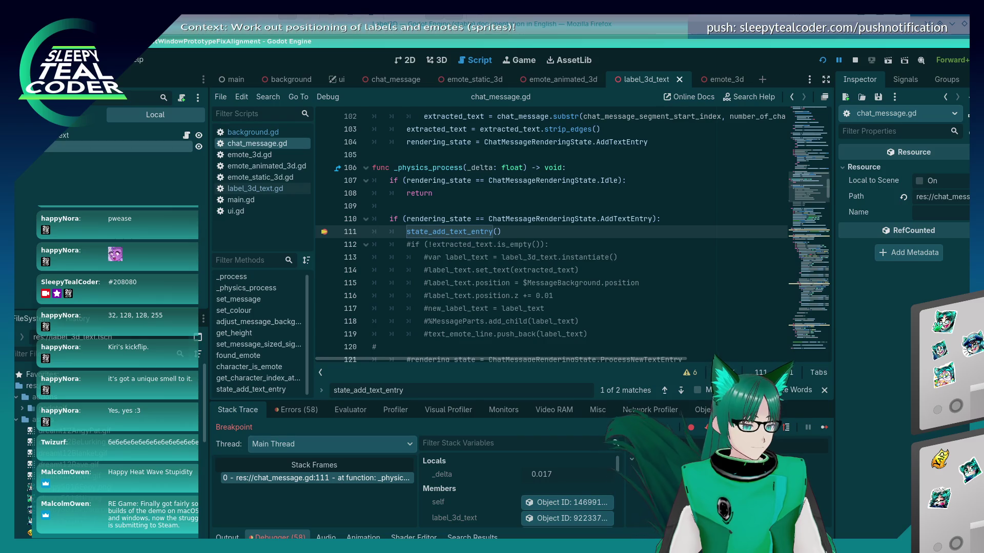
key(F11)
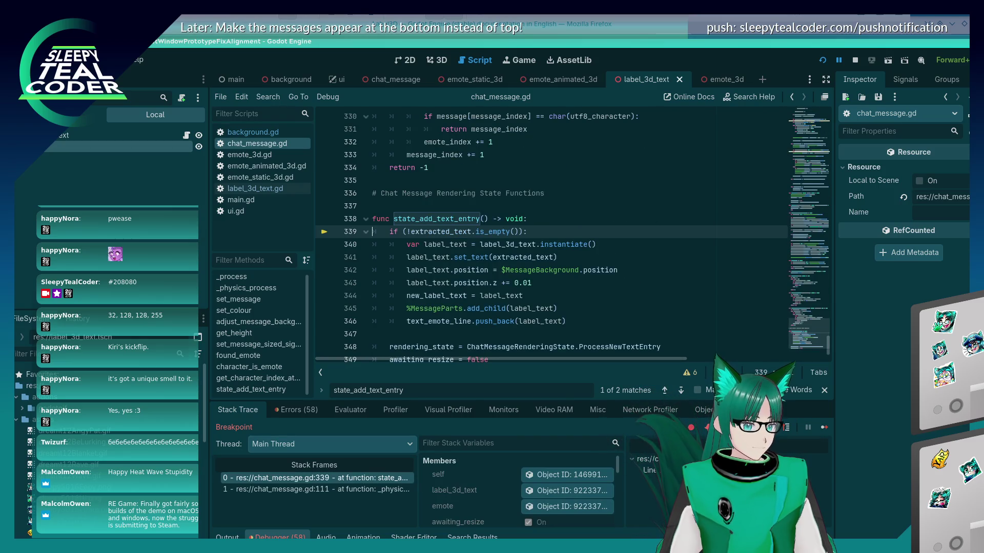
key(F11)
key(F11)
key(F11)
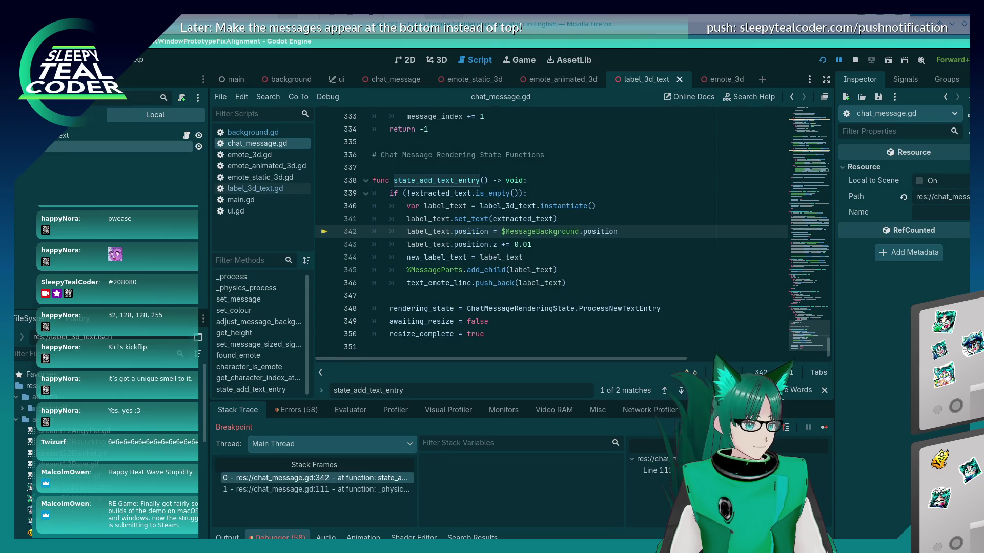
key(F11)
key(F11)
key(F11)
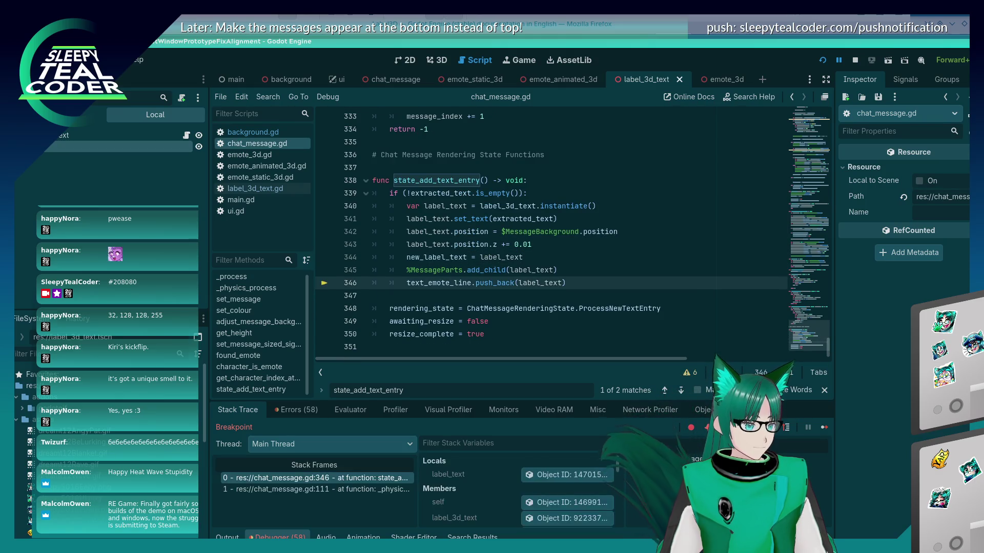
key(F11)
key(F11)
key(F11)
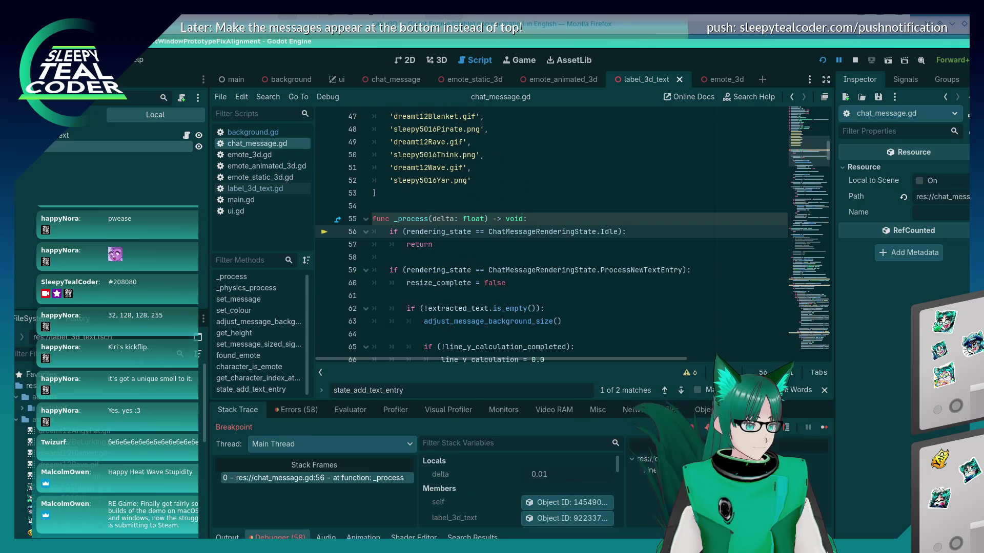
scroll(512, 306, down, 4)
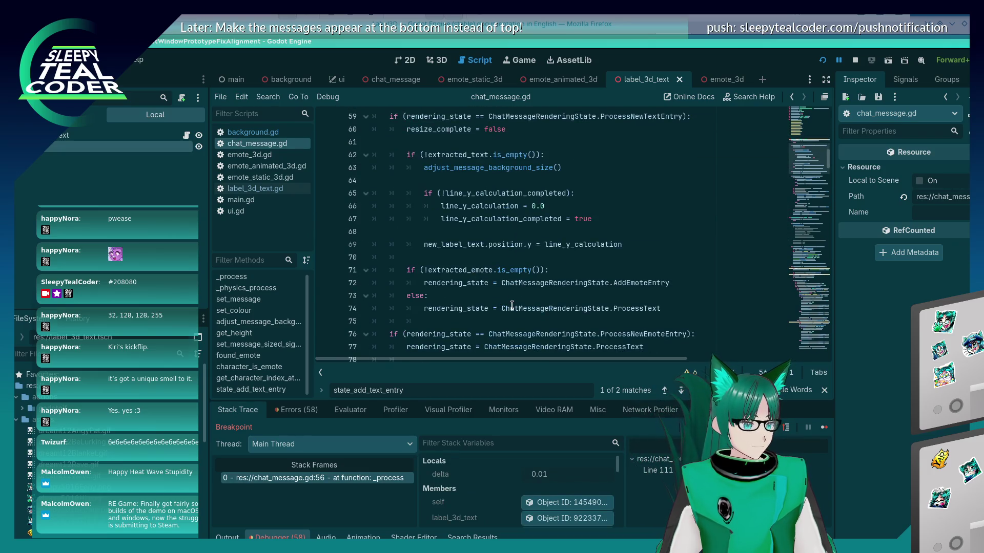
scroll(511, 305, up, 2)
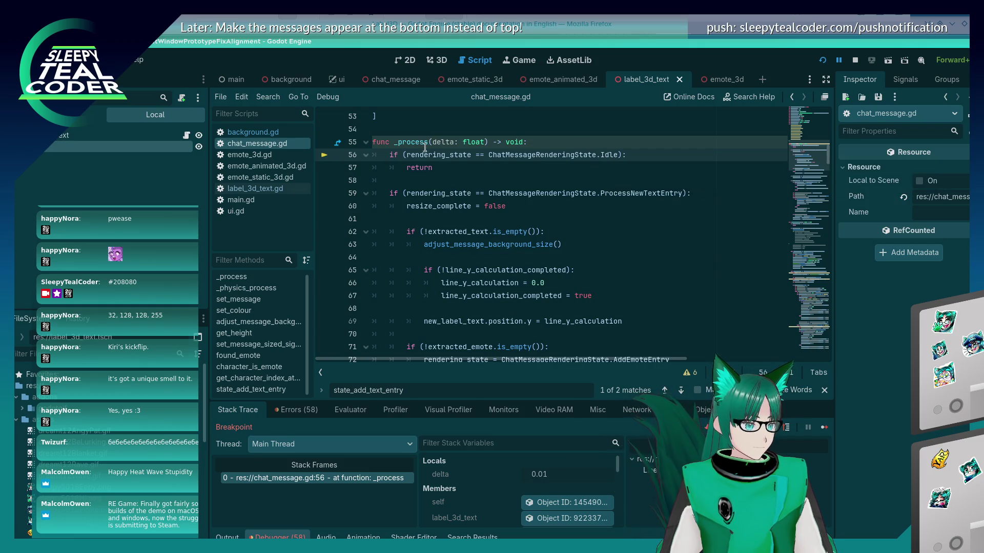
mouse_move(426, 155)
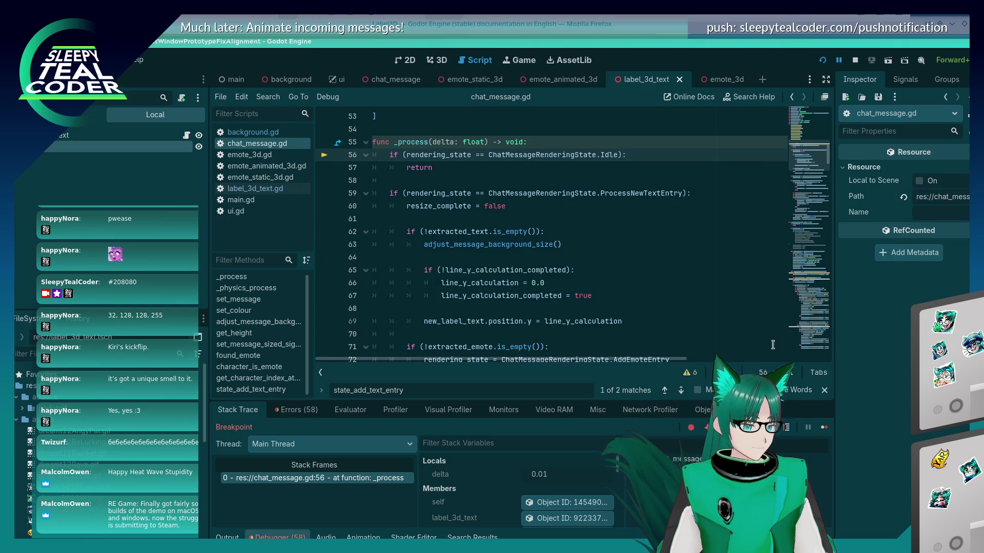
click(778, 432)
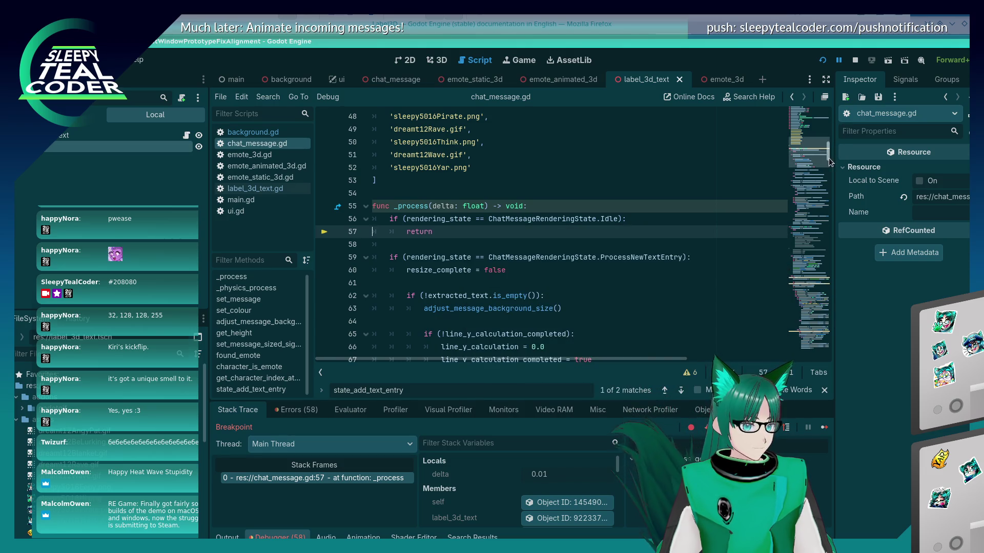
- Inspect the ChatMessageRenderingState enumeration around lines 346–348
drag(829, 158, 822, 389)
scroll(546, 286, up, 3)
scroll(545, 286, down, 3)
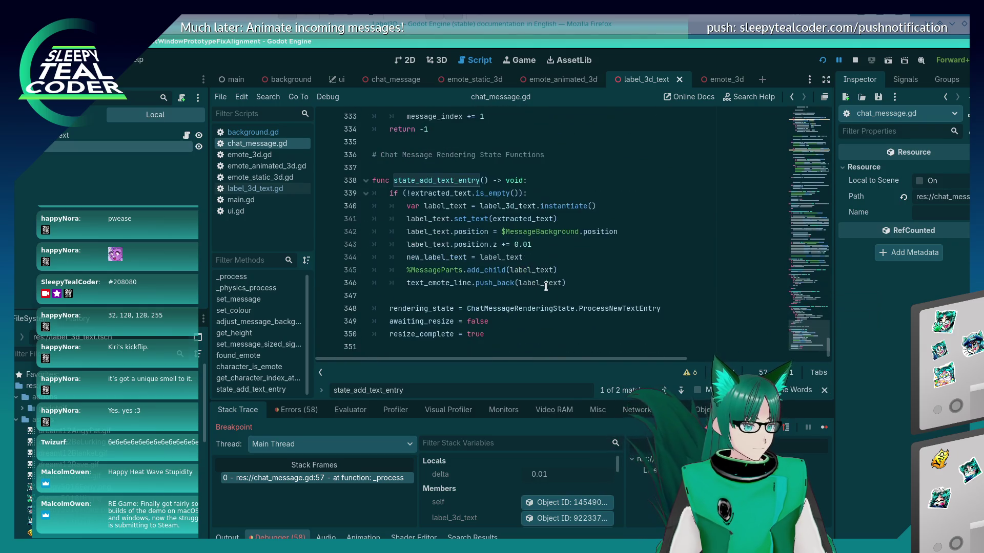
double_click(536, 308)
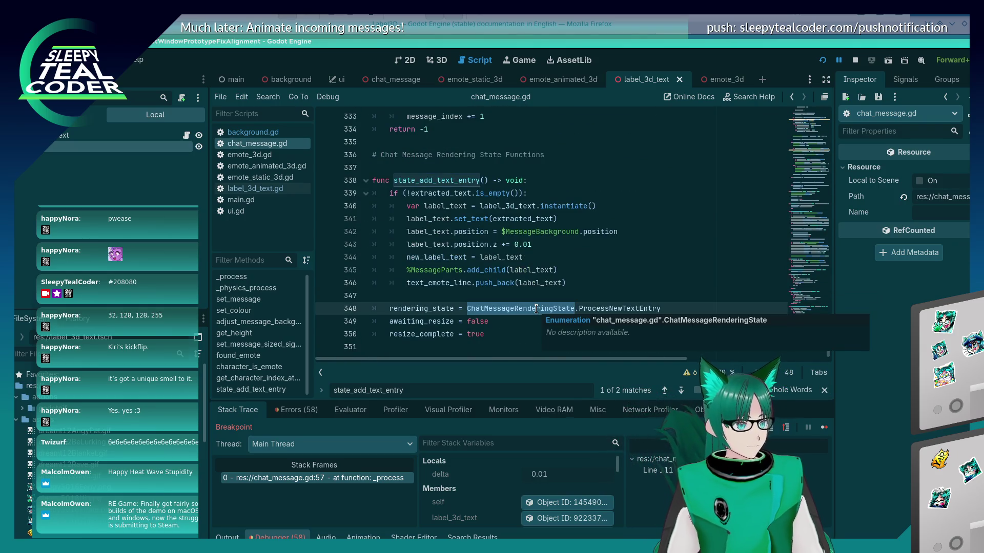
click(533, 285)
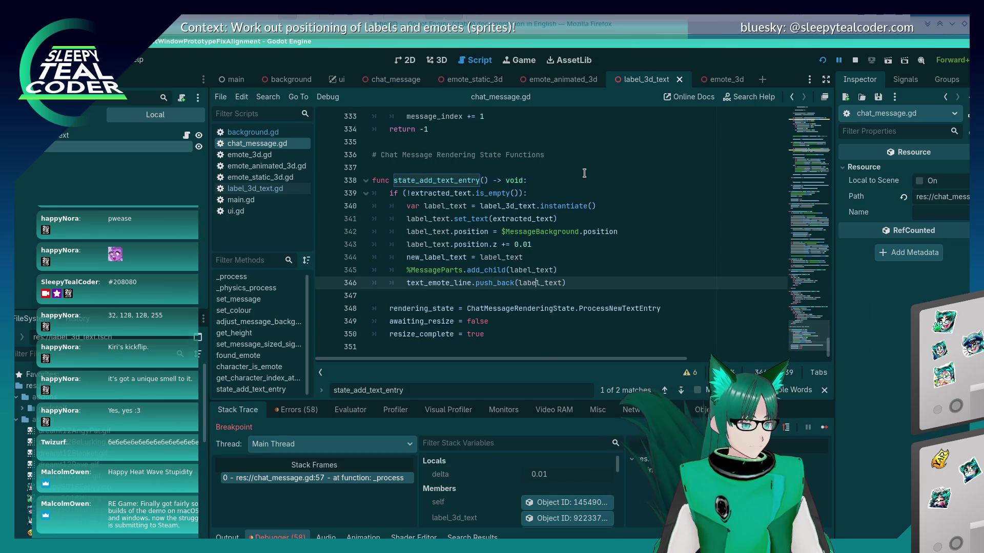
- Delete the state_add_text_entry call on line 111, uncomment lines 112–119, and save
key(F3)
scroll(563, 200, up, 3)
key(Delete)
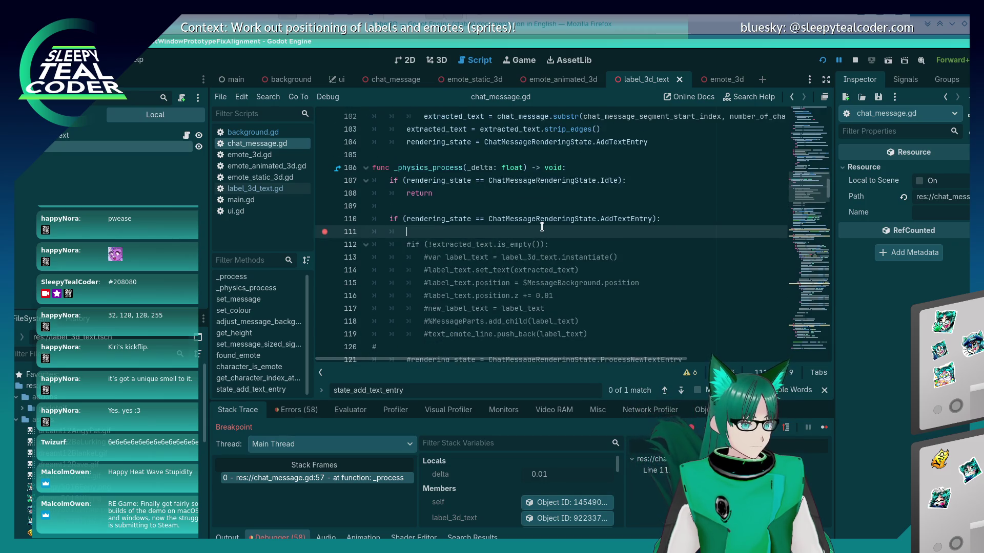
drag(541, 227, 590, 347)
key(ctrl+k)
scroll(625, 185, down, 3)
key(Down)
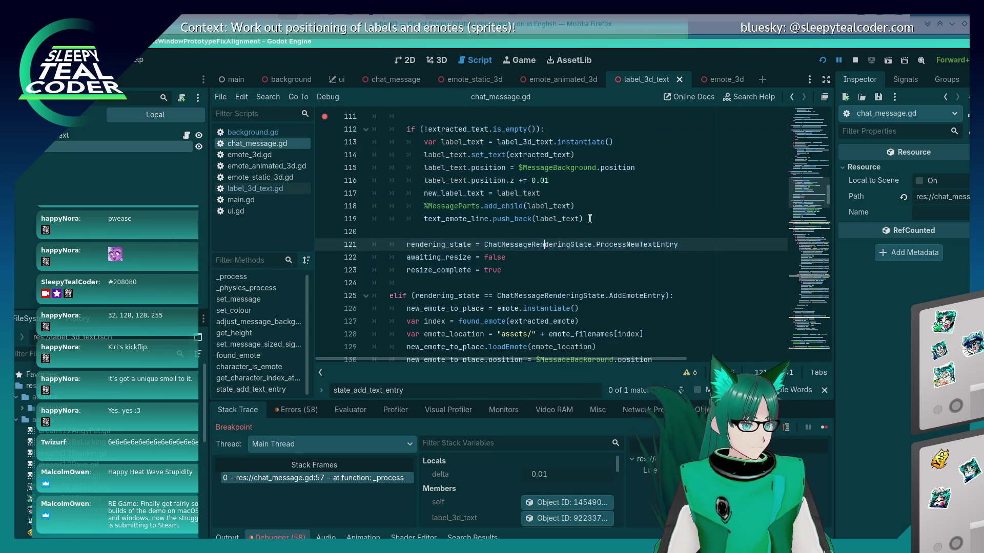
key(F3)
key(ctrl+s)
- Restart the game with F5 and add a test message to show the TestMcTest bubble
key(alt+Tab)
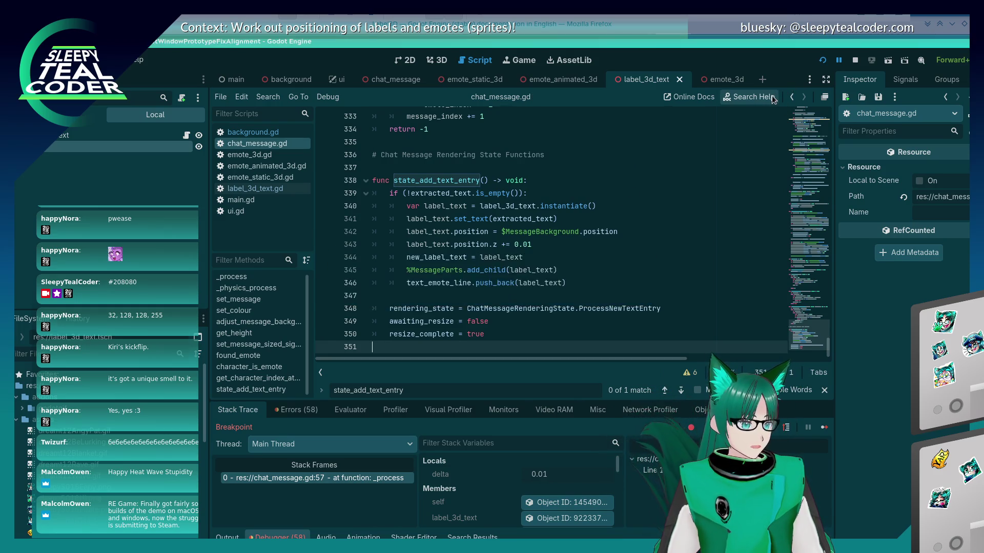
key(alt+Tab)
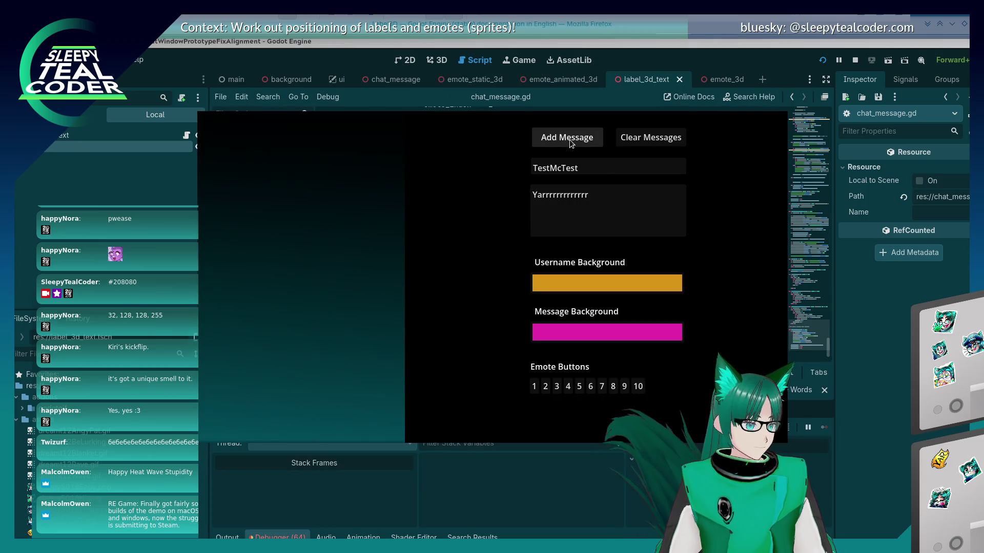
click(570, 144)
click(816, 123)
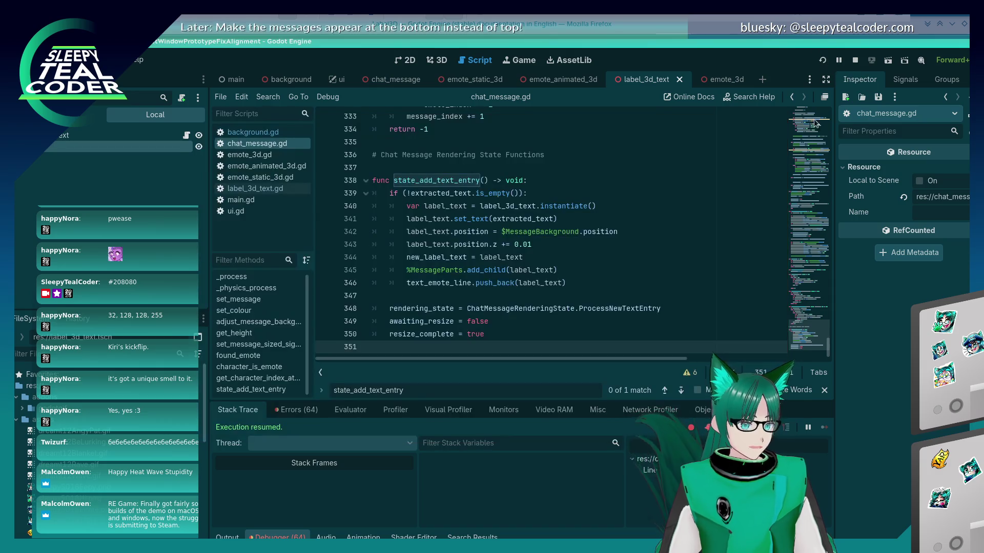
key(F5)
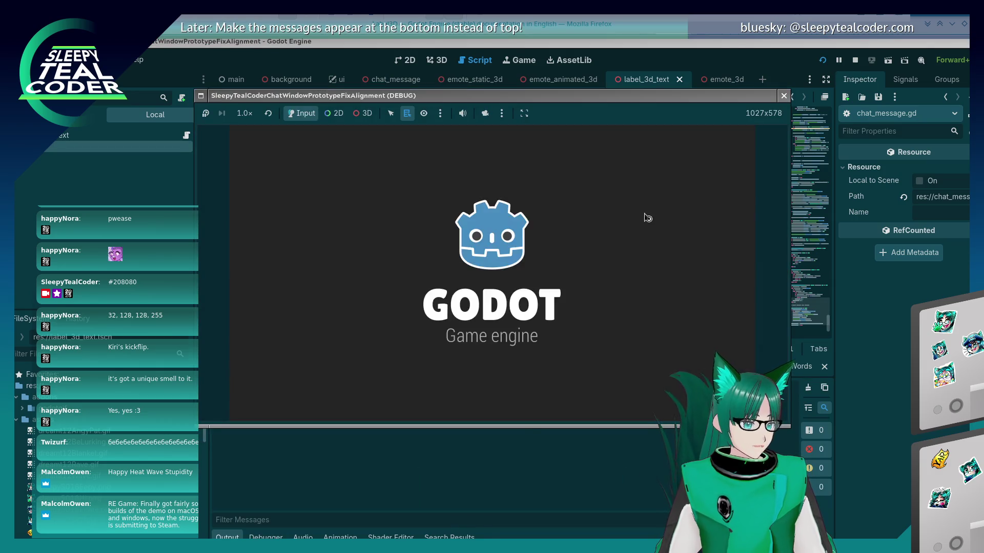
click(601, 144)
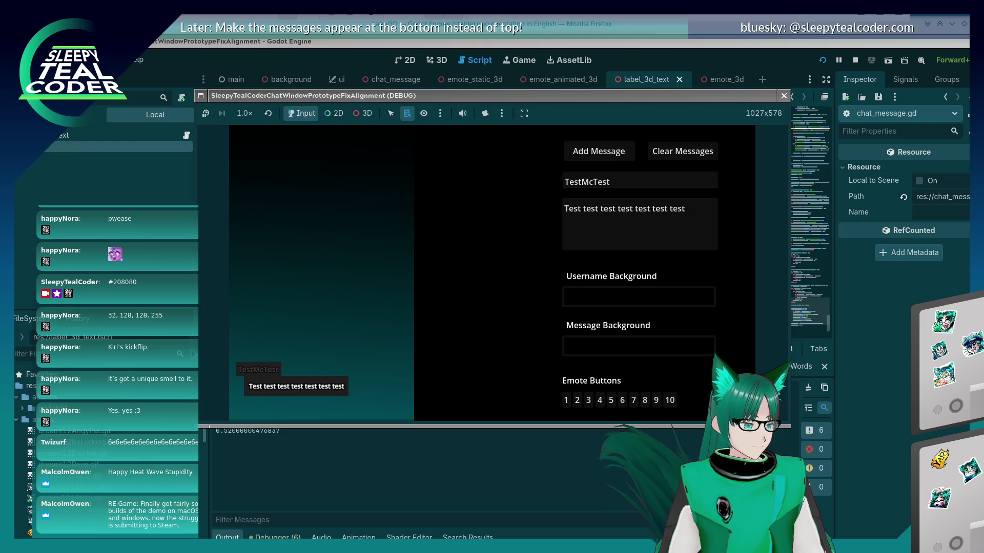
key(alt+Tab)
scroll(449, 200, down, 1)
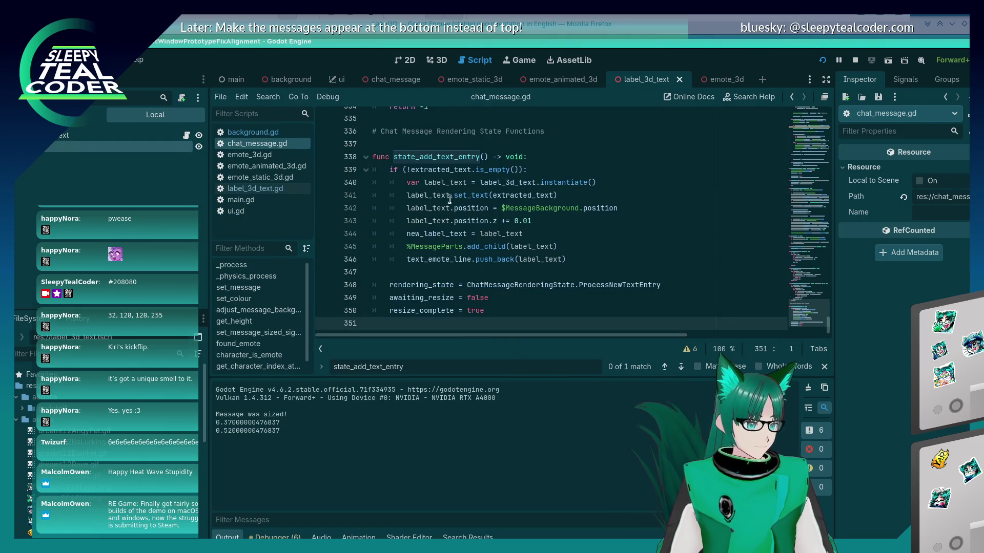
- Search for state_add_text_entry, then step back to the _physics_process code near line 100
double_click(441, 157)
key(ctrl+f)
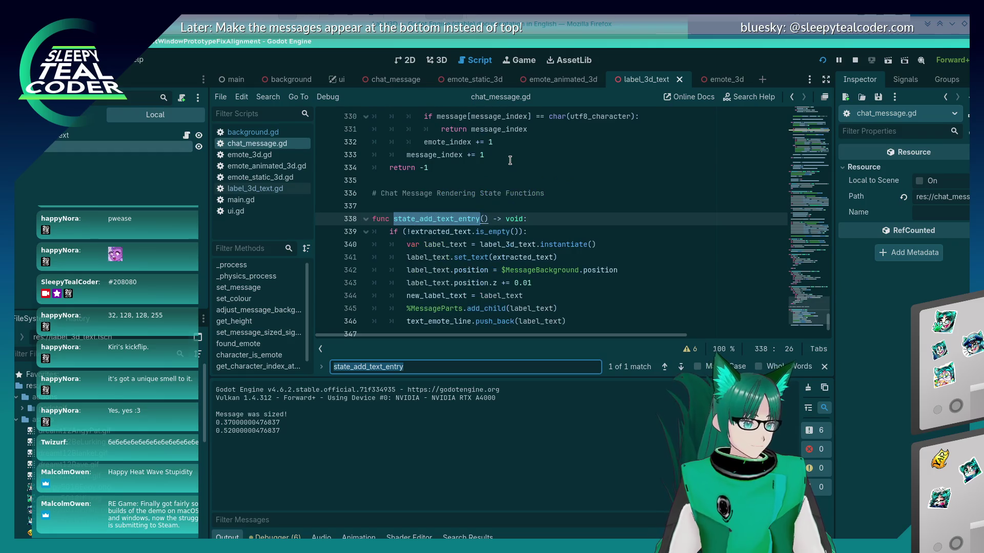
key(Escape)
key(ctrl+z)
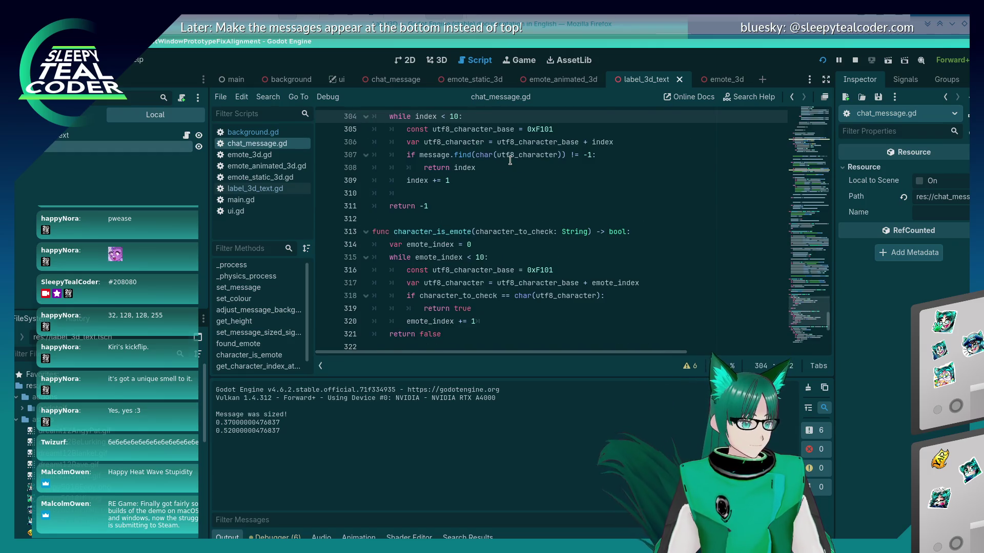
key(ctrl+z)
key(ctrl+z)
key(ctrl+z)
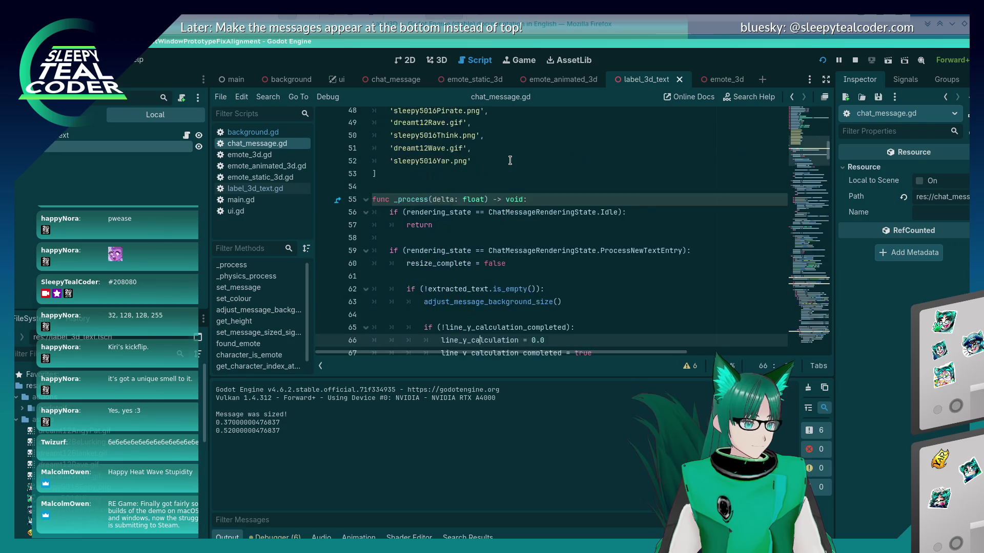
key(ctrl+z)
key(ctrl+z)
key(ctrl+z)
key(ctrl+z)
key(ctrl+z)
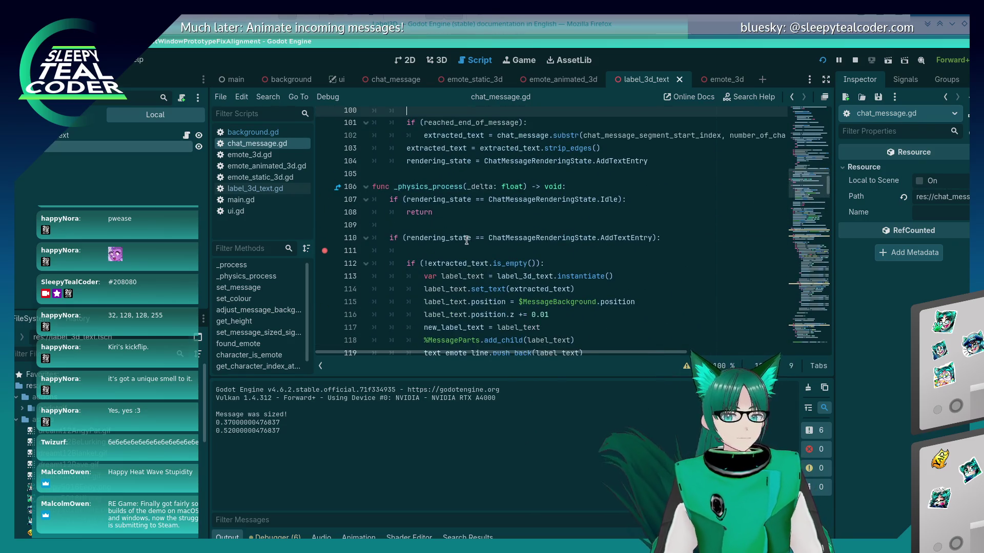
- Add the state_add_text_entry() call on line 111 and select the old lines 112–123
scroll(444, 259, down, 2)
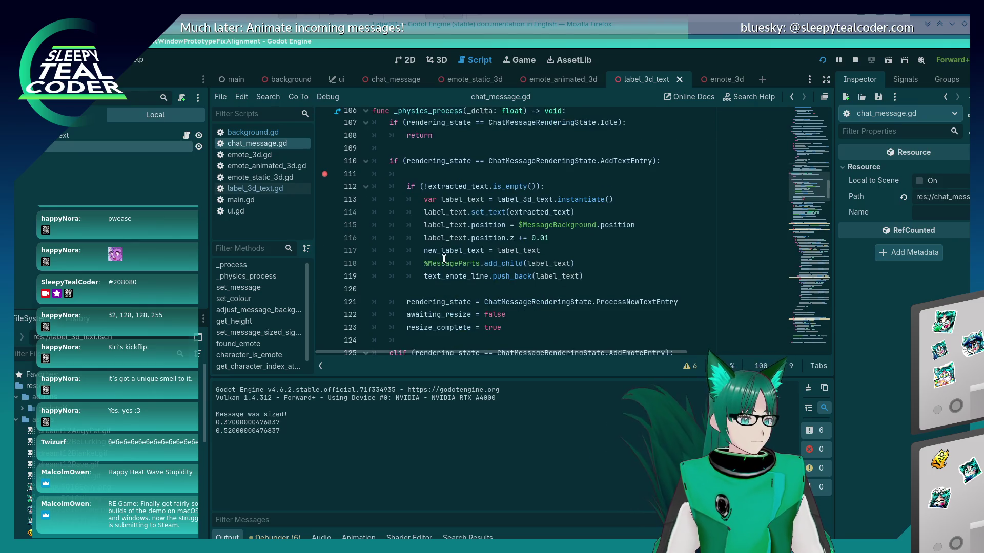
click(489, 187)
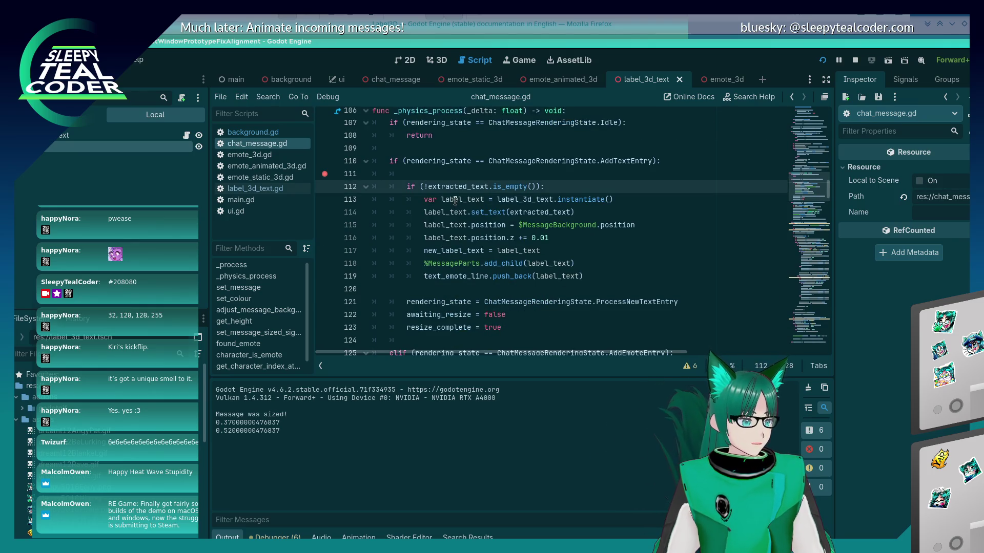
click(453, 179)
text(())
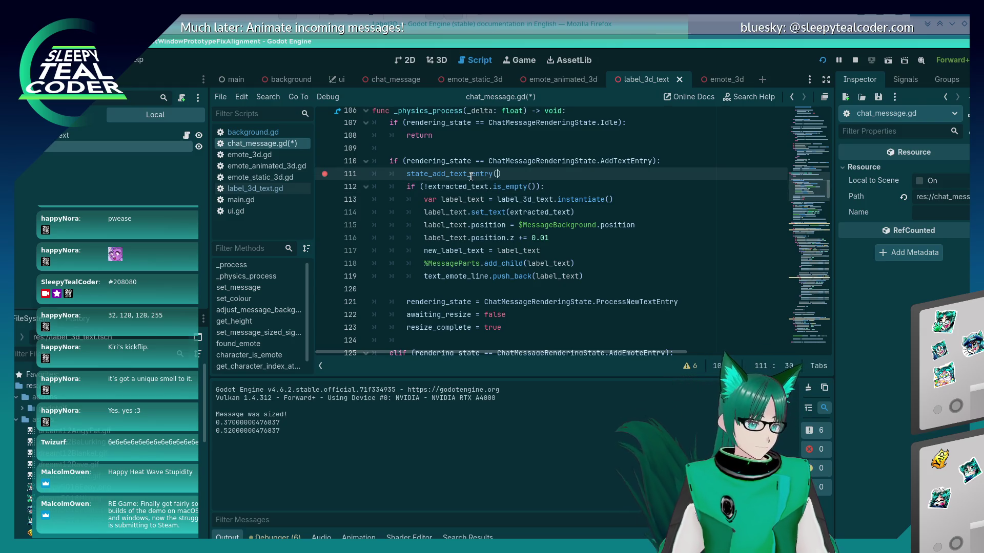
key(Down)
key(Down)
mouse_move(502, 327)
mouse_down()
mouse_move(410, 315)
mouse_move(352, 192)
mouse_up()
- Comment out lines 112–123 and run the game with F5, resuming past the breakpoint
key(ctrl+k)
key(F5)
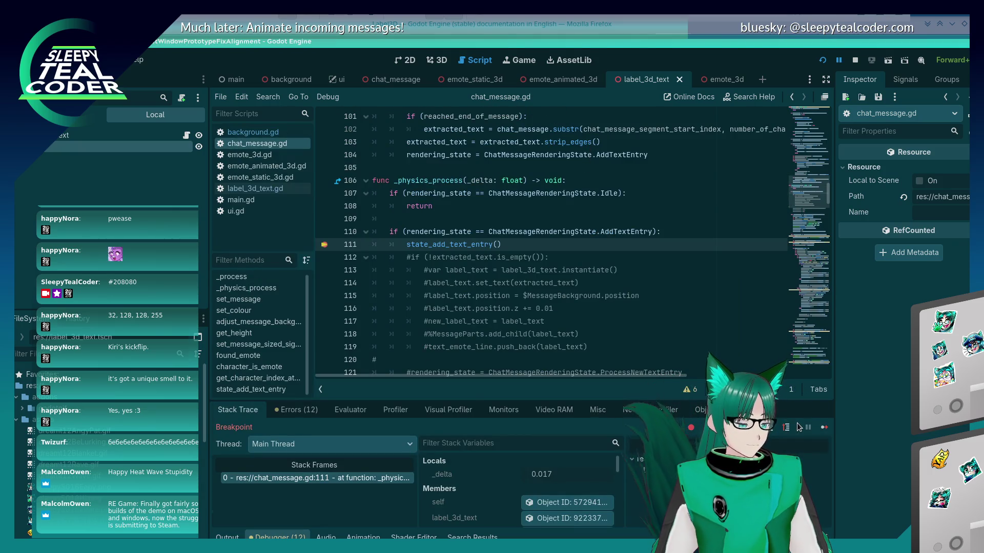
click(824, 428)
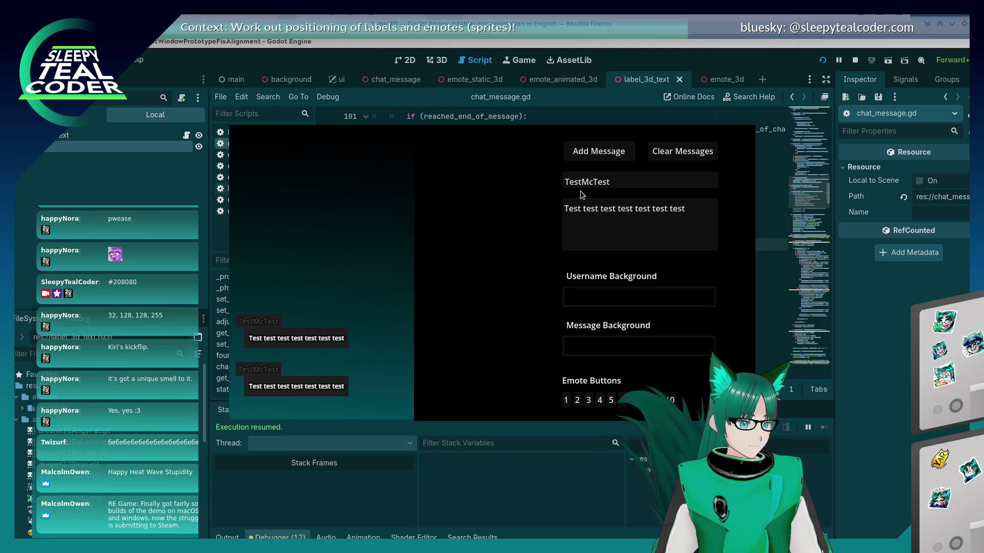
click(822, 68)
click(822, 61)
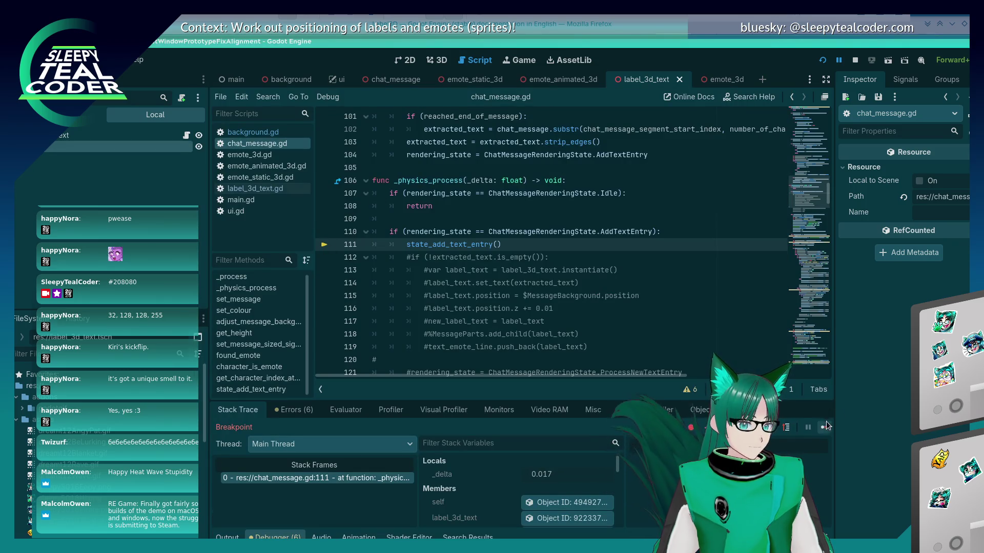
key(F12)
click(695, 219)
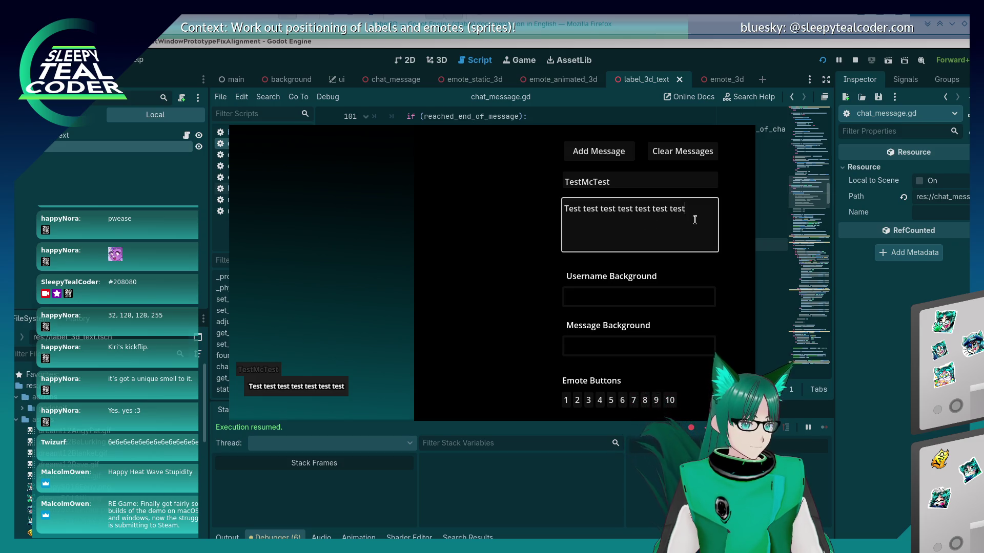
- Delete the commented-out inline text-entry lines from the AddTextEntry branch
key(alt+Tab)
scroll(461, 246, down, 2)
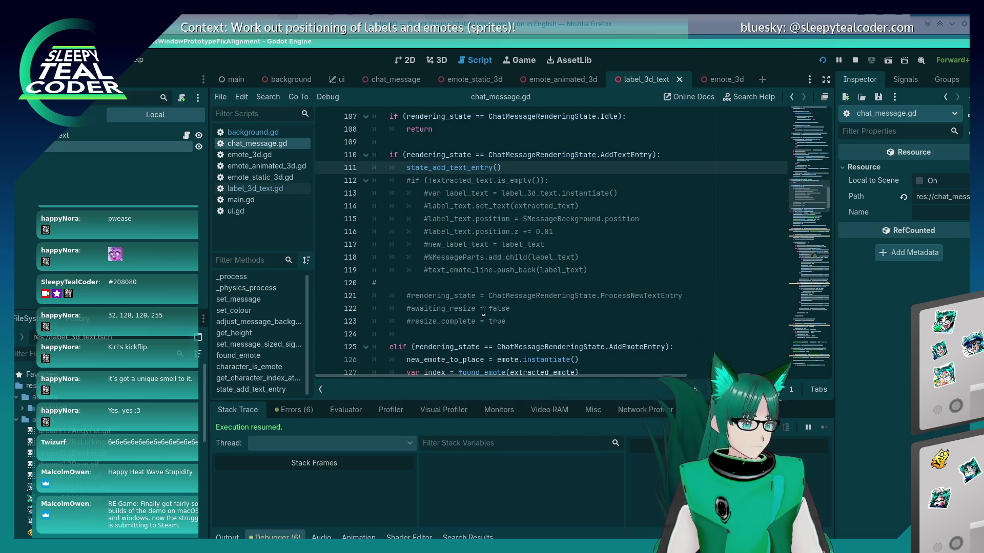
mouse_move(507, 321)
mouse_down()
mouse_move(388, 266)
mouse_move(333, 180)
mouse_up()
key(BackSpace)
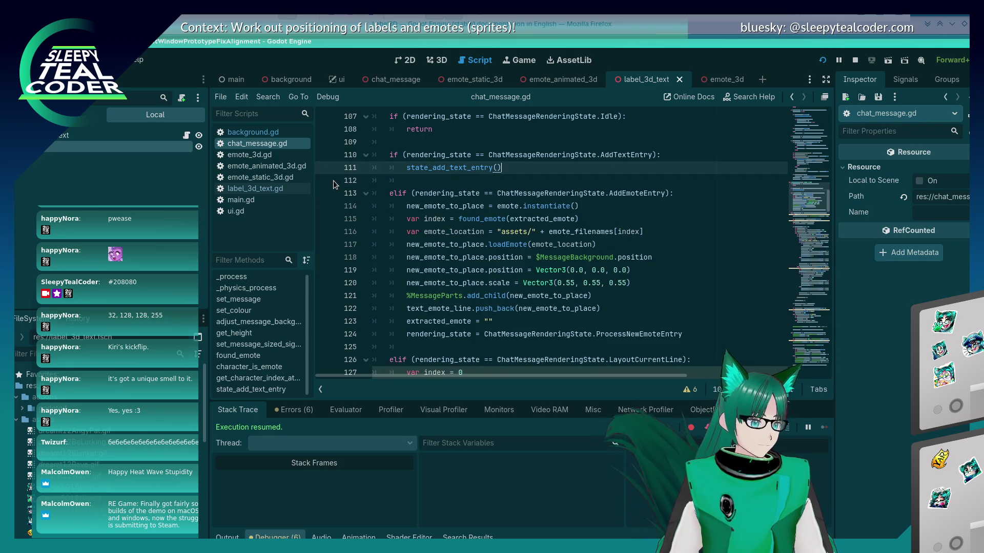
- Add a new 'func state_add_emote_entry() -> void:' stub below state_add_text_entry
ctrl+click(451, 168)
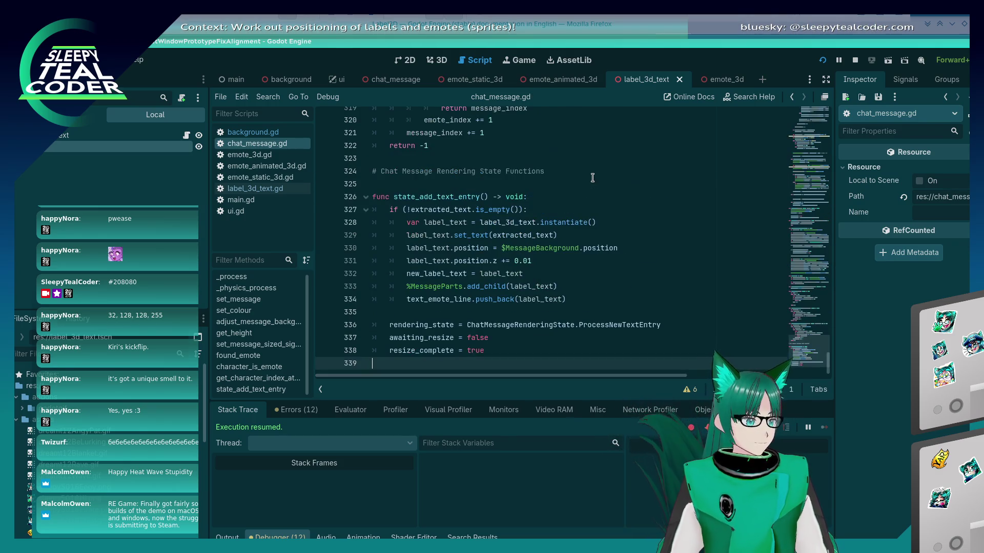
text(func s)
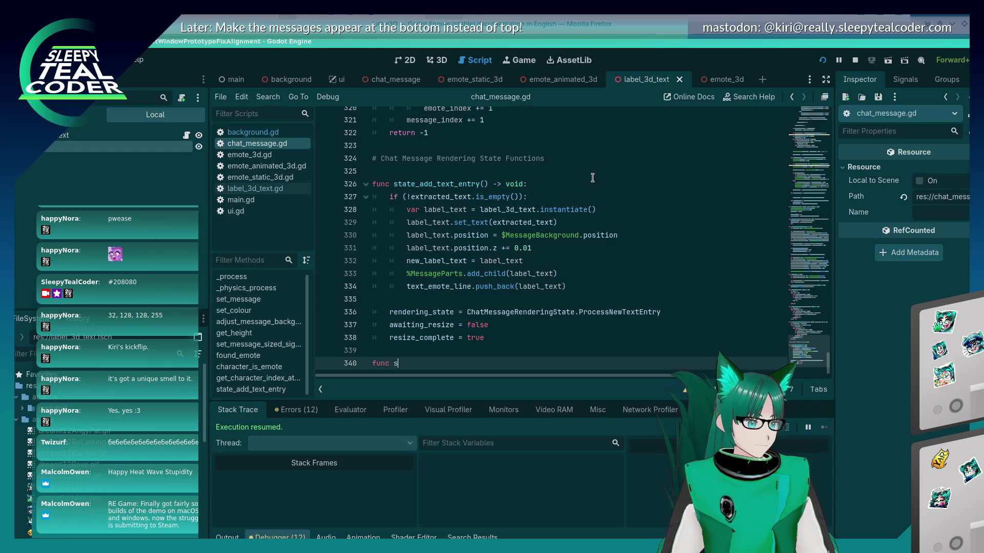
text(tate_add_e)
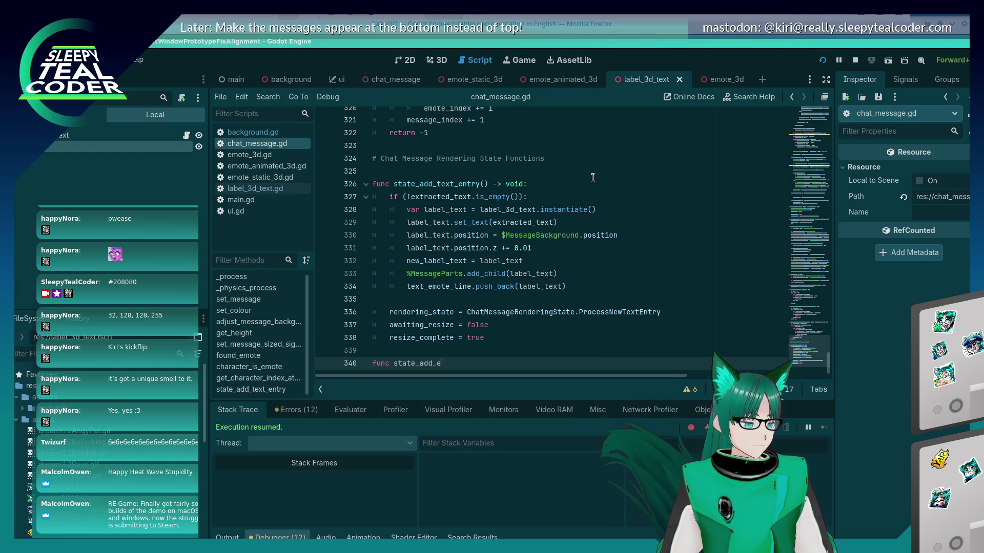
text(mote_entry() )
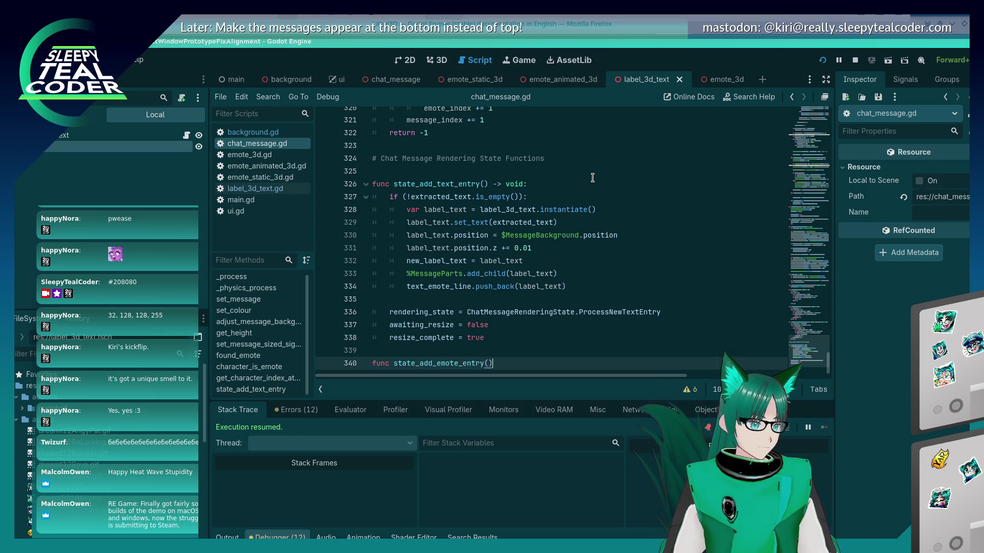
text(-> void:)
key(Return)
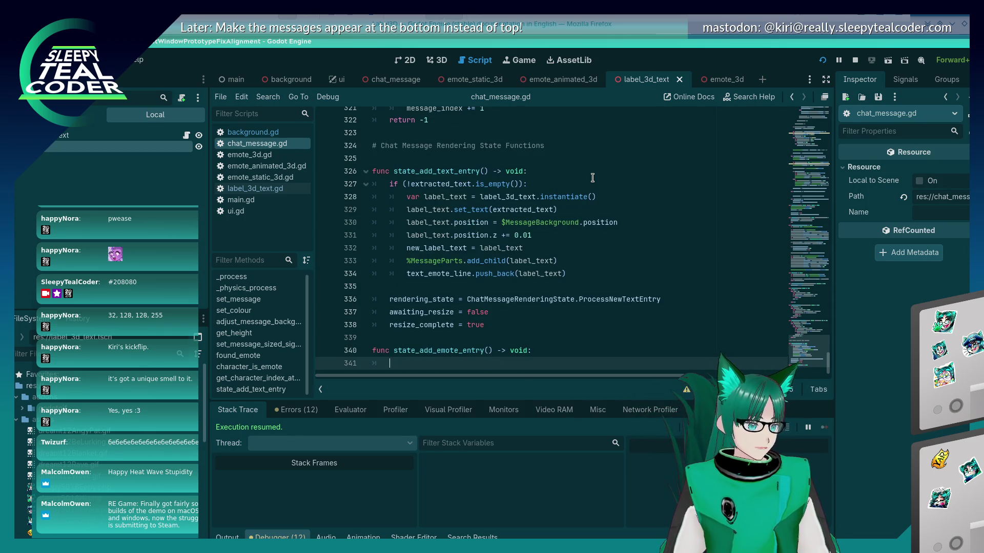
- Cut the emote-placement lines 114–124 out of the AddEmoteEntry branch
scroll(542, 182, up, 20)
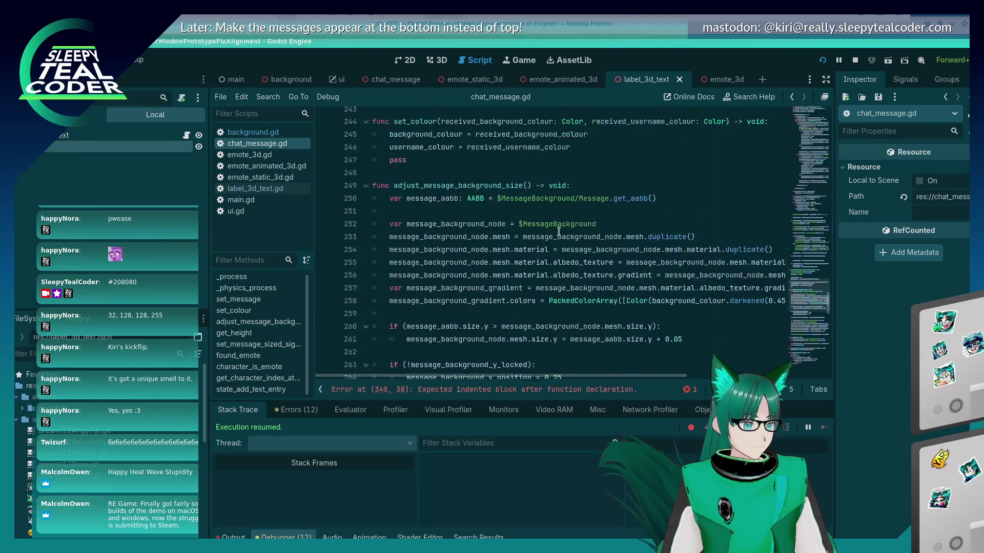
scroll(556, 232, up, 20)
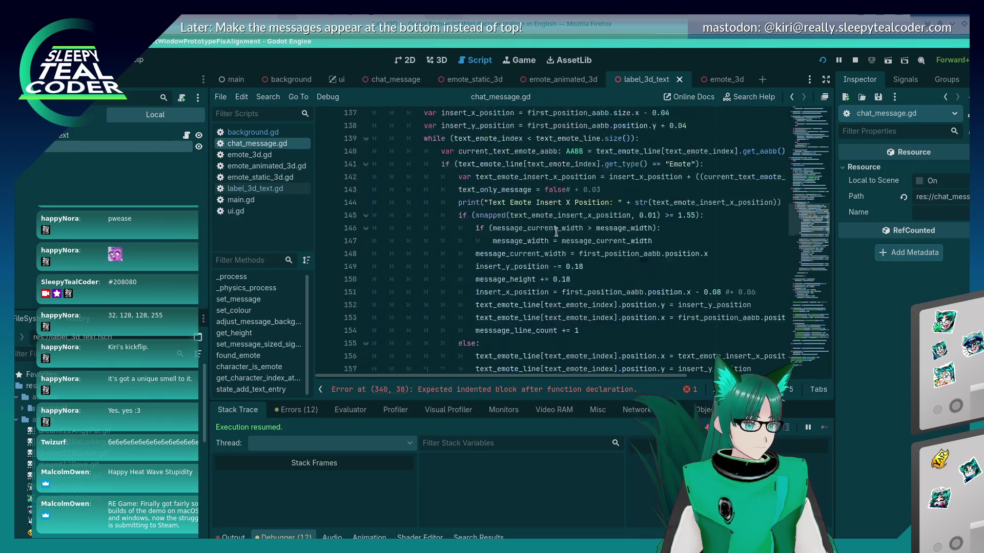
scroll(556, 233, up, 4)
scroll(554, 240, down, 3)
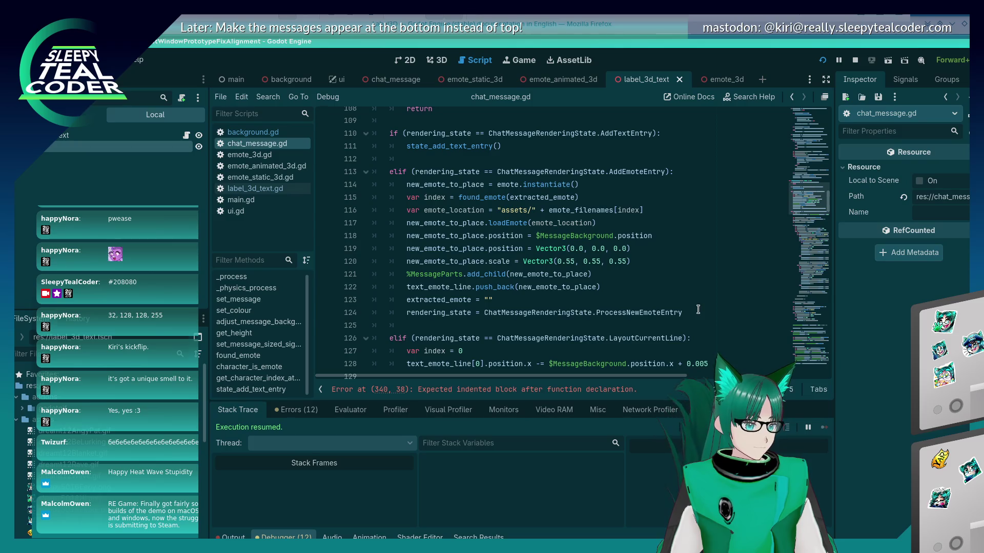
drag(697, 310, 374, 186)
key(BackSpace)
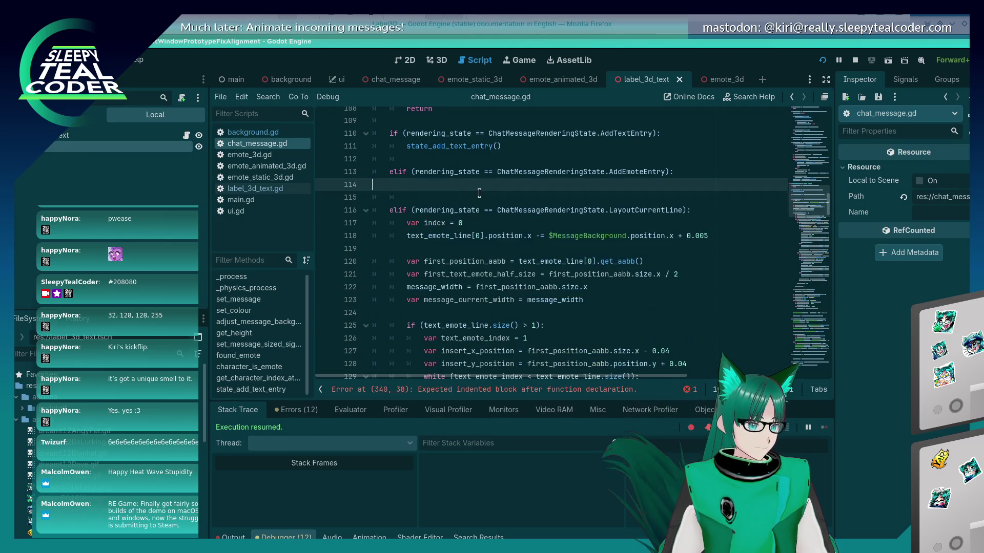
- Paste the emote code into state_add_emote_entry at the file end and fix its indentation
key(ctrl+End)
text(new_emote_to_place = emote.instantiate() 		var index = found_emote(extracted_emote) 		var emote_location = "assets/" + emote_filenames[index] 		new_emote_to_place.loadEmote(emote_location) 		new_emote_to_place.position = $MessageBackground.position 		new_emote_to_place.position = Vector3(0.0, 0.0, 0.0) 		new_emote_to_place.scale = Vector3(0.55, 0.55, 0.55) 		%MessageParts.add_child(new_emote_to_place) 		text_emote_line.push_back(new_emote_to_place) 		extracted_emote = "" 		rendering_state = ChatMessageRenderingState.ProcessNewEmoteEntry)
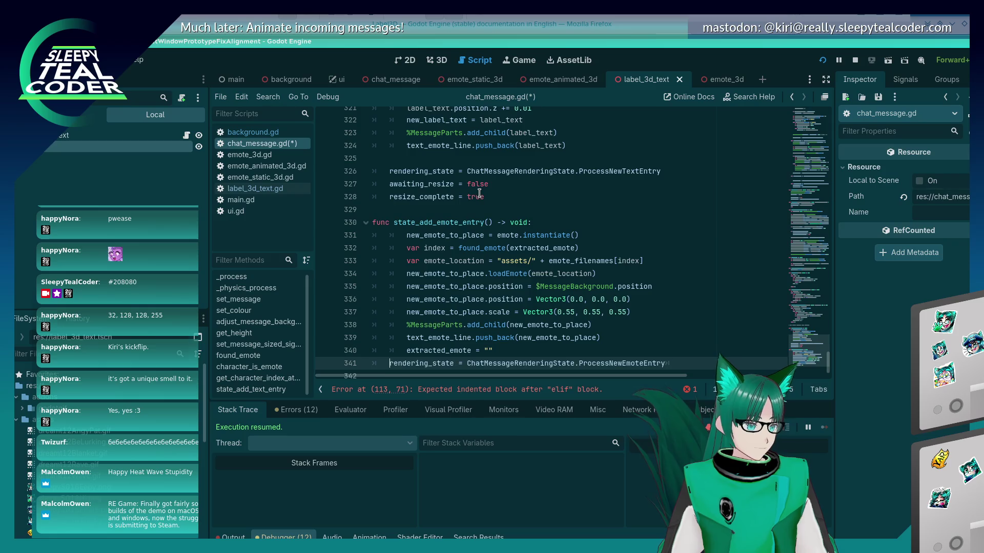
key(Up)
key(BackSpace)
key(Up)
key(BackSpace)
key(Up)
key(BackSpace)
key(Up)
key(BackSpace)
key(Up)
key(BackSpace)
key(Up)
key(BackSpace)
key(Up)
key(Up)
key(BackSpace)
key(Up)
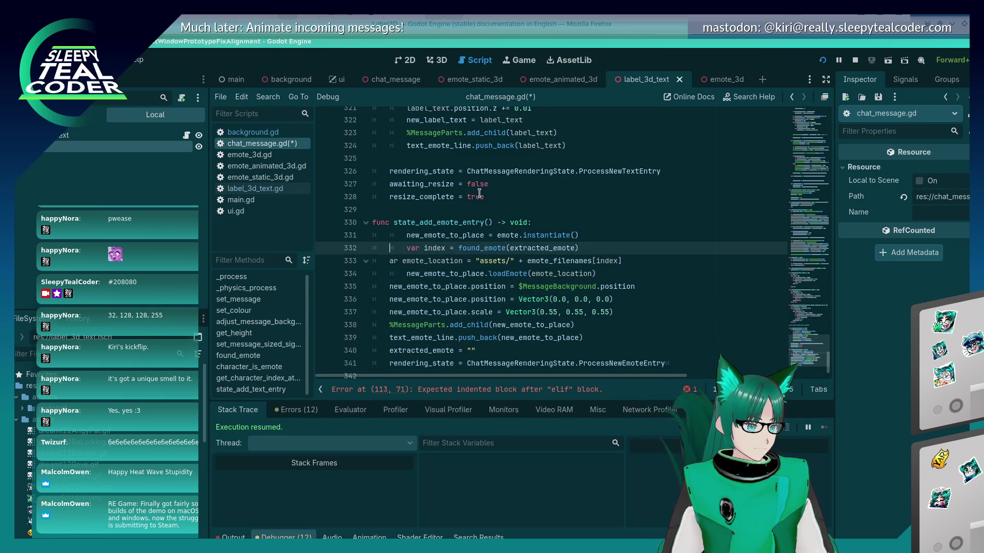
key(BackSpace)
key(Down)
text(v)
key(Down)
key(BackSpace)
key(Up)
key(Up)
key(Up)
key(BackSpace)
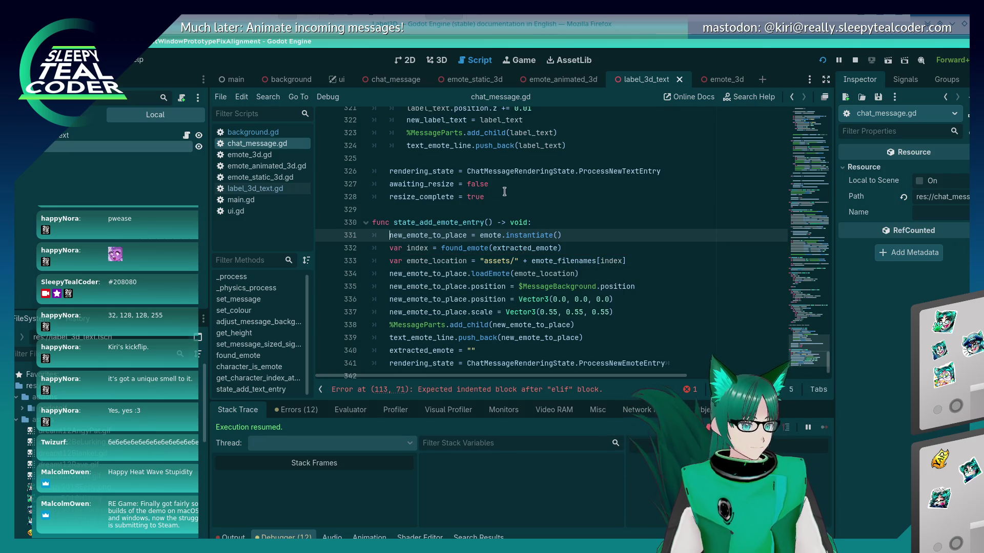
scroll(512, 223, down, 1)
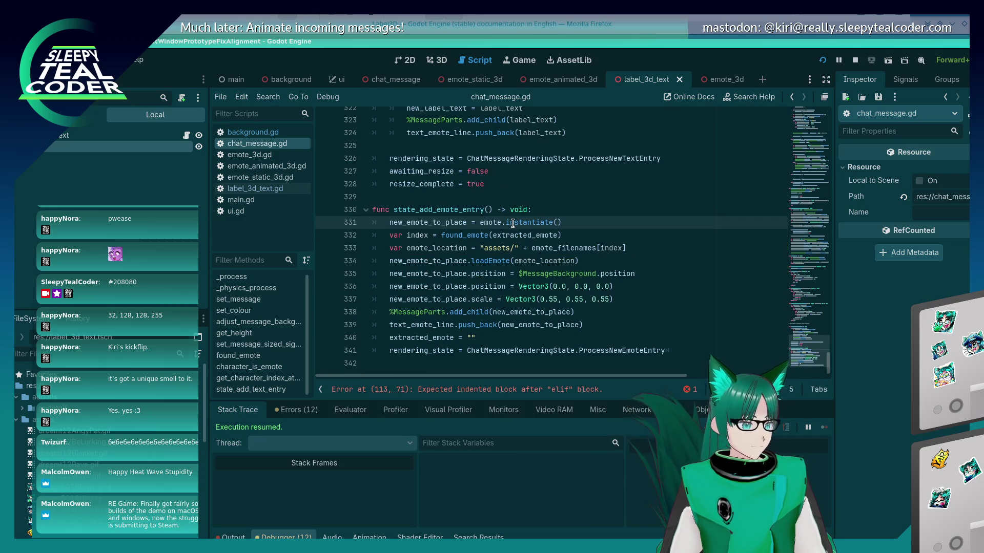
- Call state_add_emote_entry from the AddEmoteEntry branch and save the script
double_click(455, 210)
key(ctrl+c)
scroll(505, 287, up, 10)
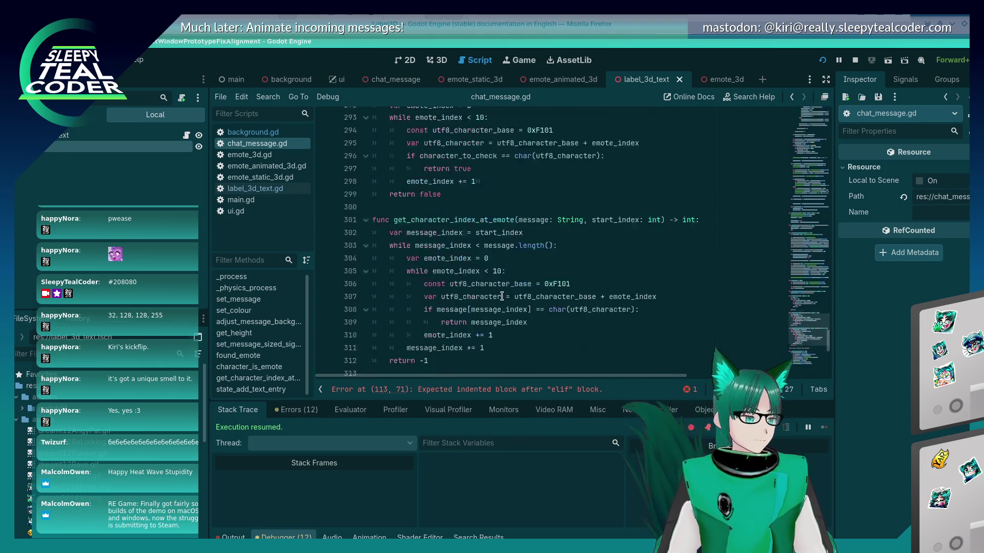
scroll(802, 333, up, 15)
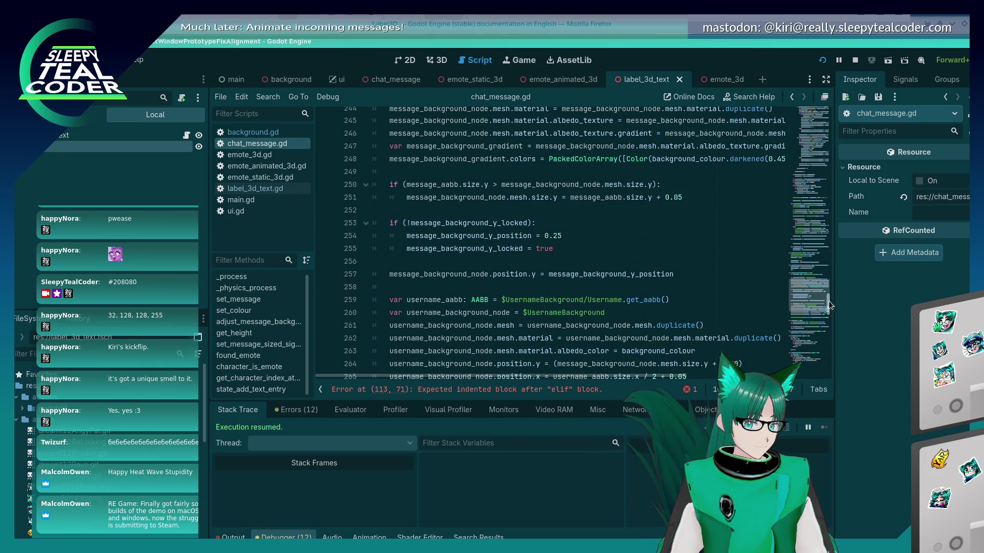
mouse_move(829, 304)
mouse_down()
mouse_move(830, 142)
mouse_move(820, 170)
mouse_move(564, 257)
mouse_up()
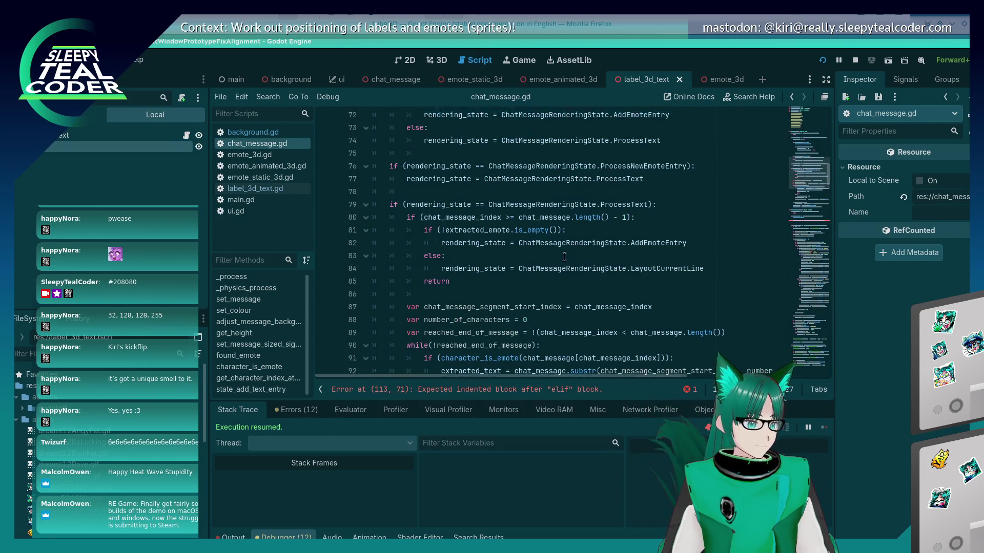
scroll(564, 256, down, 15)
scroll(480, 200, up, 3)
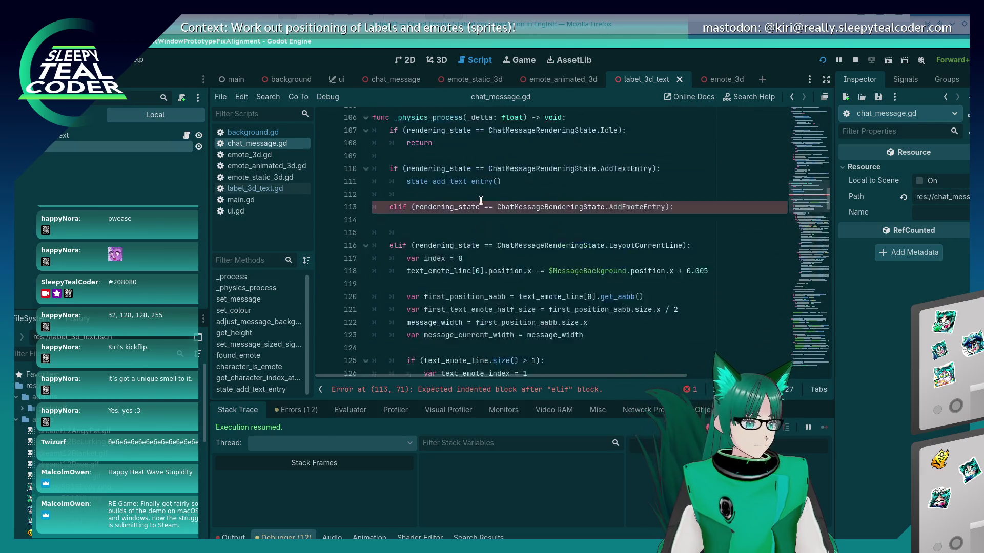
scroll(481, 199, up, 2)
click(469, 300)
key(ctrl+v)
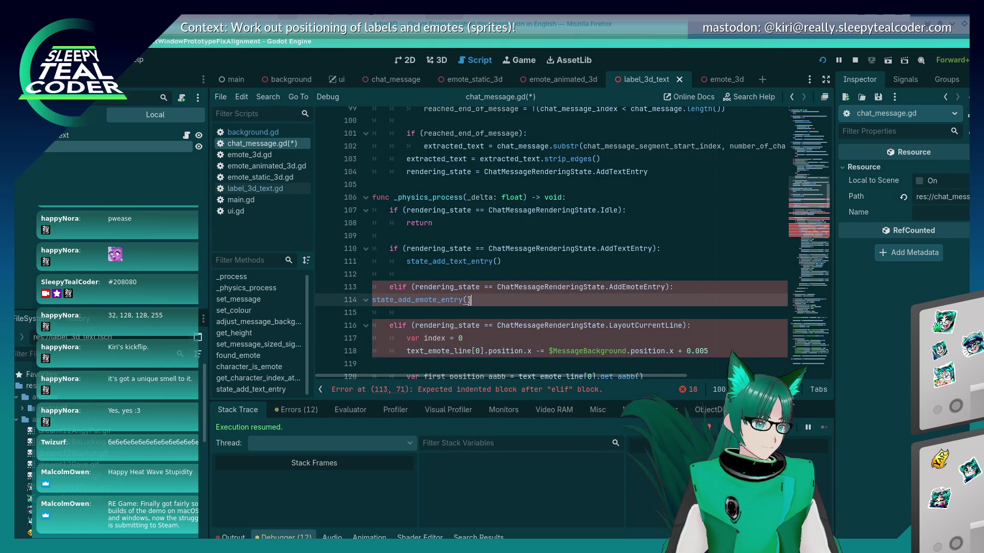
key(ctrl+s)
- Start typing a new layout function declaration at the end of the script
scroll(441, 242, down, 3)
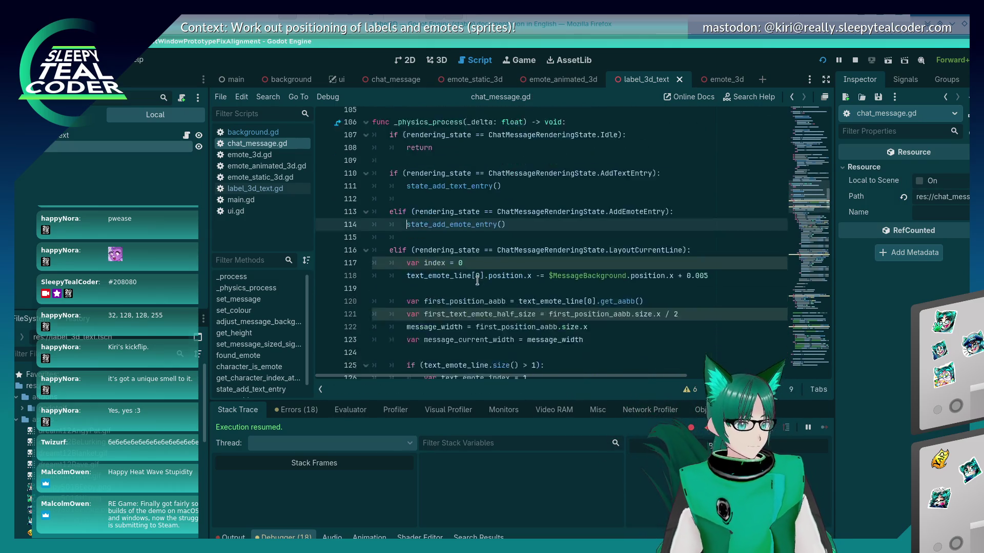
click(414, 225)
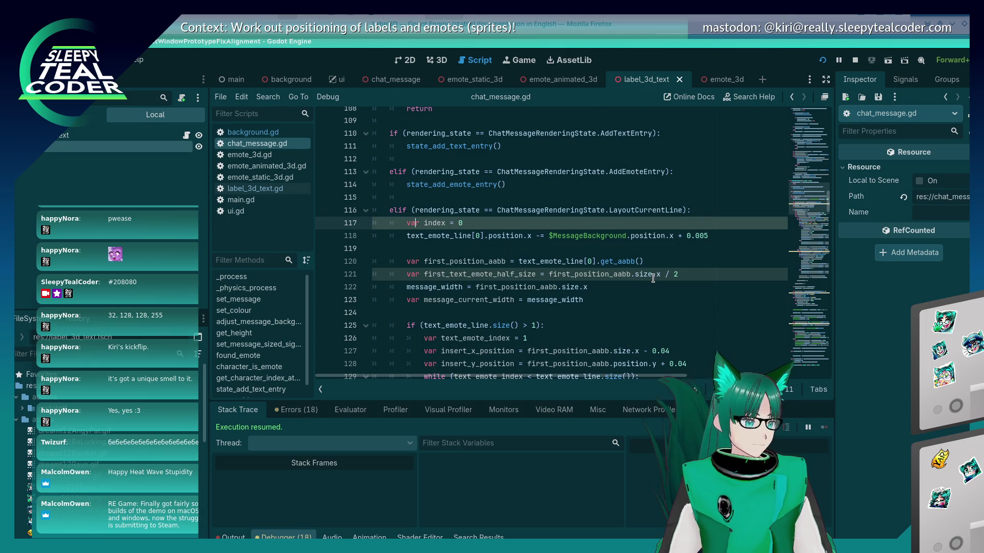
key(ctrl+End)
key(Return)
text(fu)
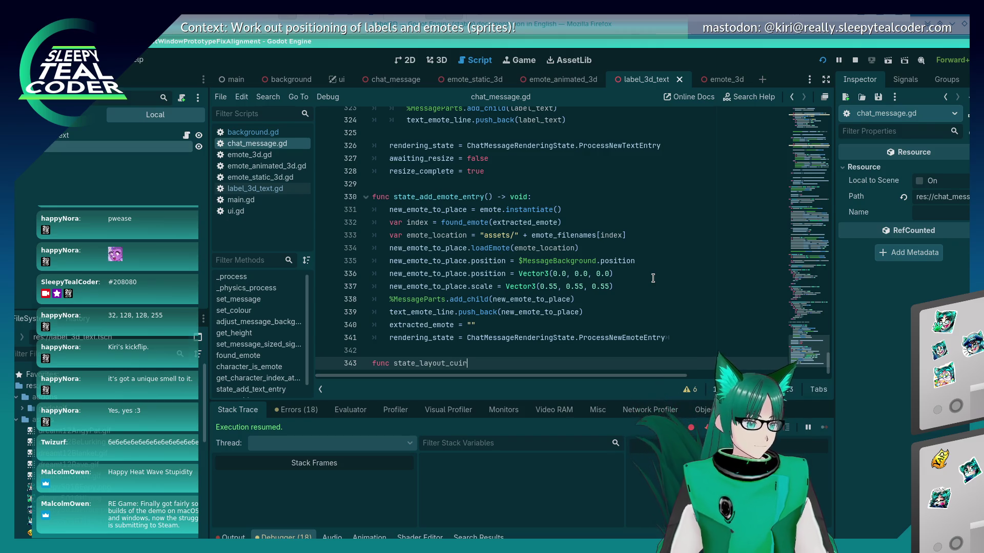
text(ine() -> void:)
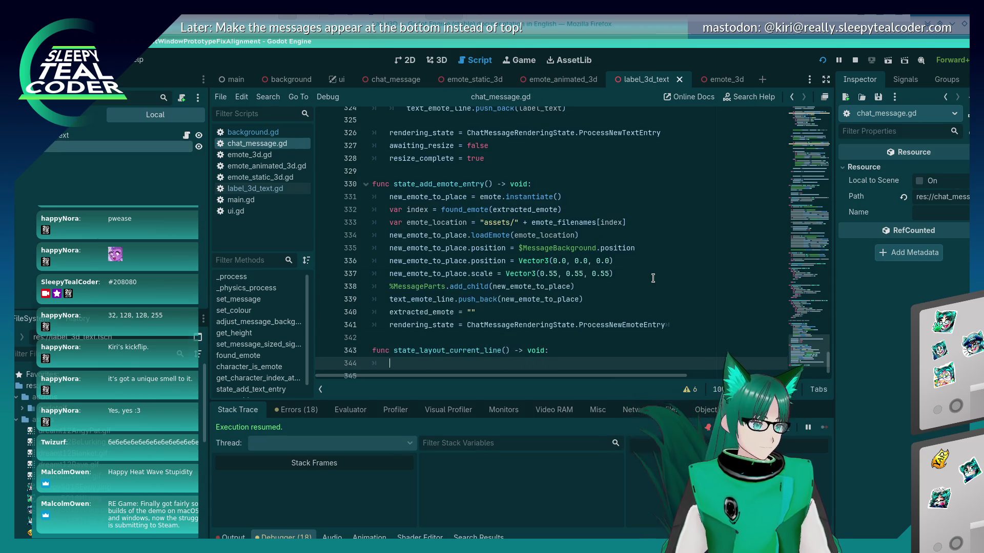
- Cut the line-layout code out of the LayoutCurrentLine branch of _physics_process
key(ctrl+Home)
scroll(653, 278, down, 20)
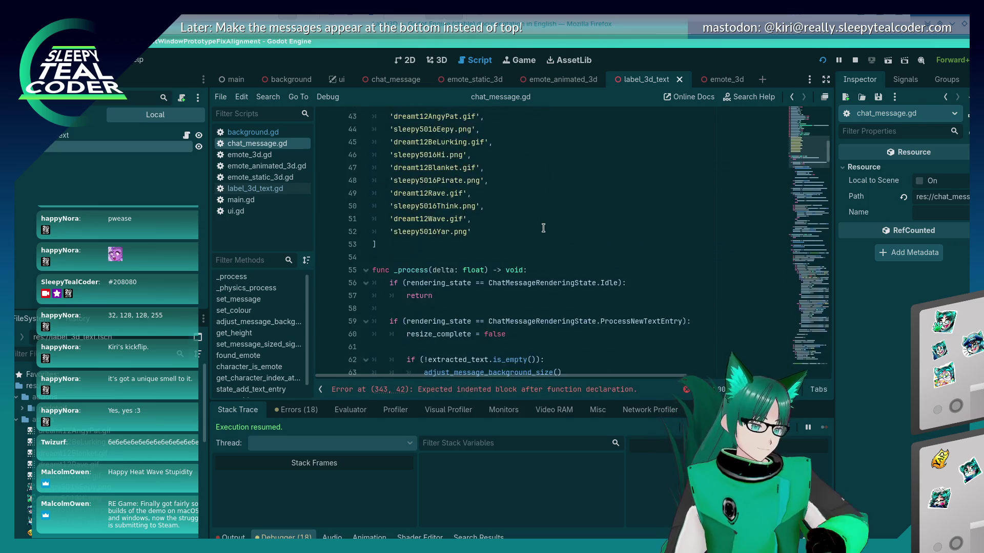
scroll(435, 257, down, 4)
scroll(441, 252, up, 6)
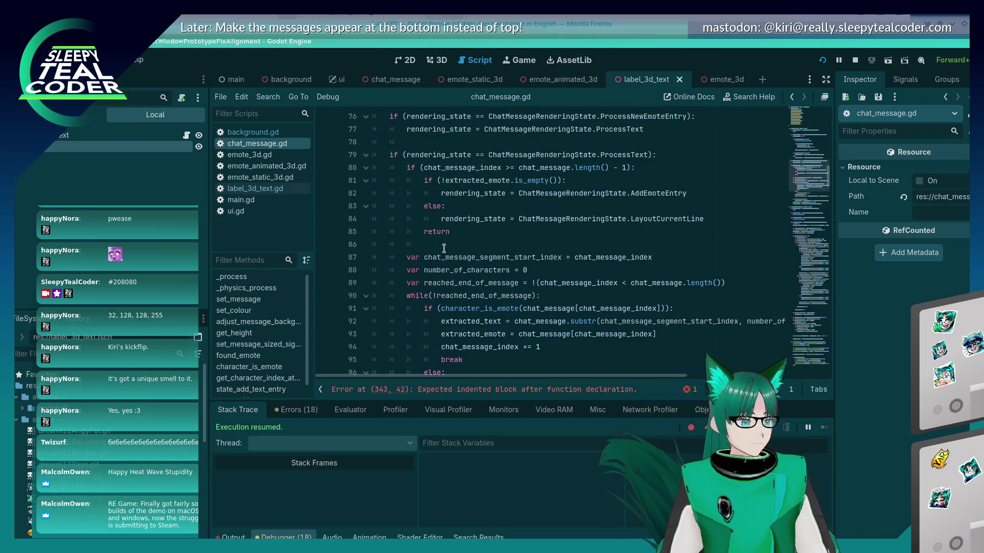
scroll(444, 250, up, 7)
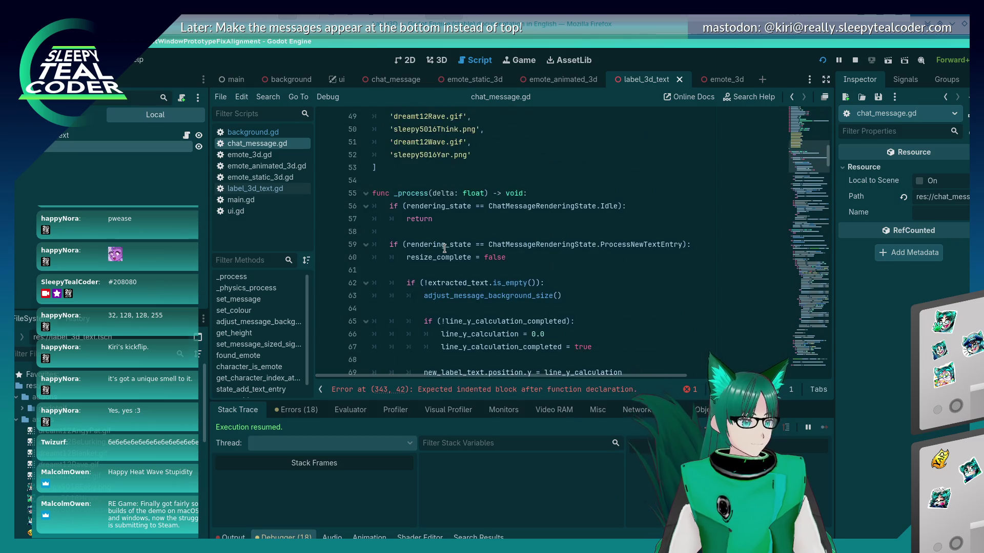
scroll(445, 249, down, 10)
scroll(445, 251, down, 12)
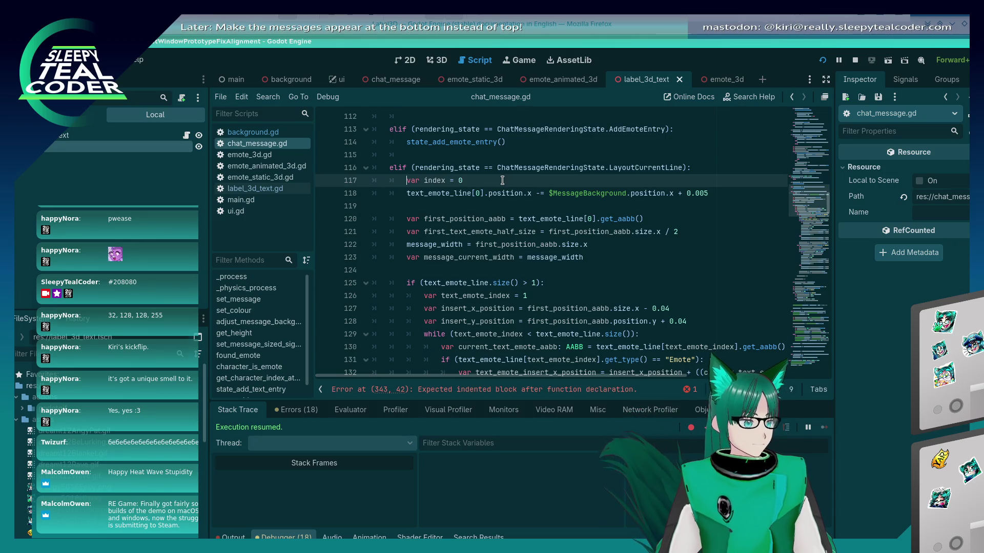
key(Home)
key(Home)
key(shift+Down)
key(shift+Down)
key(shift+Down)
key(shift+Down)
key(shift+Down)
key(shift+Down)
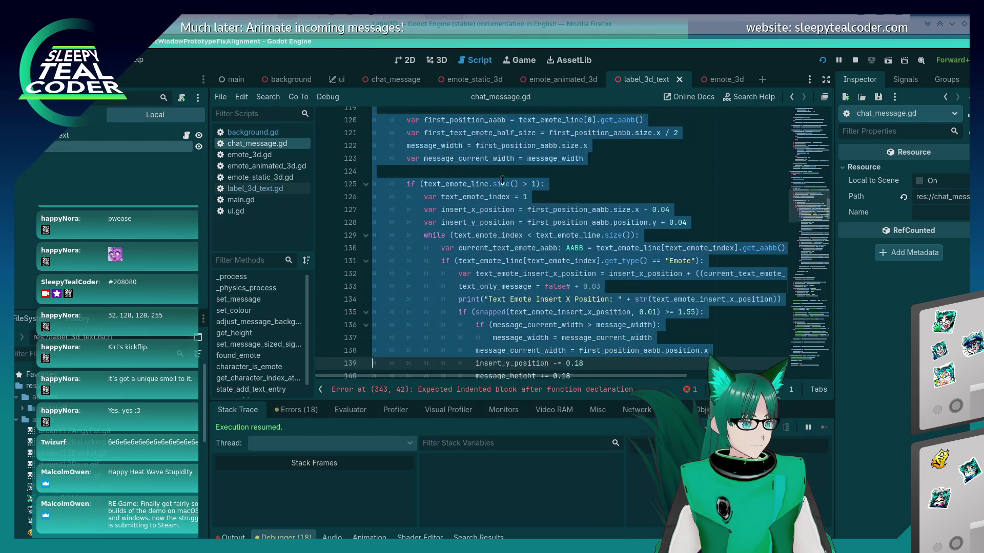
key(shift+Down)
key(shift+Down)
key(shift+Down)
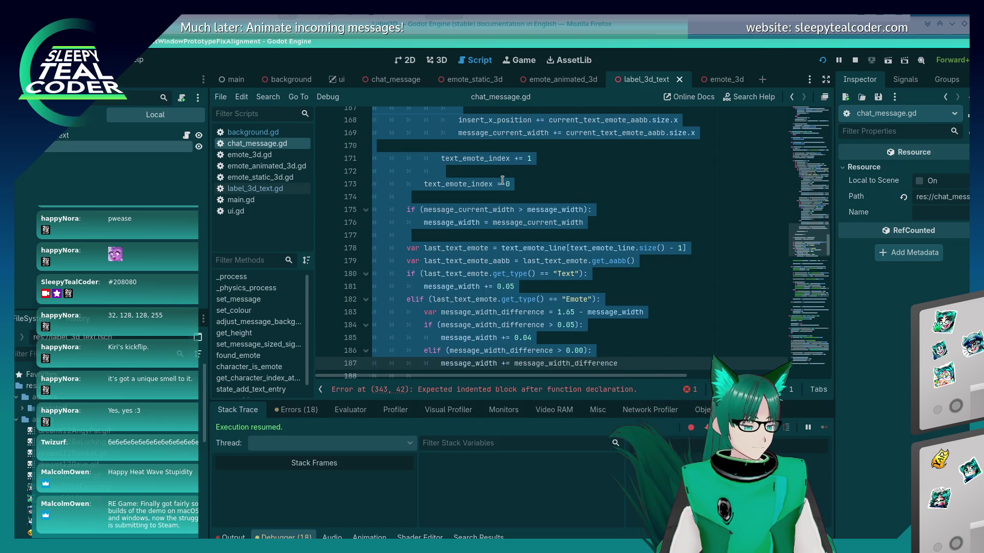
key(shift+Down)
key(shift+Down)
key(shift+Down)
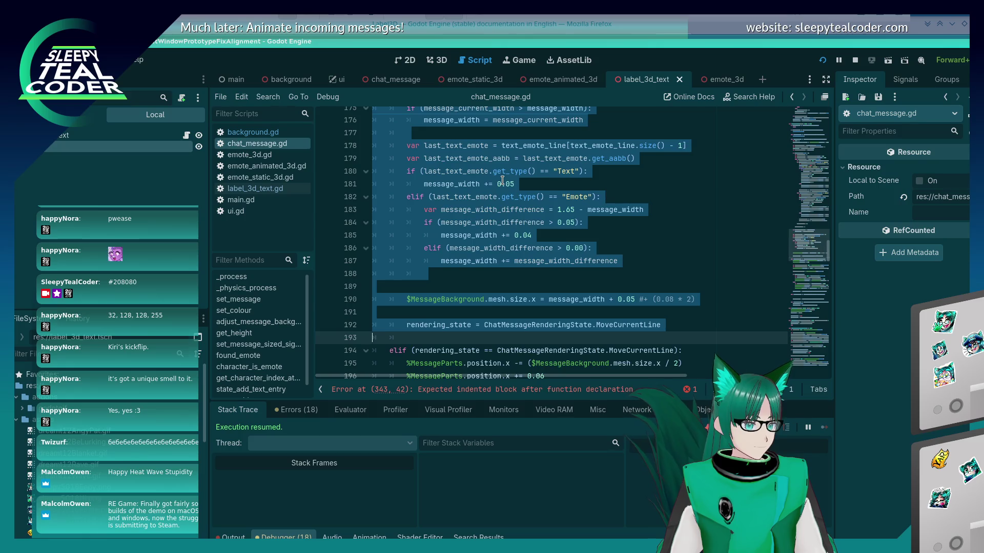
key(ctrl+x)
- Paste the layout code into state_layout_current_line(), unindent it one level, and save
scroll(516, 310, up, 5)
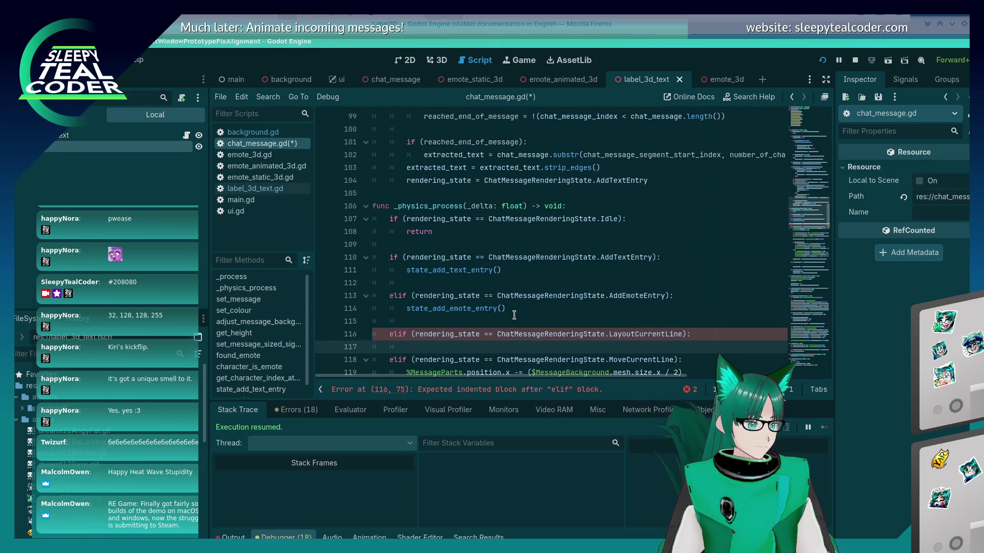
key(Up)
key(End)
key(Return)
key(F3)
key(F3)
key(F3)
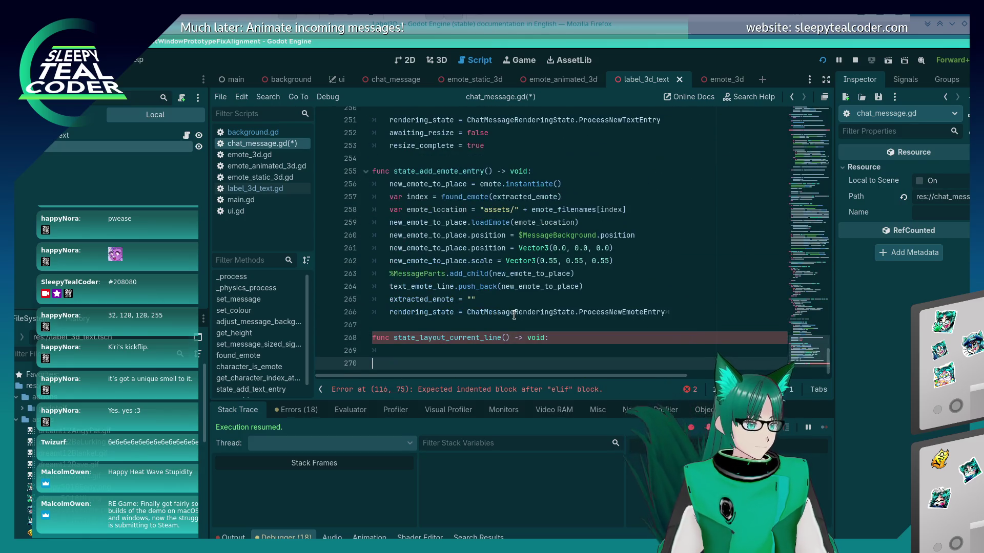
key(shift+Up)
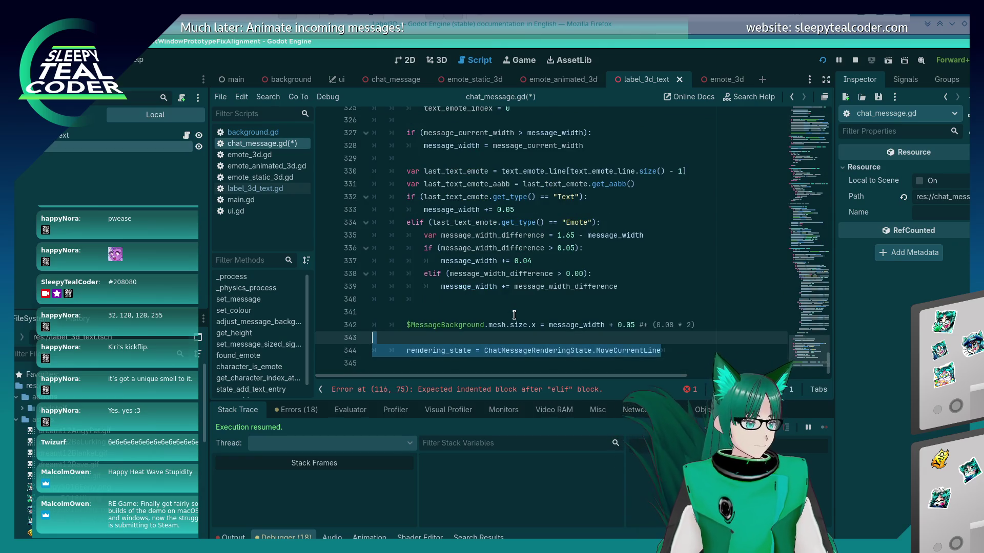
key(shift+Up)
key(shift+Up)
key(shift+Up)
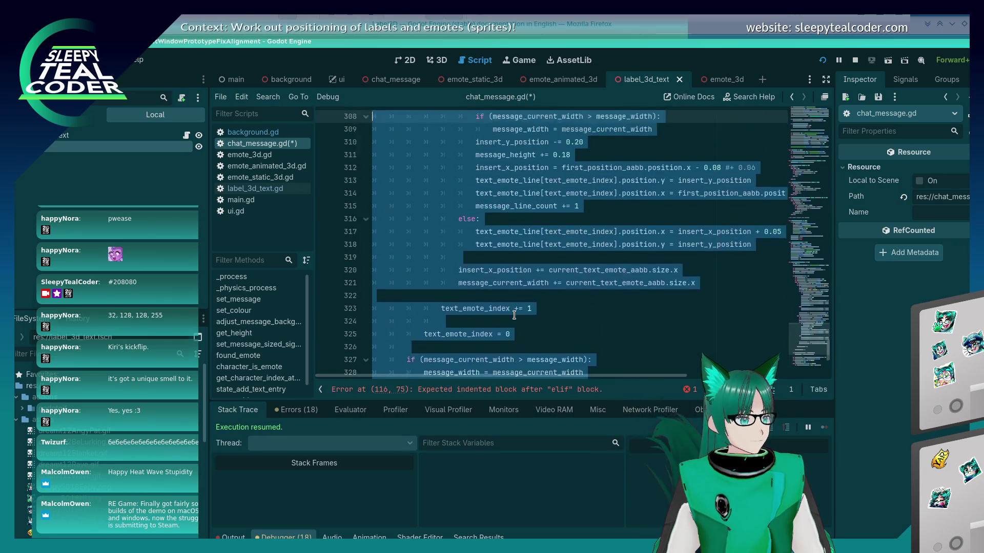
key(shift+Up)
key(shift+Up)
key(shift+Up)
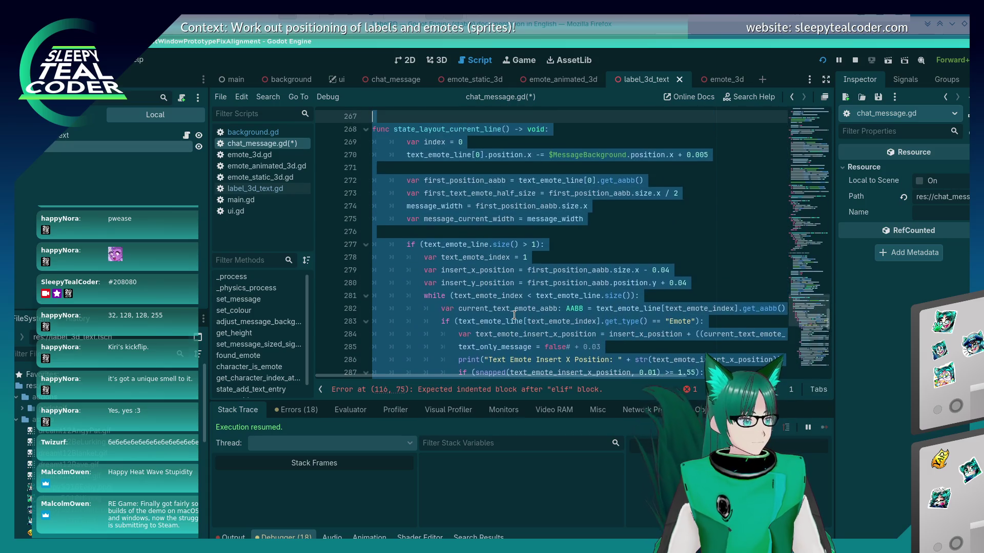
key(shift+Tab)
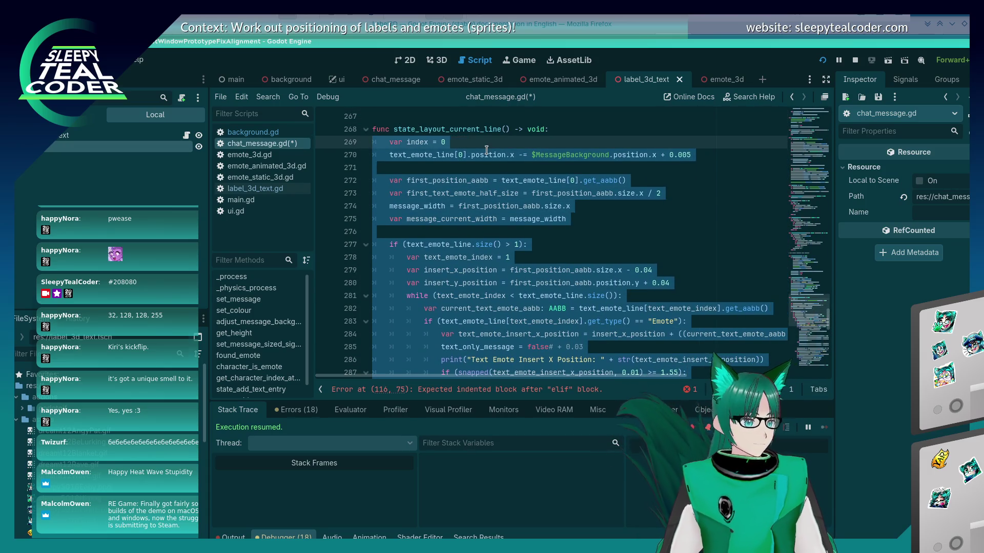
click(487, 149)
key(ctrl+s)
- Call state_layout_current_line() in the empty LayoutCurrentLine branch and save the script
click(470, 130)
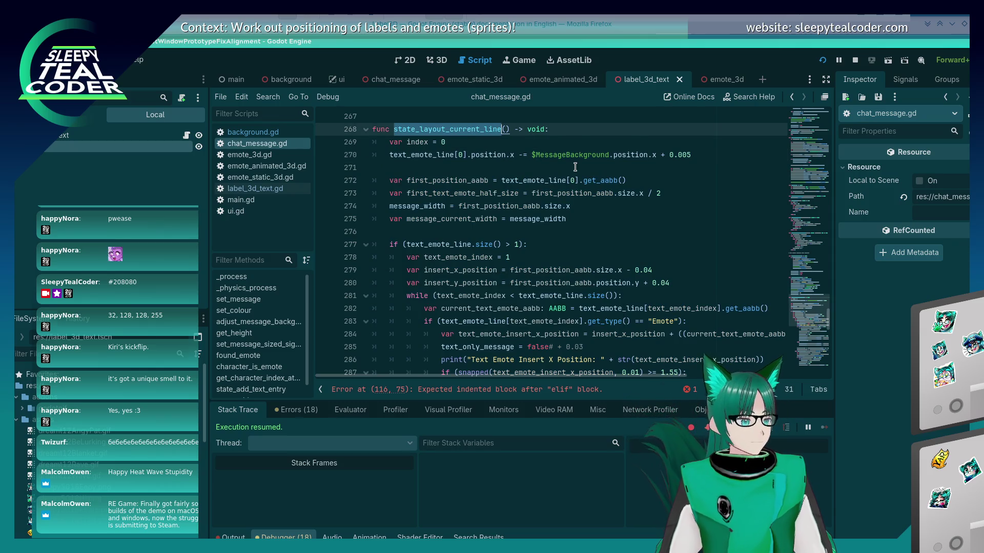
scroll(575, 167, up, 20)
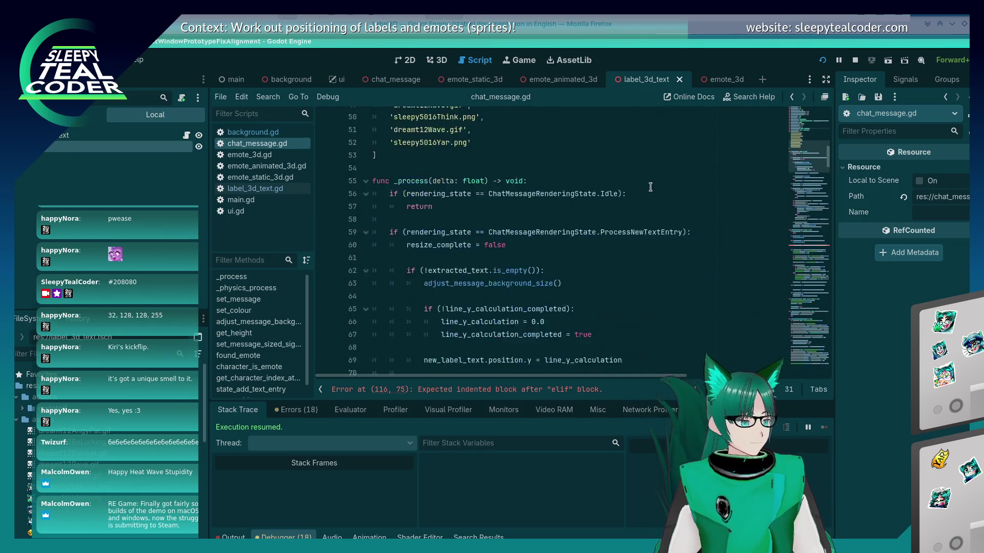
scroll(651, 187, down, 10)
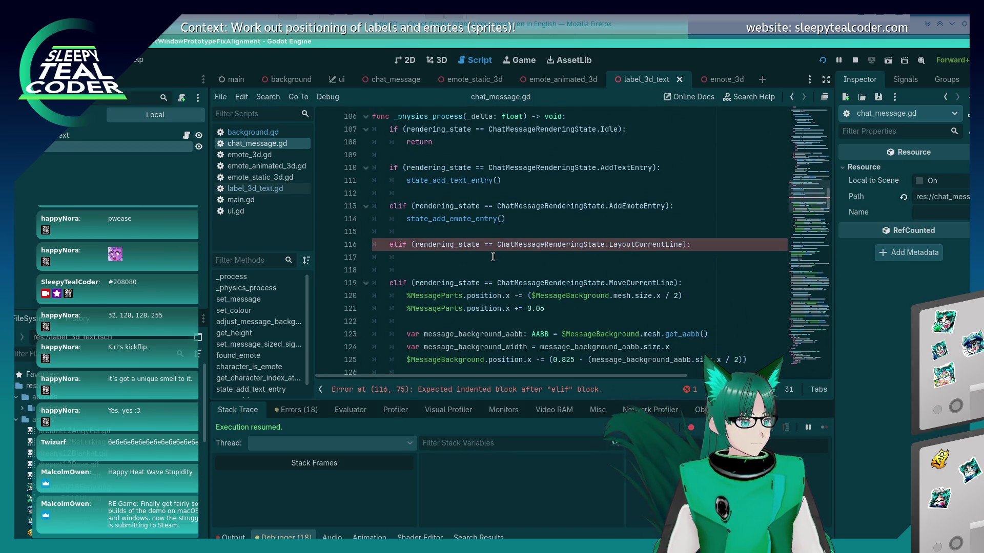
click(493, 257)
text(state_layout_current_line()
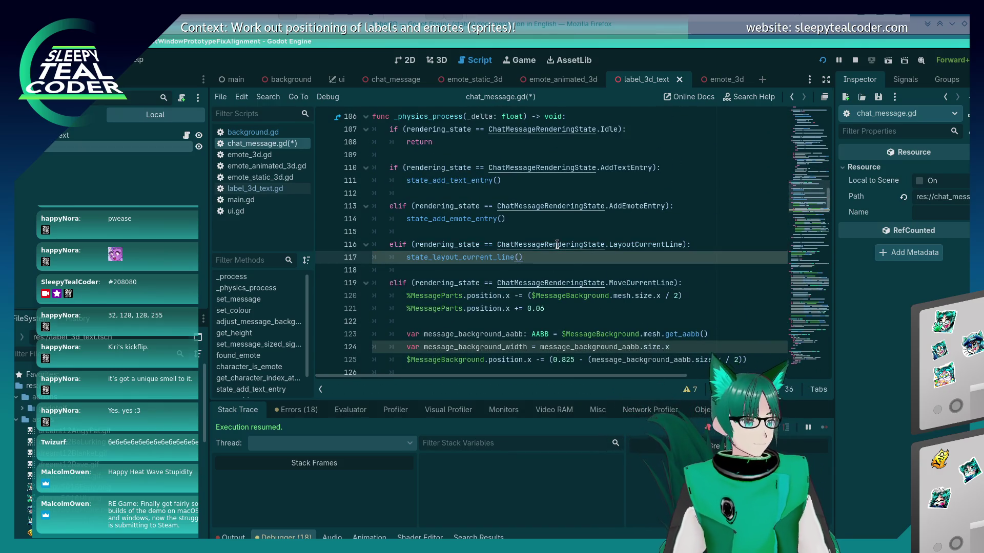
click(519, 271)
key(ctrl+s)
scroll(518, 306, down, 2)
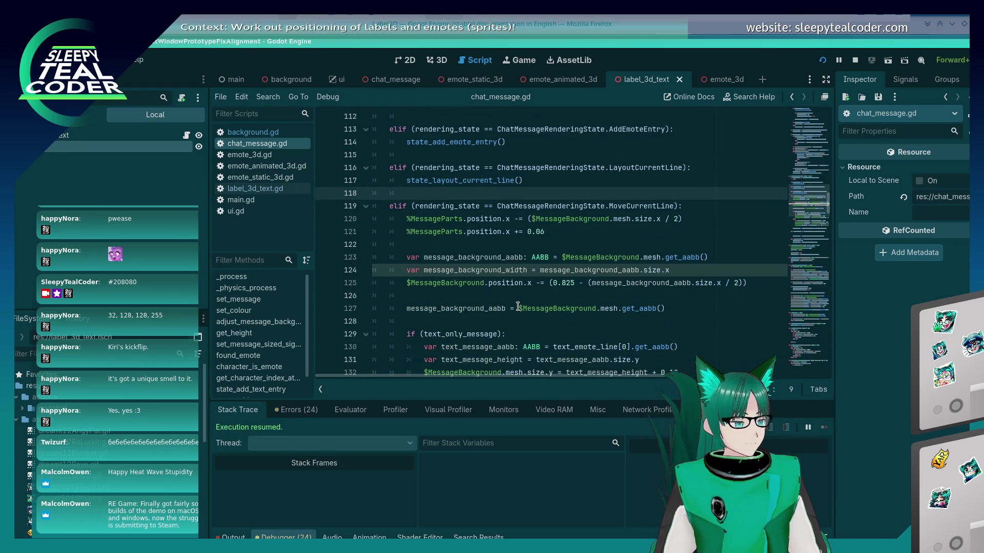
- Cut the MoveCurrentLine branch body, through line 140, out of _physics_process
click(493, 218)
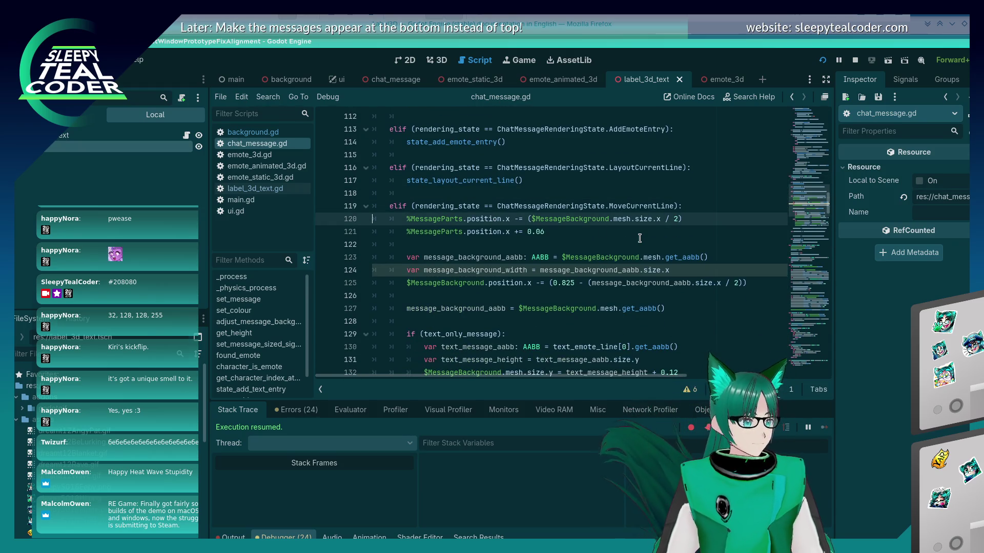
key(shift+Down)
key(shift+Down)
key(shift+Down)
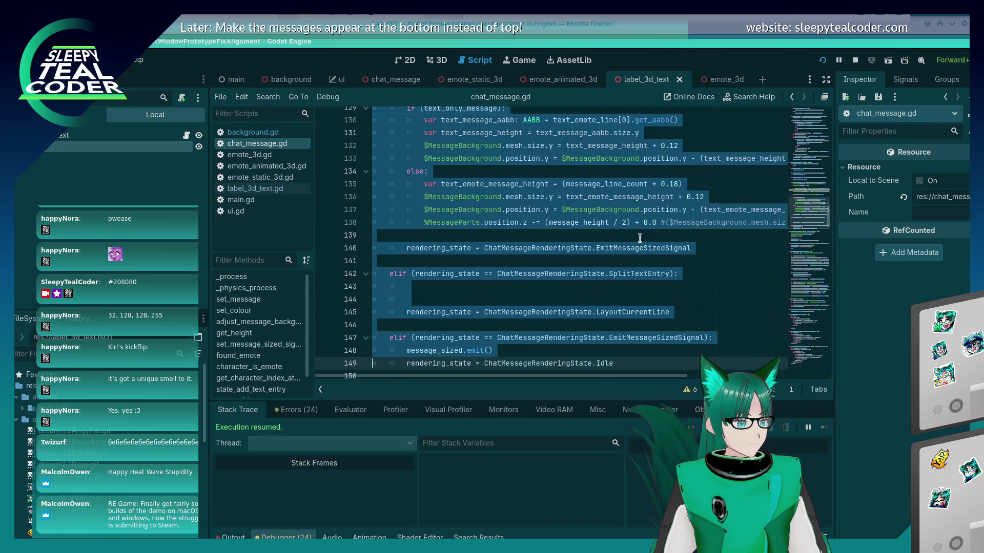
key(shift+Up)
key(shift+Up)
key(shift+Up)
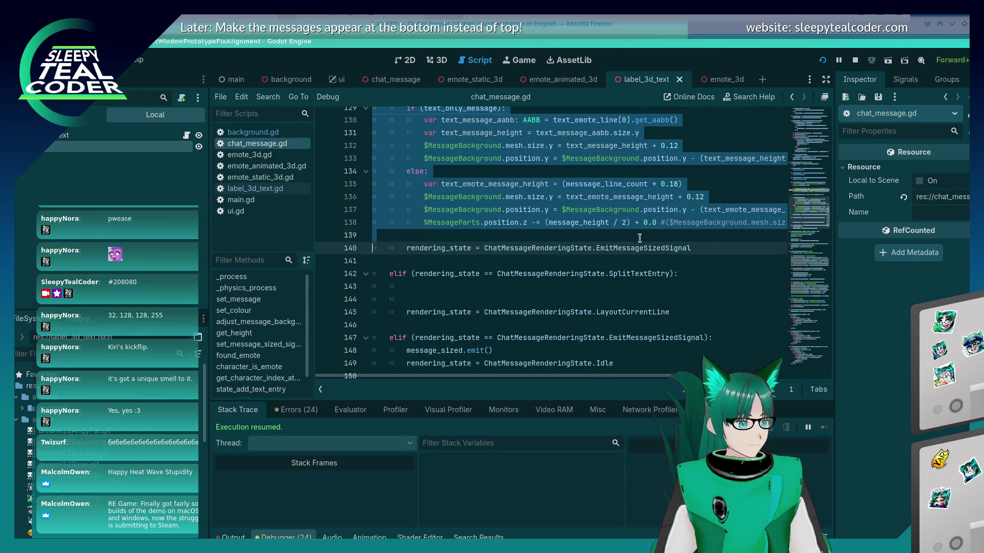
key(shift+Down)
scroll(640, 238, up, 4)
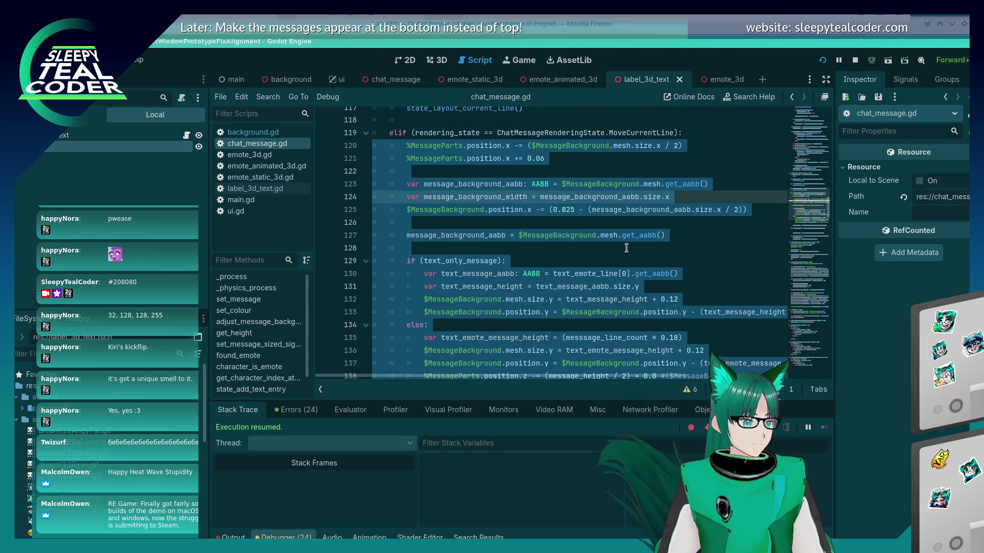
key(Delete)
- Add state_move_current_line() -> void at the script's end holding the outdented code, and save
key(ctrl+End)
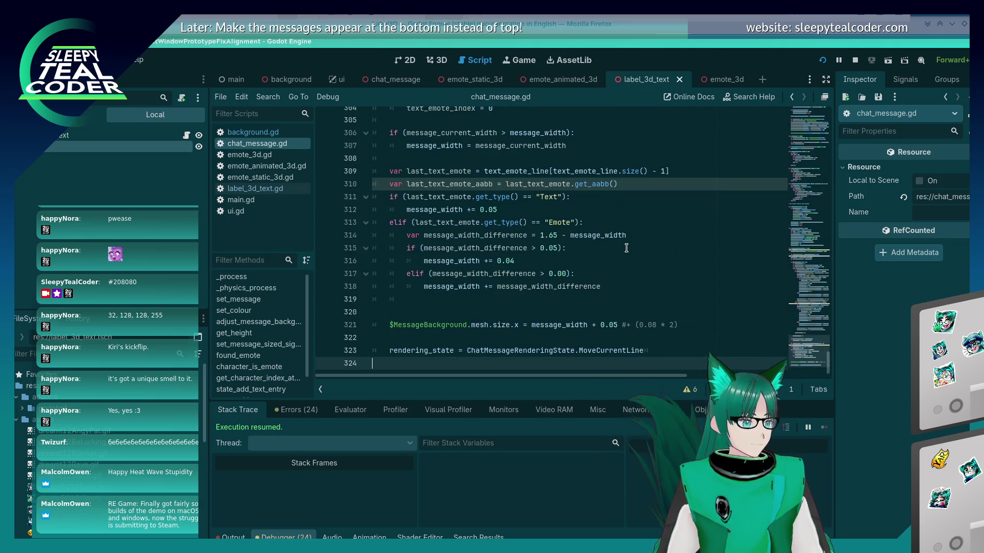
key(Return)
text(func s)
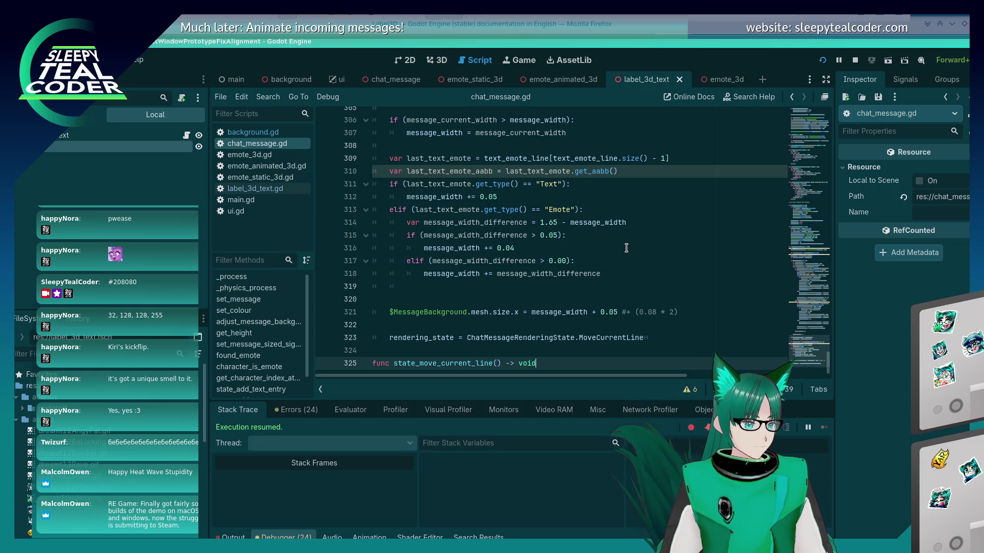
text(:)
key(Return)
key(ctrl+v)
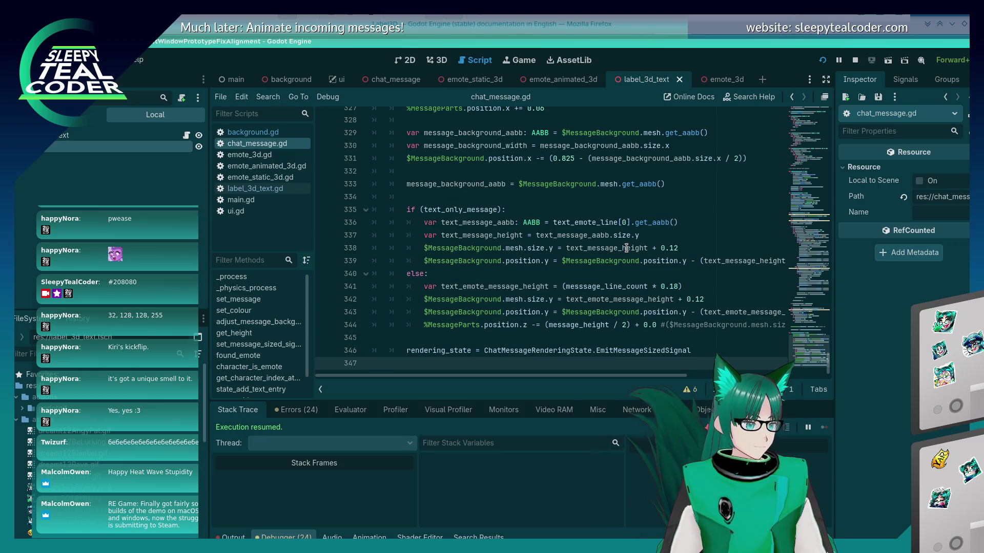
key(shift+Up)
key(shift+Up)
key(shift+Up)
key(shift+Up)
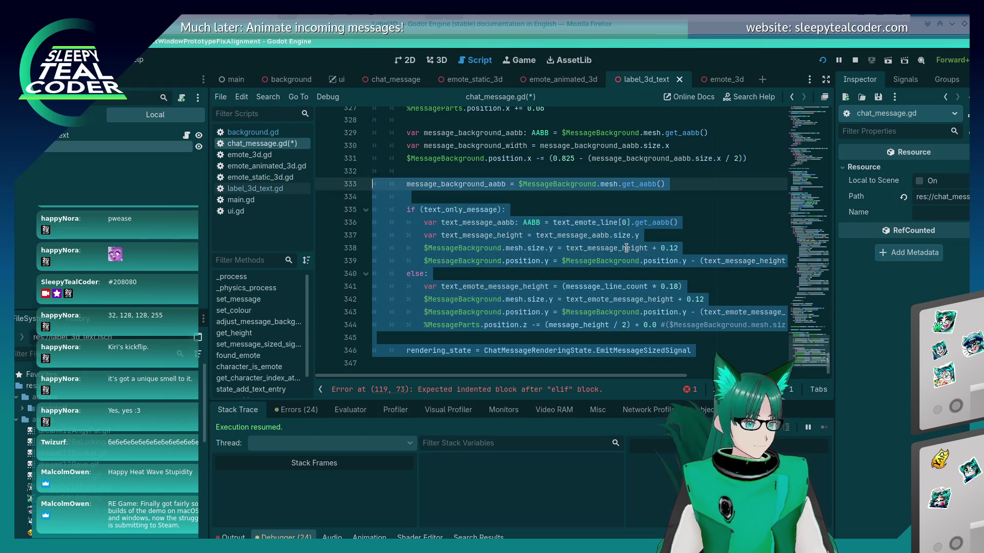
key(shift+Down)
key(shift+Down)
key(shift+Down)
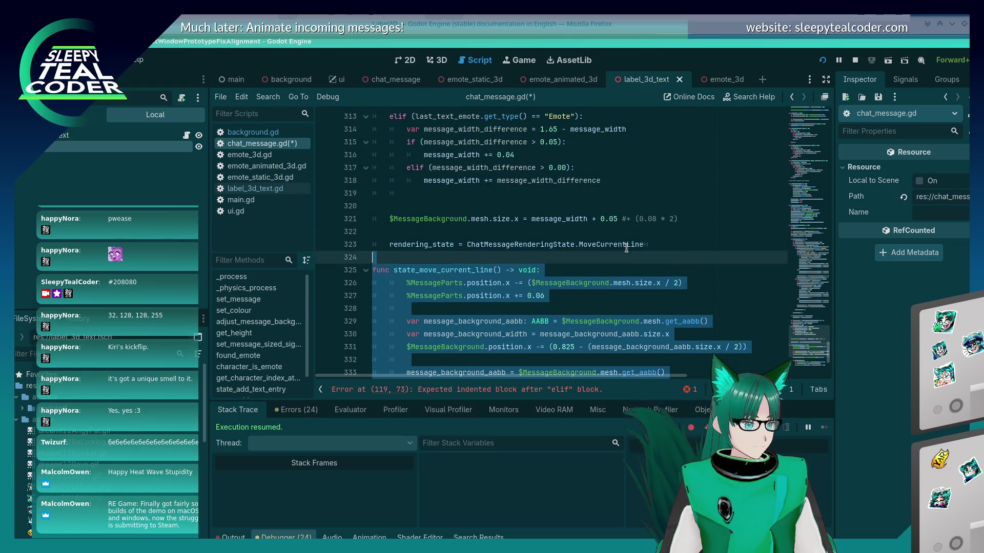
key(shift+Tab)
key(Up)
key(Up)
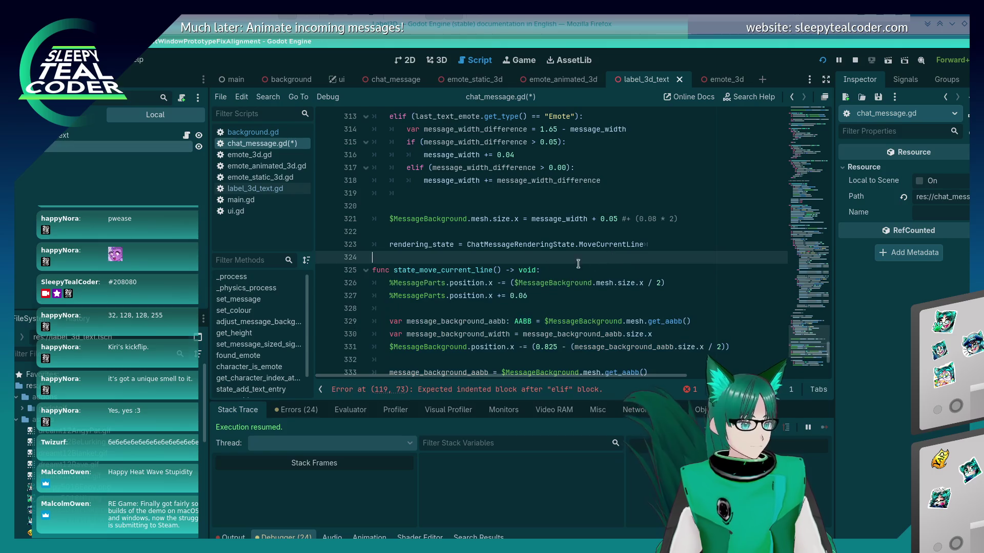
key(ctrl+s)
scroll(424, 287, up, 5)
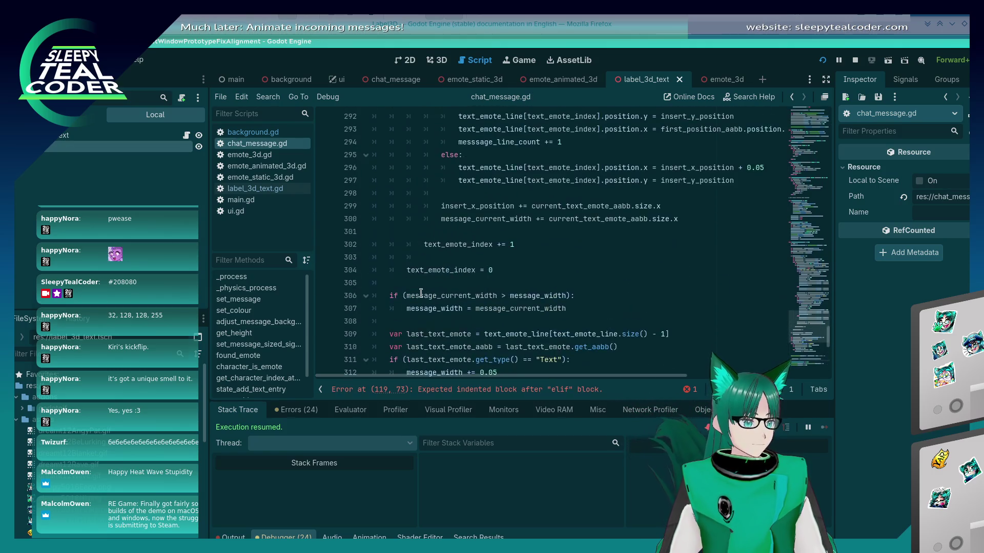
- Add the state_move_current_line() and state_split_text_entry() calls under their elif branches
scroll(421, 288, down, 5)
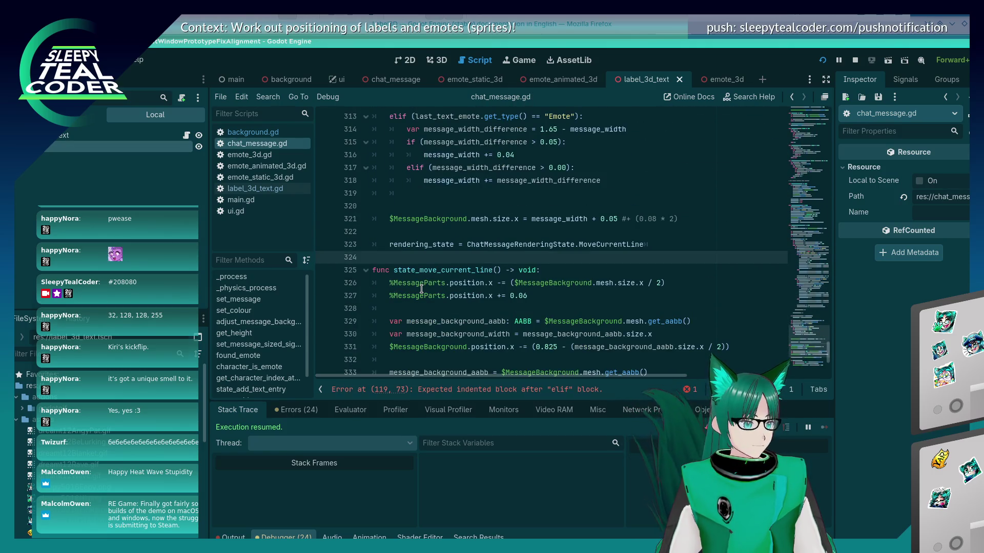
scroll(421, 288, up, 15)
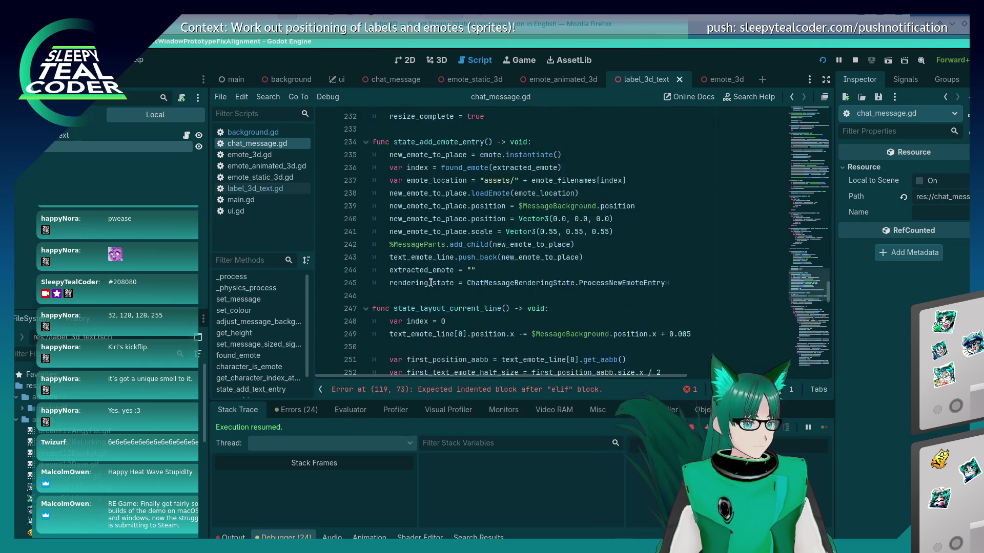
scroll(430, 283, up, 15)
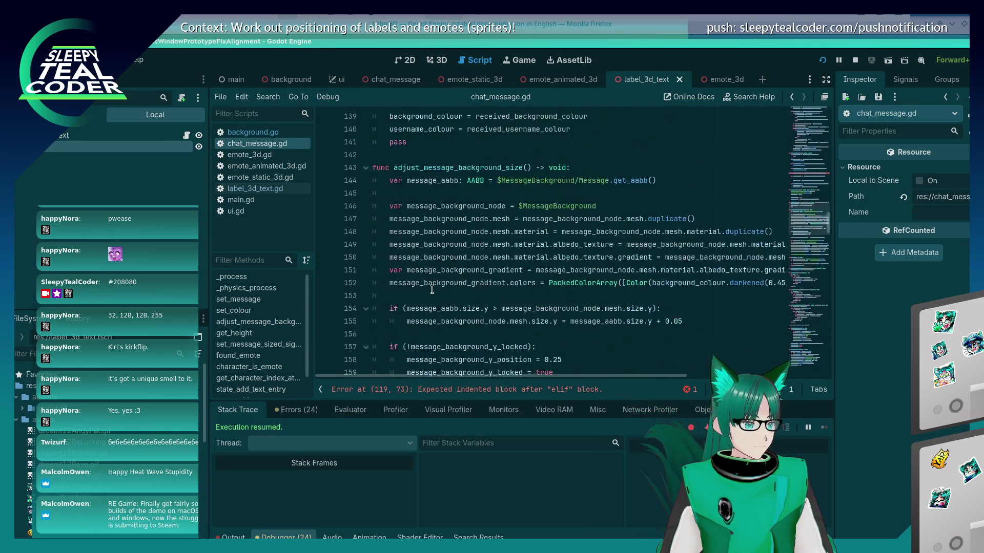
scroll(432, 290, up, 6)
scroll(432, 290, down, 1)
click(688, 206)
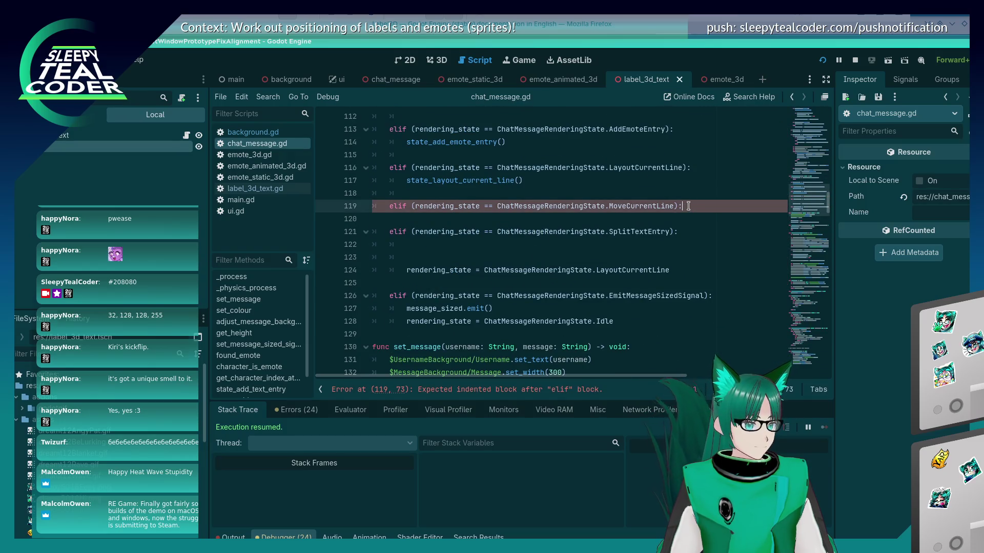
key(Return)
text(state_move_current_line())
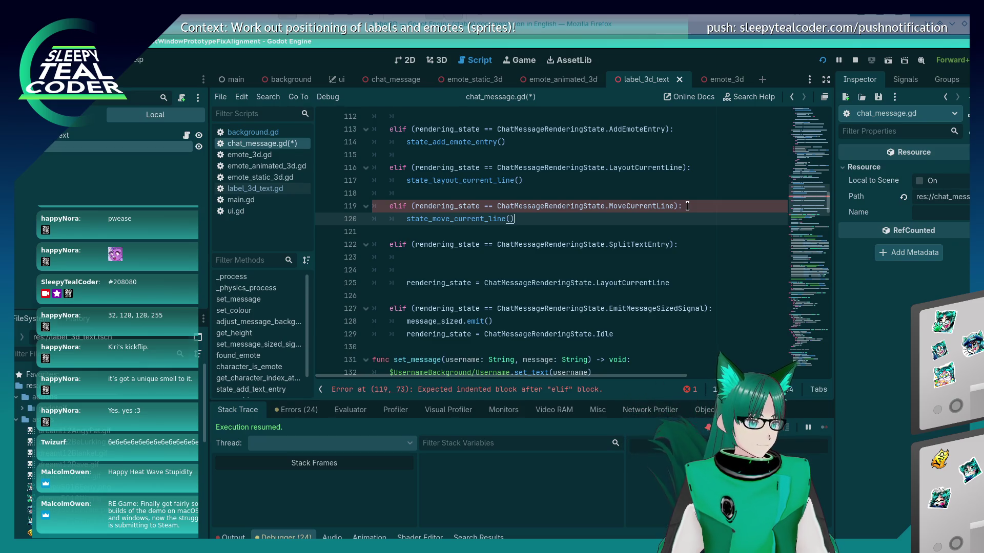
key(Down)
key(Down)
key(Down)
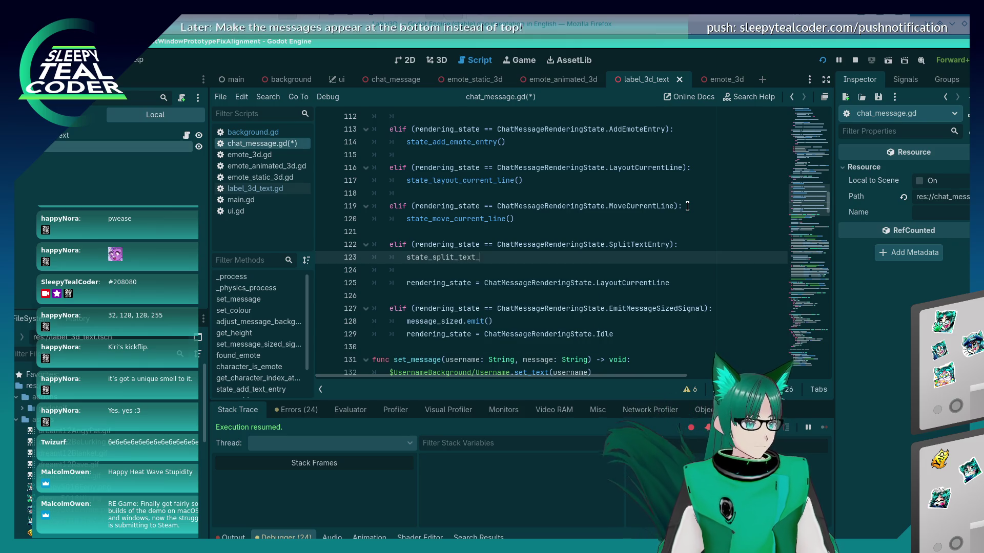
key(Up)
key(Up)
key(Up)
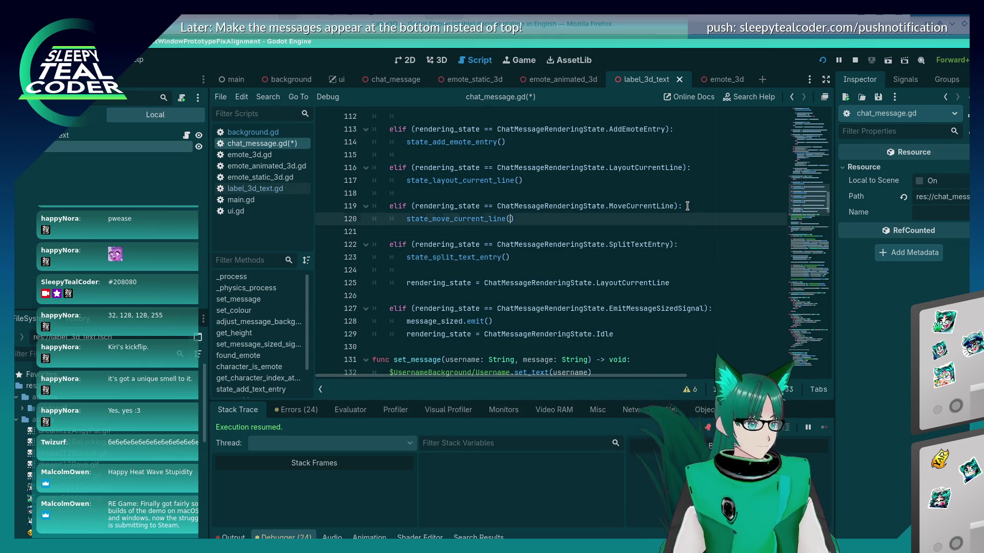
key(Down)
key(Down)
key(Down)
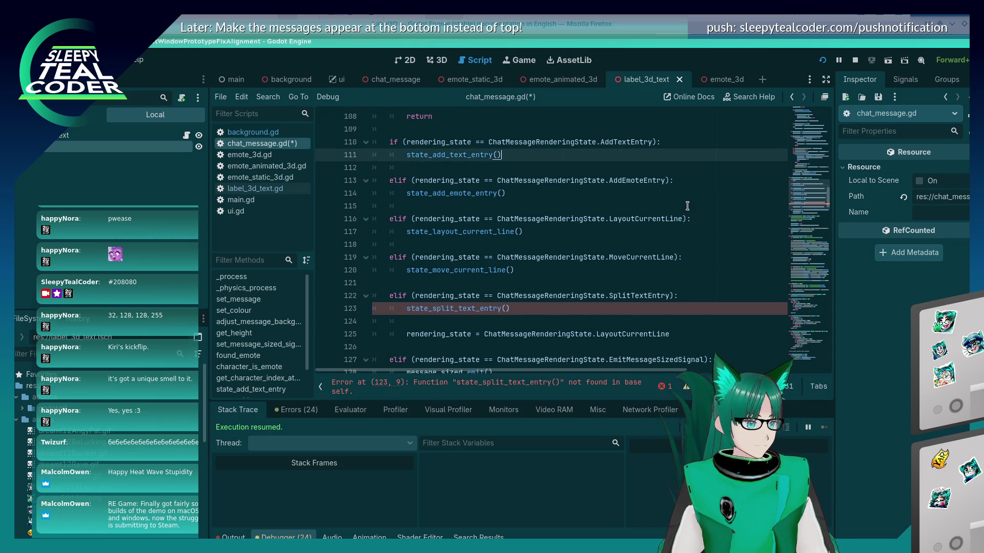
- Delete the blank lines between the elif branches of the state chain
key(BackSpace)
key(Down)
key(Down)
key(Down)
key(BackSpace)
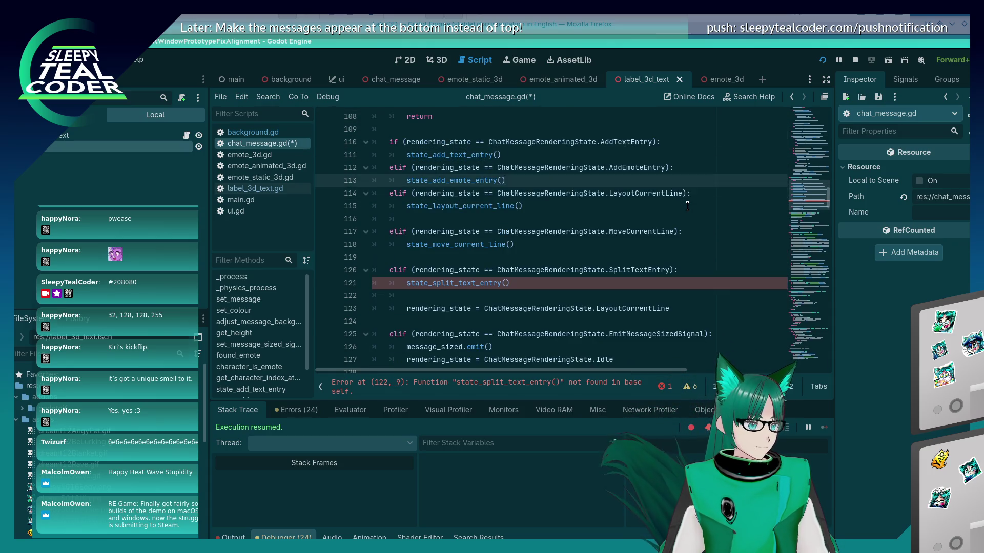
key(Down)
key(Down)
key(Down)
key(BackSpace)
key(Down)
key(Down)
key(Down)
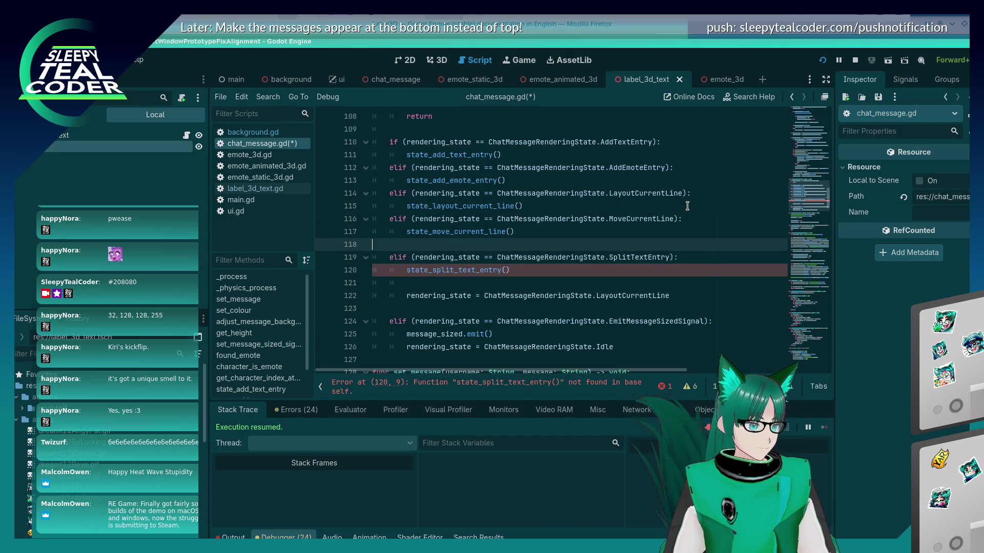
key(BackSpace)
key(Down)
key(Down)
key(Down)
key(Down)
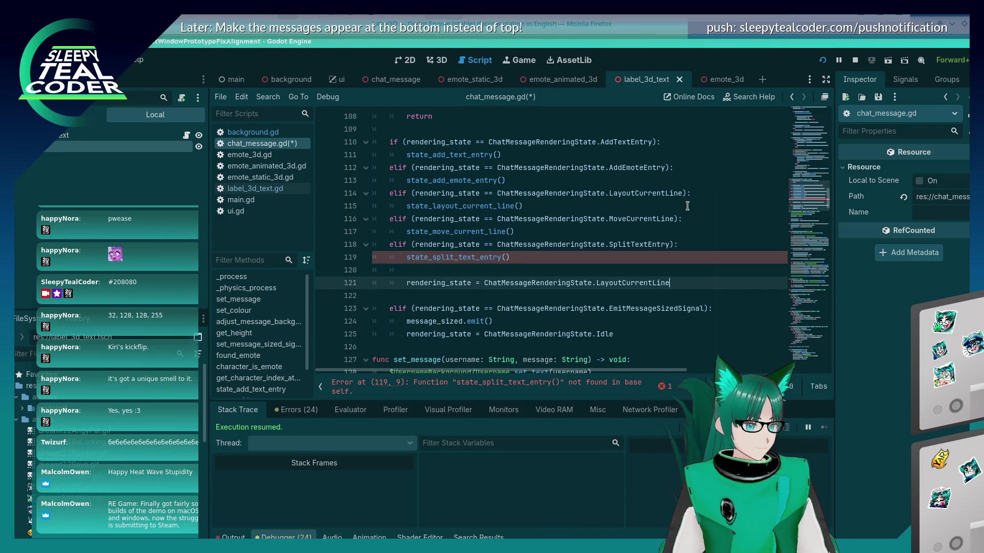
- Remove the LayoutCurrentLine assignment line from the SplitTextEntry branch
key(shift+Home)
key(shift+Home)
key(ctrl+c)
key(BackSpace)
key(BackSpace)
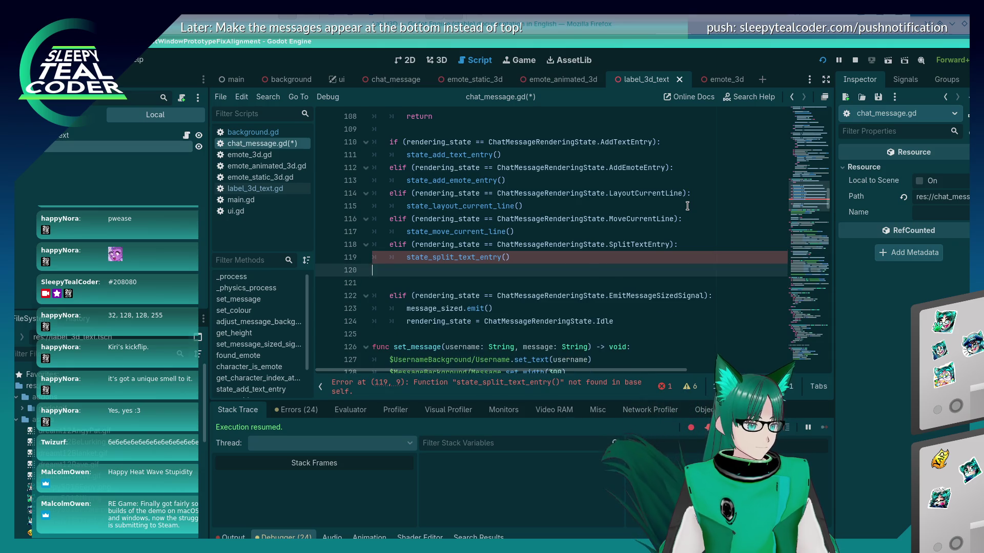
key(ctrl+z)
key(ctrl+z)
key(ctrl+z)
key(ctrl+z)
key(ctrl+z)
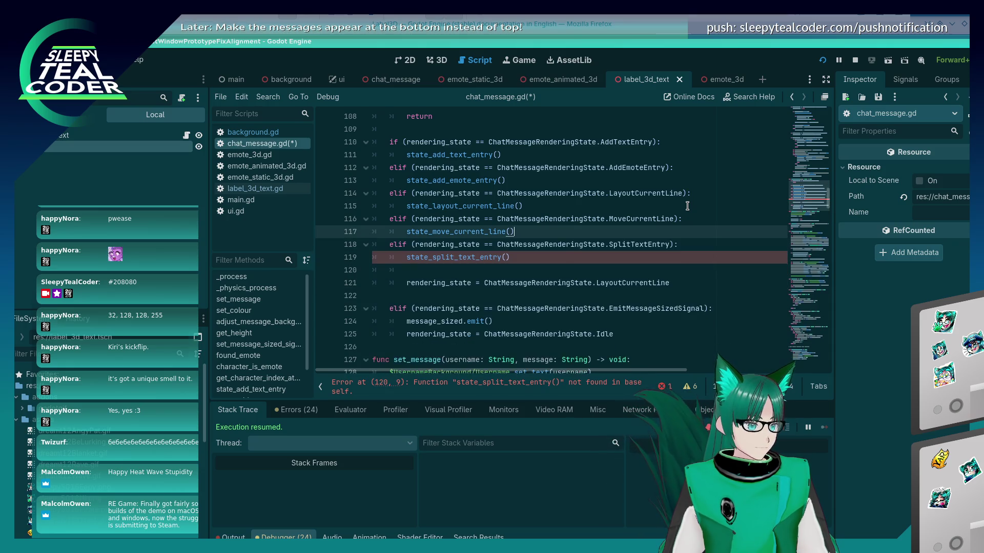
key(ctrl+z)
key(ctrl+z)
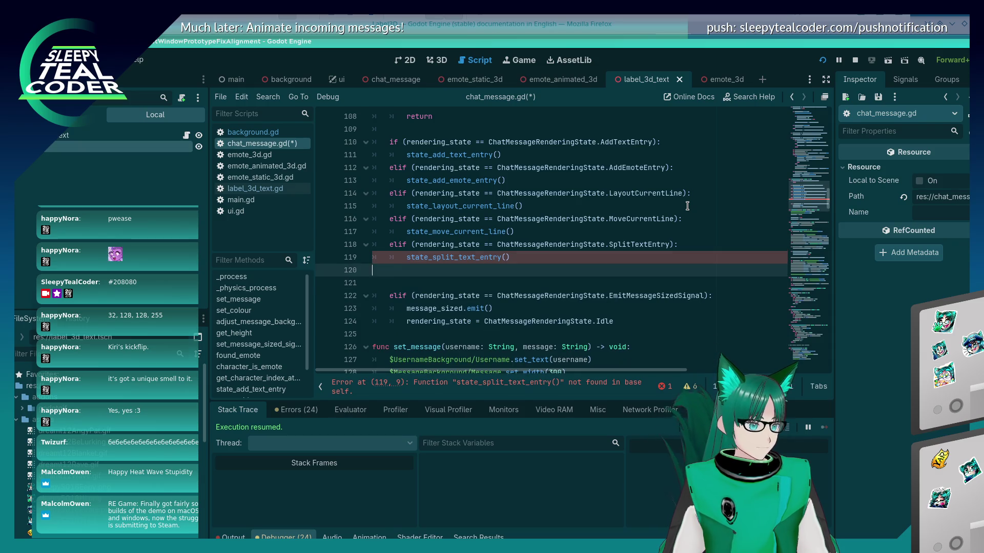
- Paste the LayoutCurrentLine assignment and a copy of the state_move_current_line declaration above it
key(ctrl+s)
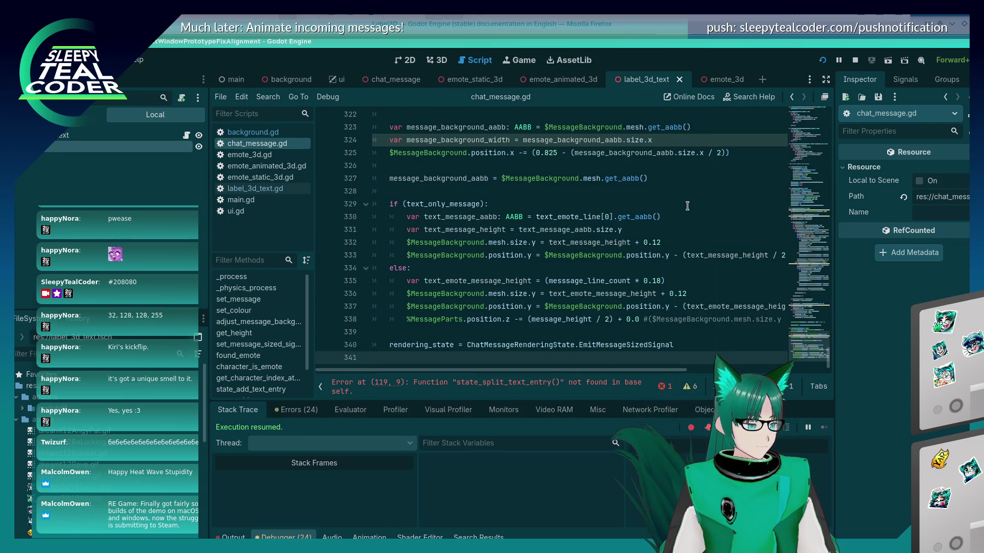
key(ctrl+v)
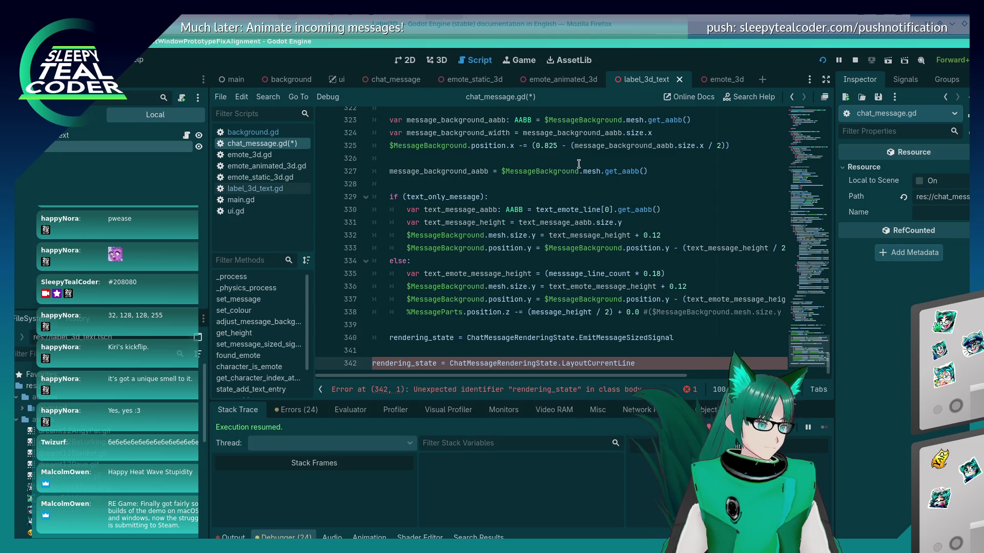
scroll(578, 163, up, 6)
click(564, 298)
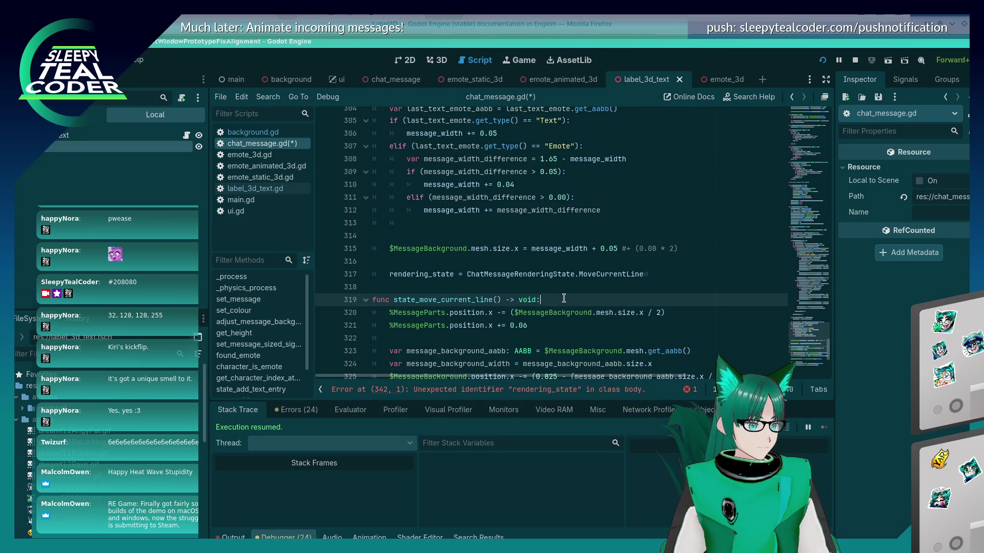
key(shift+Home)
key(ctrl+c)
scroll(564, 298, down, 6)
click(446, 350)
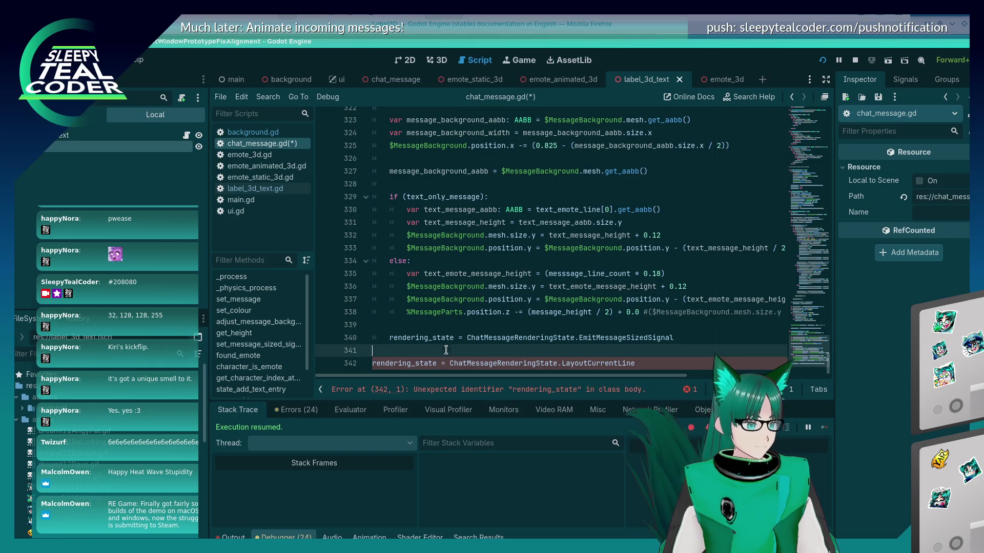
key(ctrl+v)
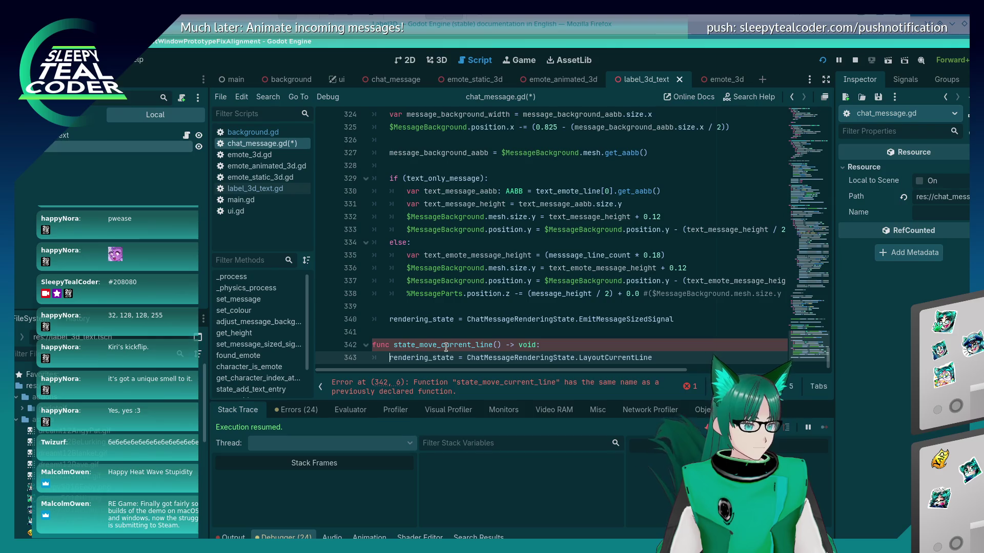
- Rename the duplicated declaration to state_split_text_entry() and save the script
key(Up)
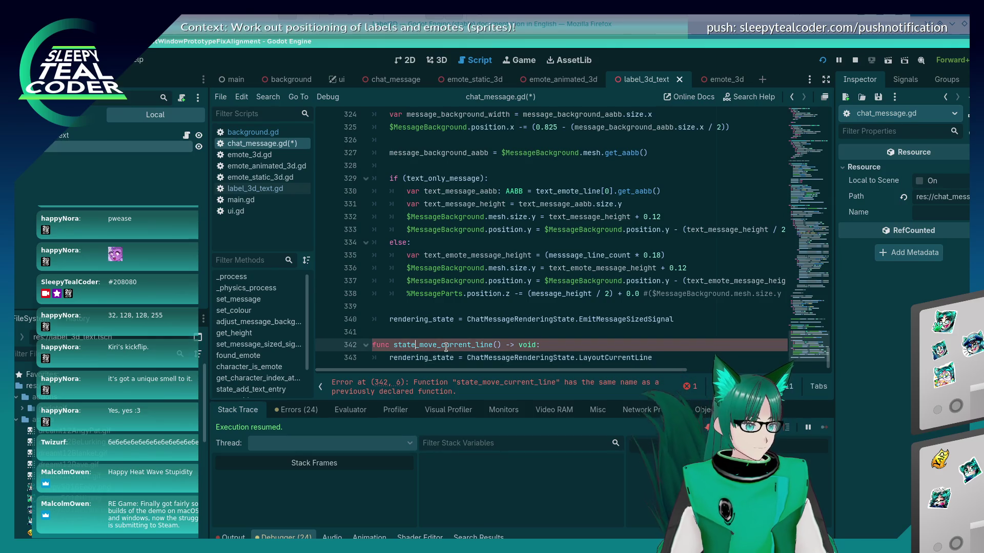
scroll(449, 331, up, 7)
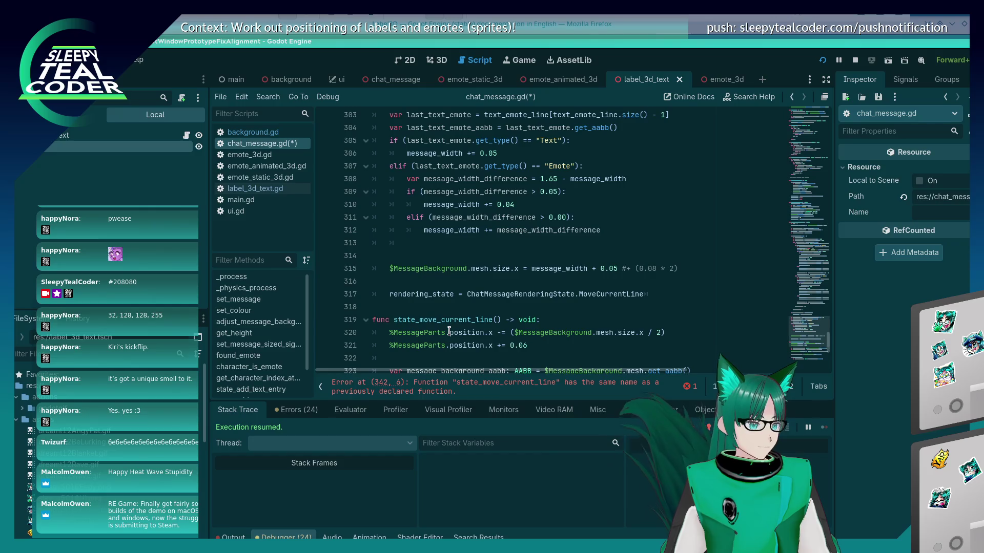
drag(827, 341, 832, 196)
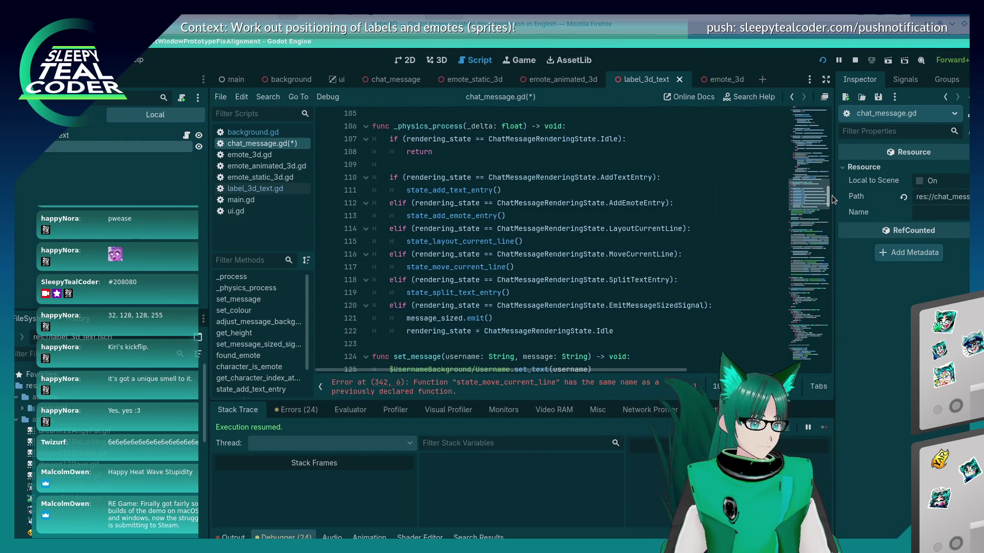
key(BackSpace)
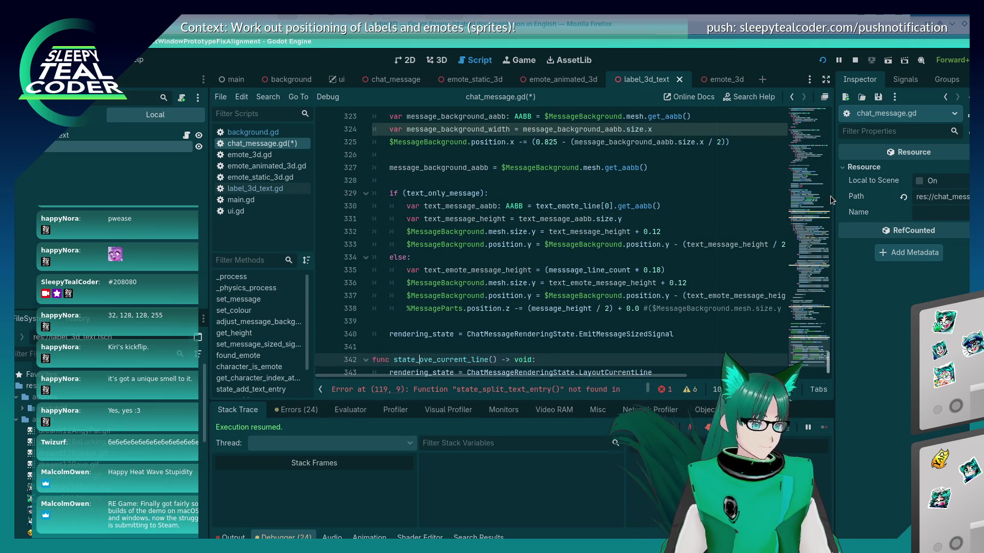
key(Delete)
key(Delete)
key(Delete)
text(spl)
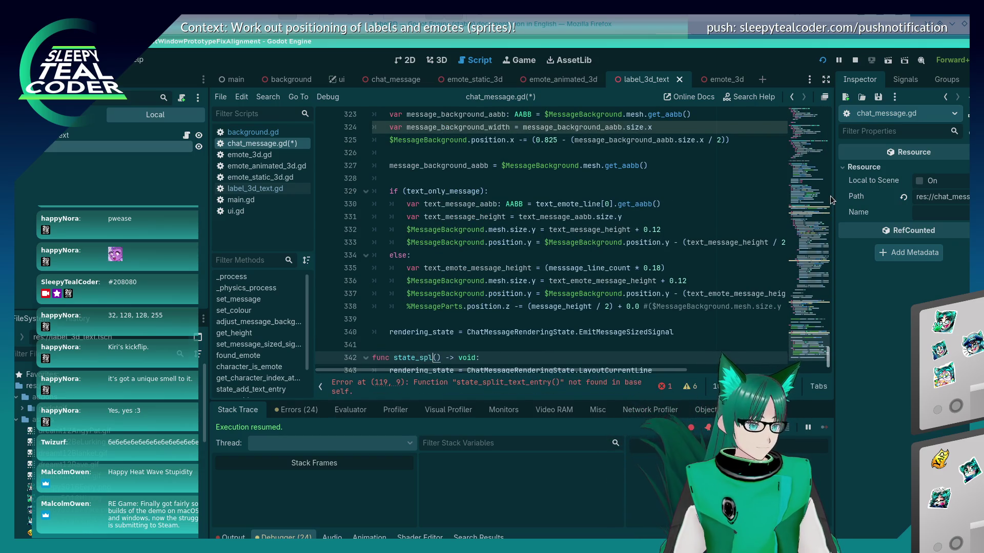
text(y)
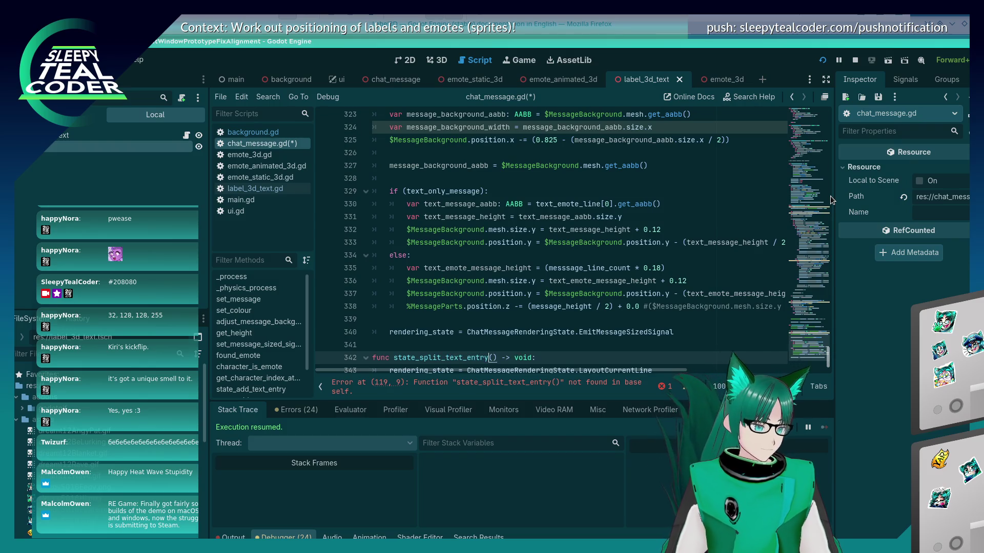
key(ctrl+s)
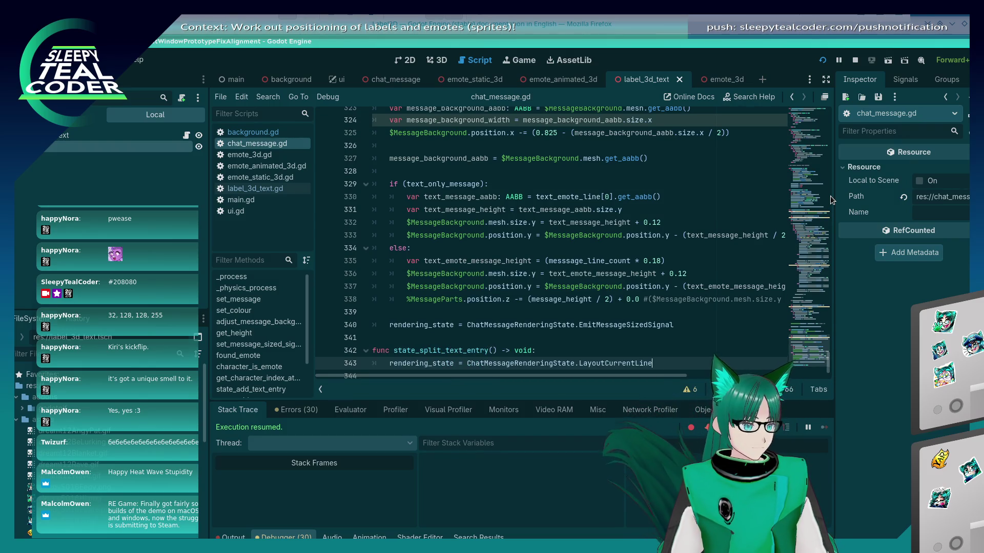
key(ctrl+Home)
- Review the _physics_process state dispatch and the state_* functions, then run the project with F5
scroll(449, 280, down, 10)
scroll(449, 281, down, 15)
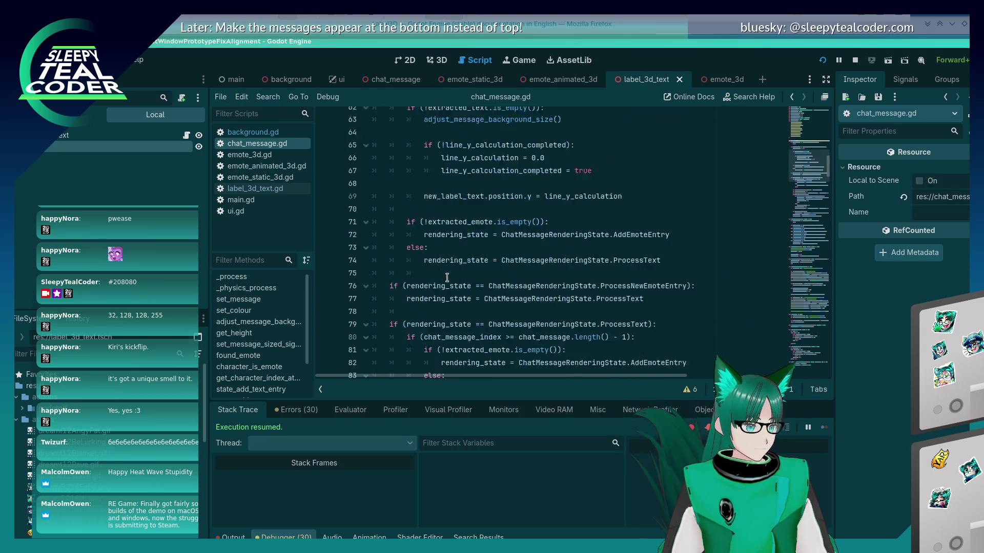
scroll(446, 277, down, 6)
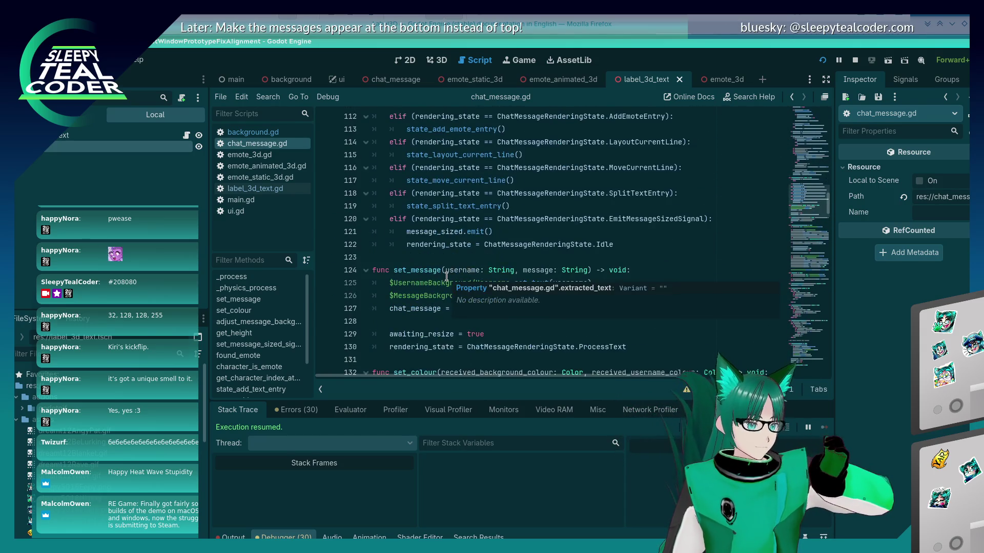
click(486, 244)
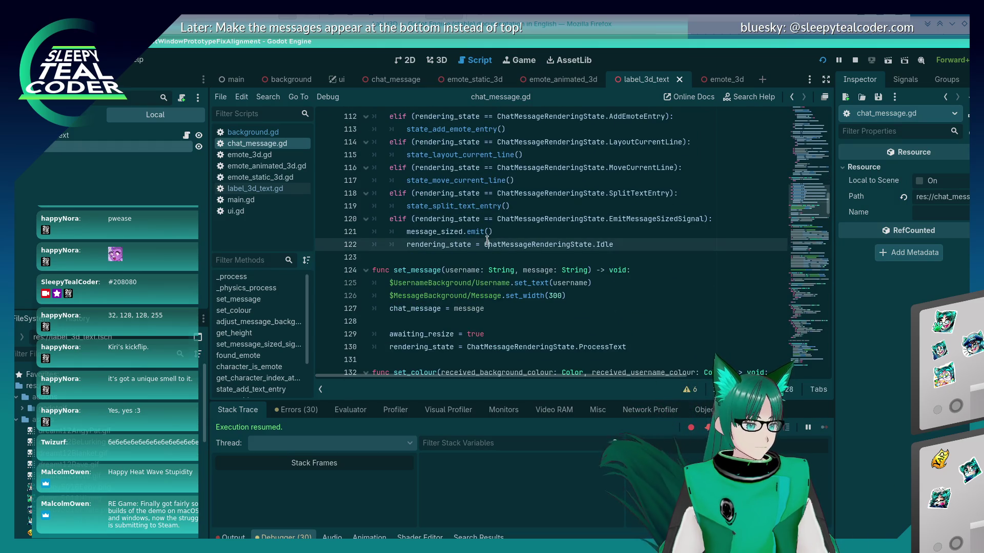
click(516, 233)
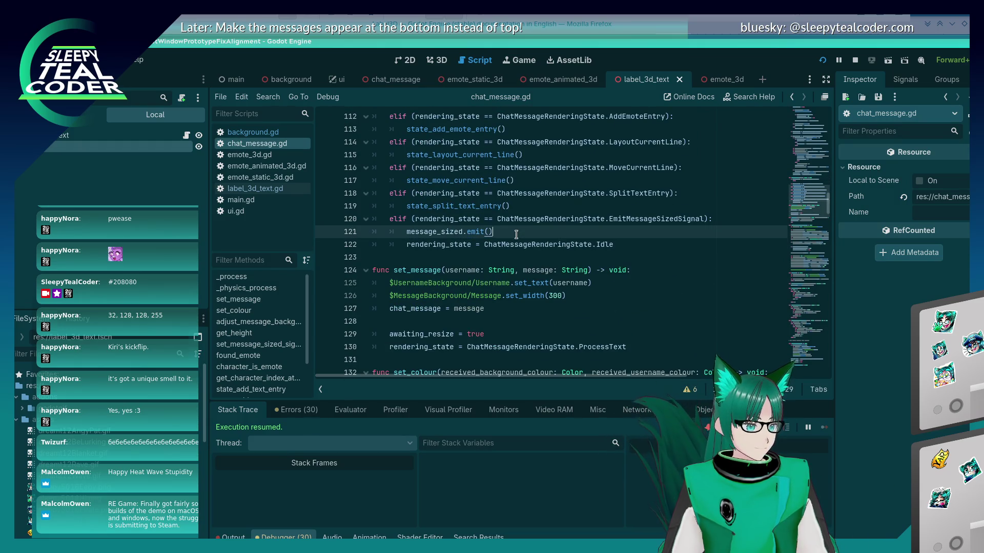
scroll(469, 286, up, 2)
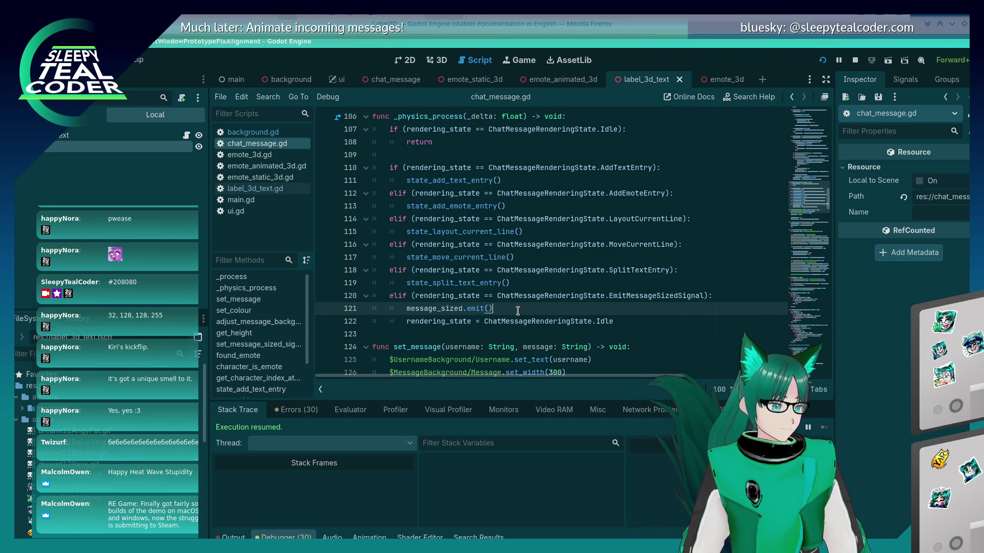
key(ctrl+End)
key(Up)
key(Up)
key(Up)
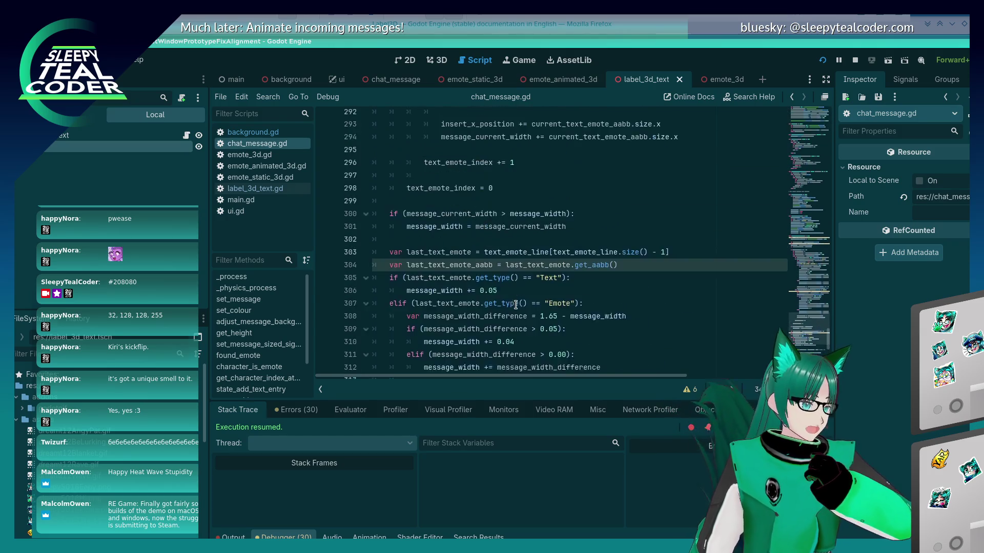
key(Up)
key(Up)
key(Up)
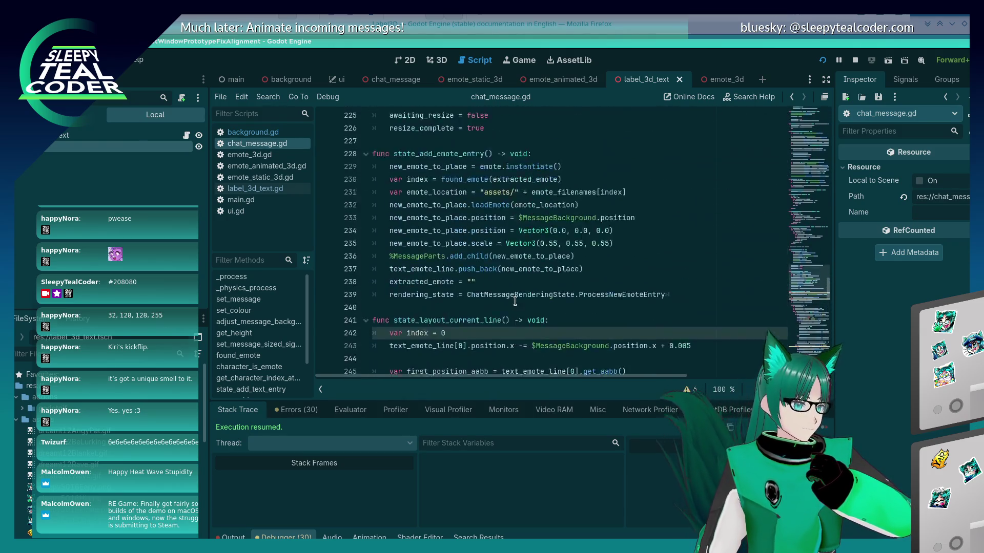
key(Up)
key(Down)
key(F5)
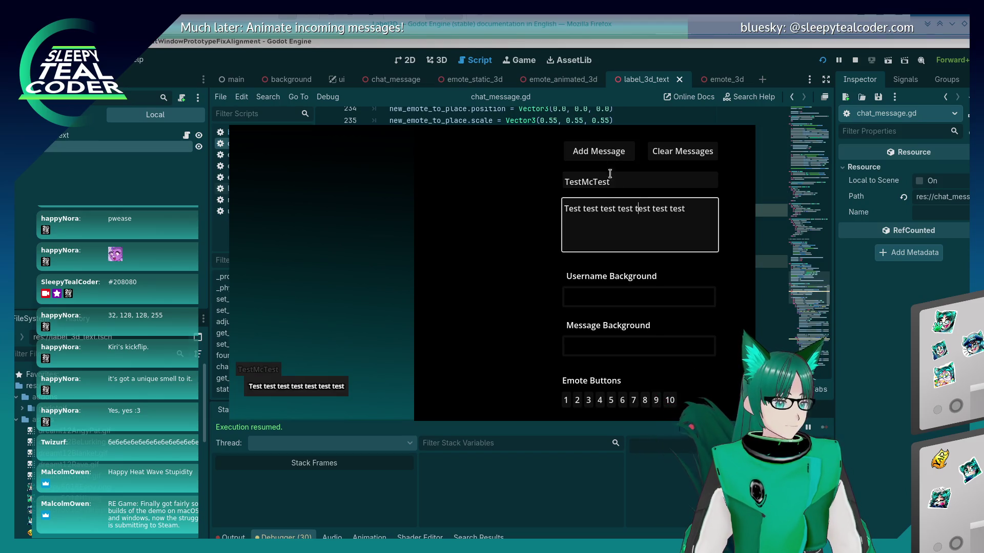
- Add a test message and change the message background colour to purple
click(589, 146)
click(638, 234)
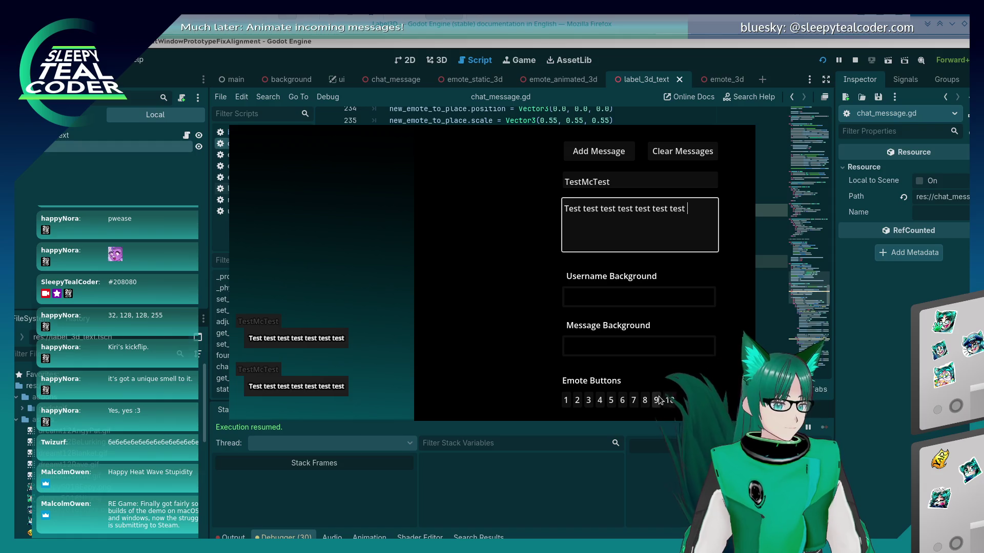
click(646, 345)
click(705, 233)
click(673, 173)
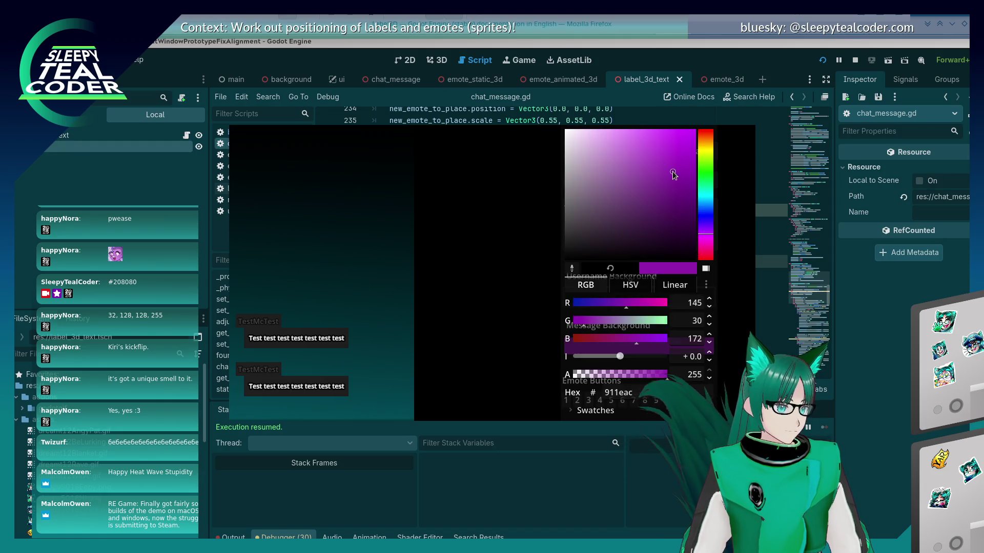
drag(673, 173, 672, 170)
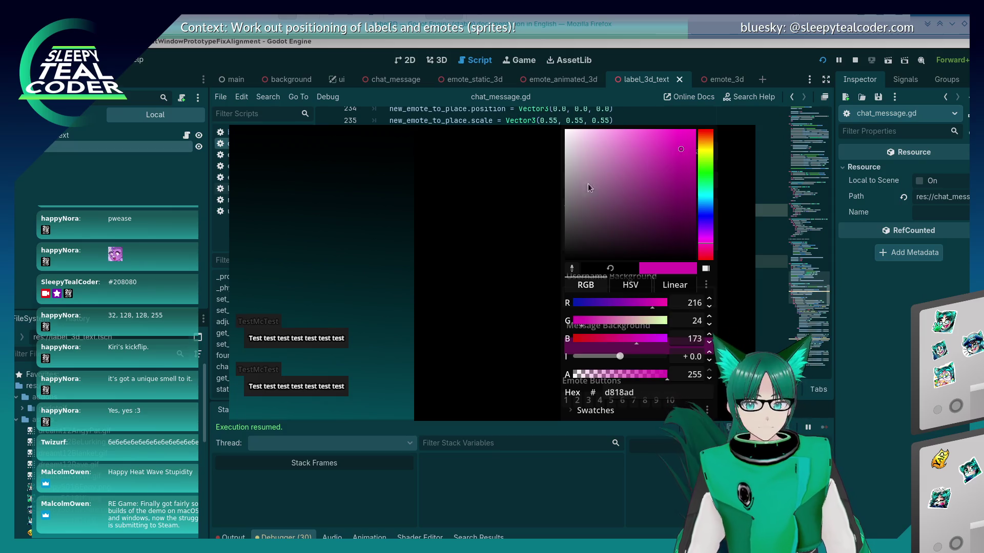
click(509, 288)
- Set the username background to cyan and add a message with the new colours
click(638, 292)
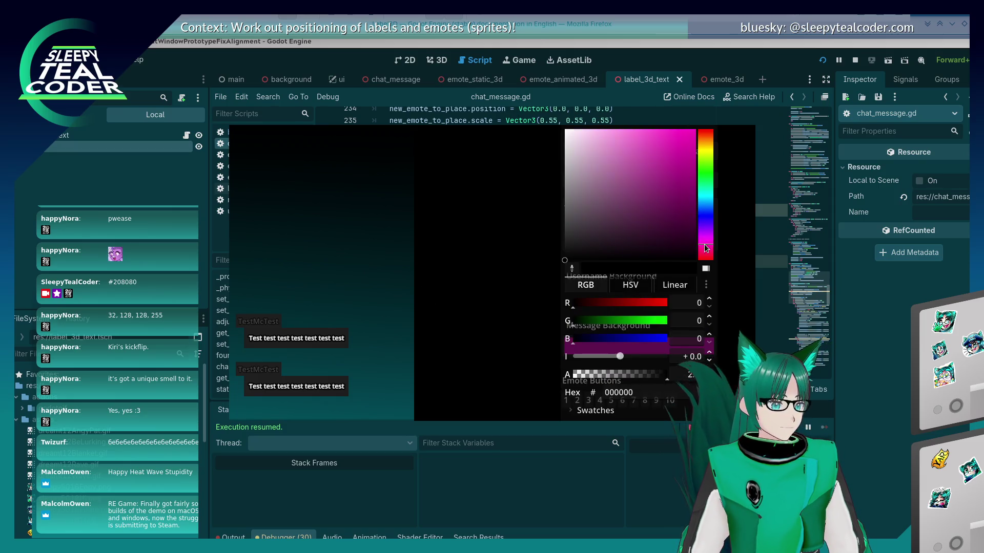
click(706, 194)
click(685, 167)
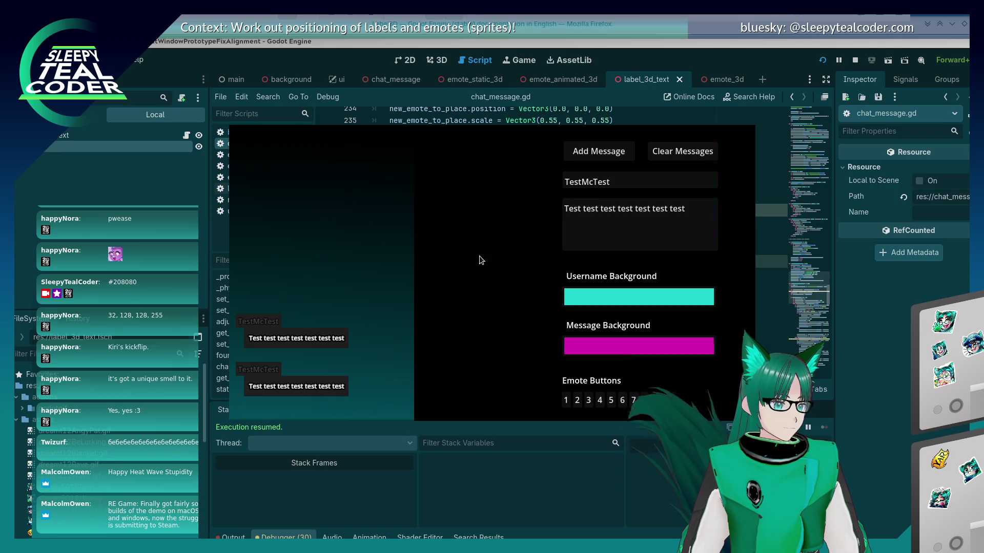
click(478, 256)
click(623, 156)
- Send test messages with two emotes and then four emotes
click(690, 211)
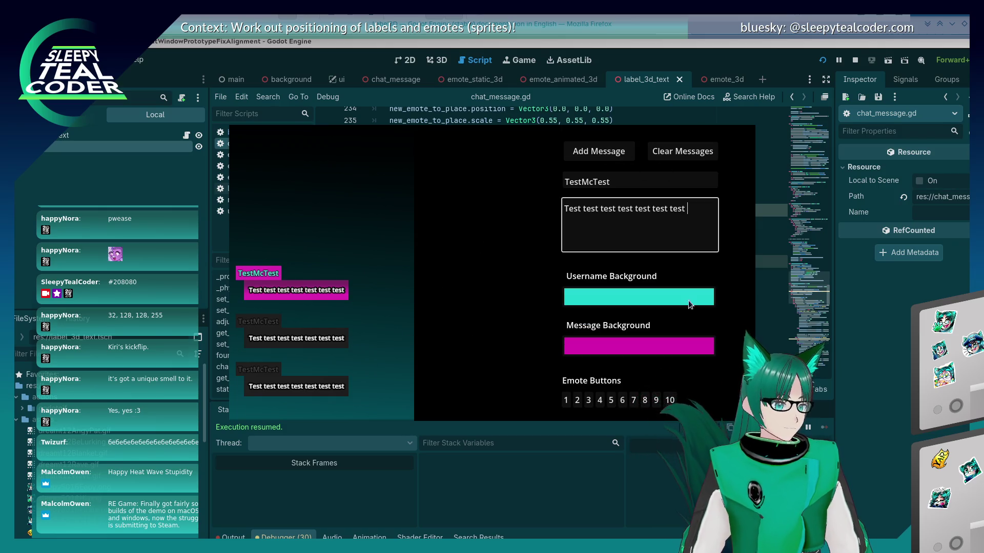
click(656, 401)
click(669, 400)
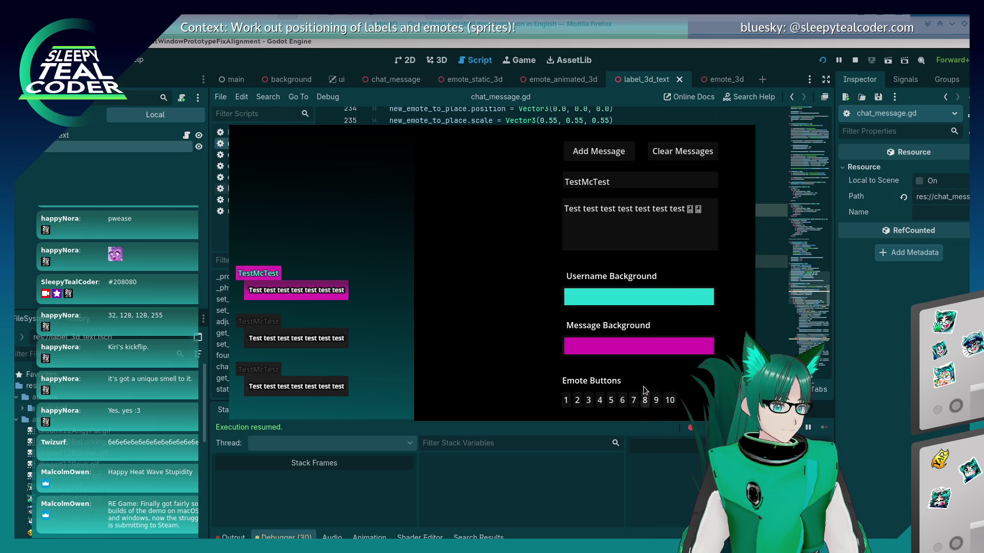
click(612, 154)
click(669, 400)
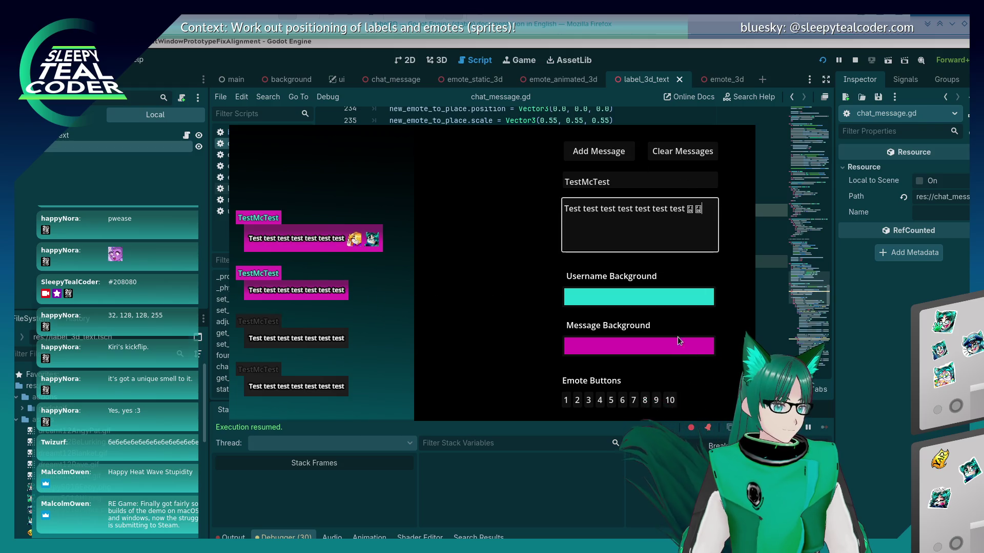
click(655, 401)
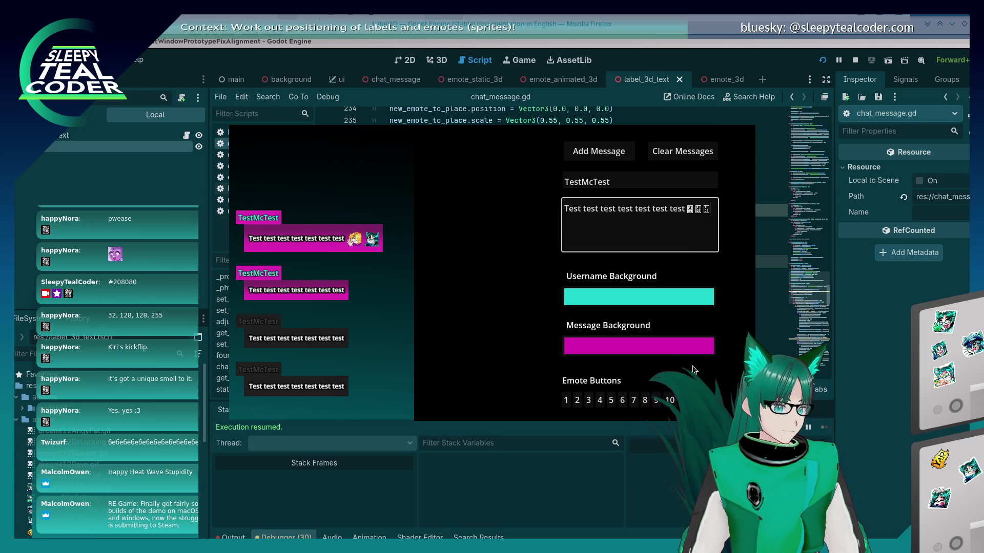
click(602, 153)
- Post a message containing the text 'Beeeeeeeeeeep'
click(637, 230)
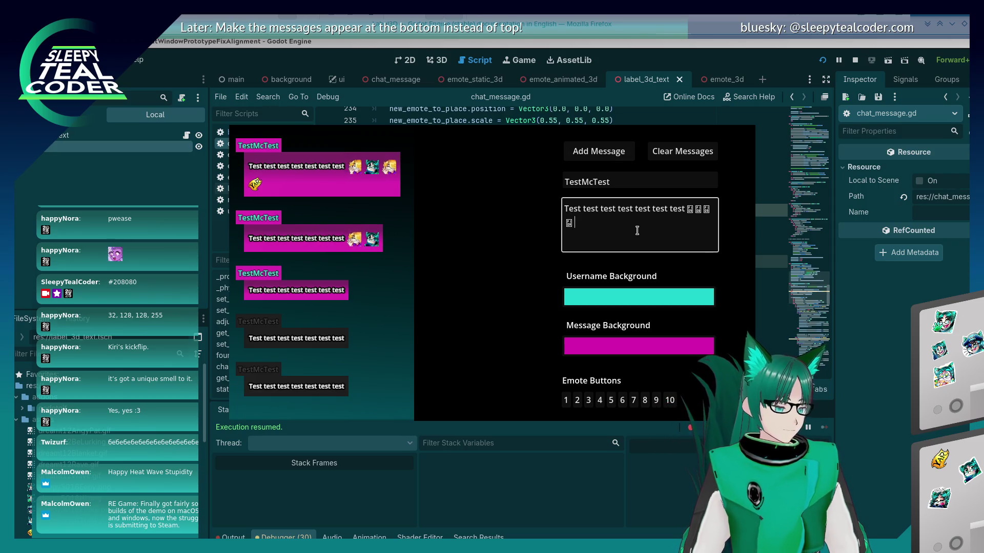
text(Beeeeeeeeeeep)
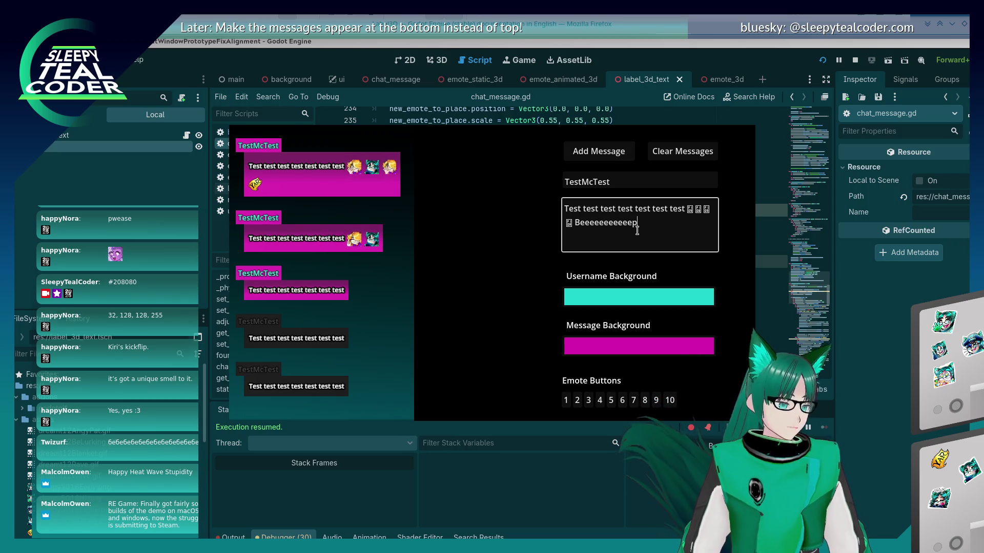
click(487, 210)
key(Return)
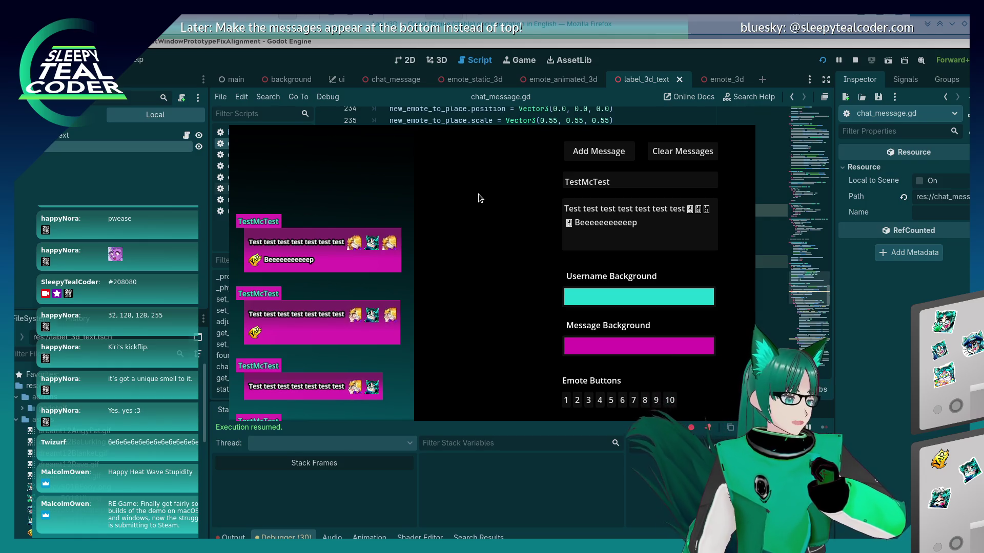
- Back in chat_message.gd, try changing line 110's if to elif, undo it, and save
key(alt+Tab)
scroll(519, 284, up, 15)
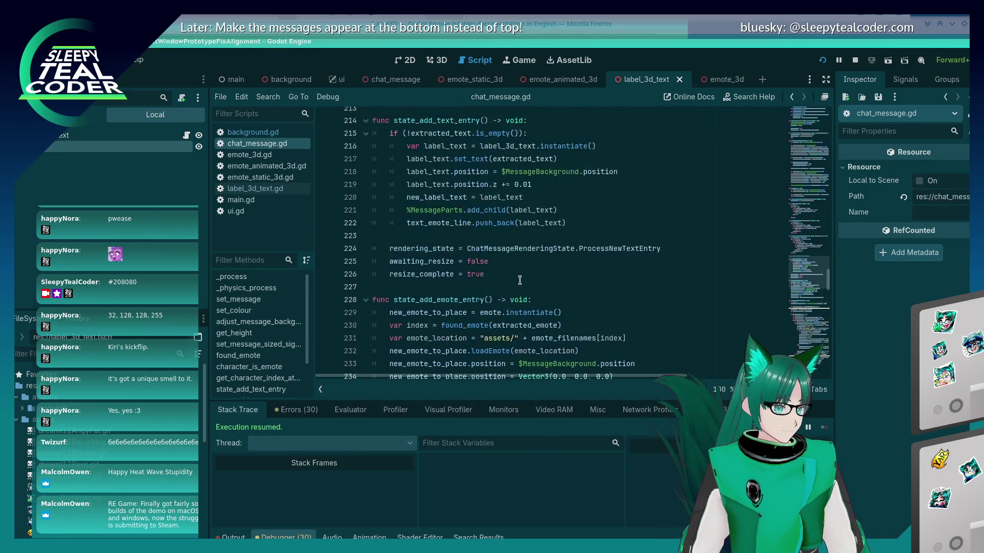
scroll(519, 284, up, 20)
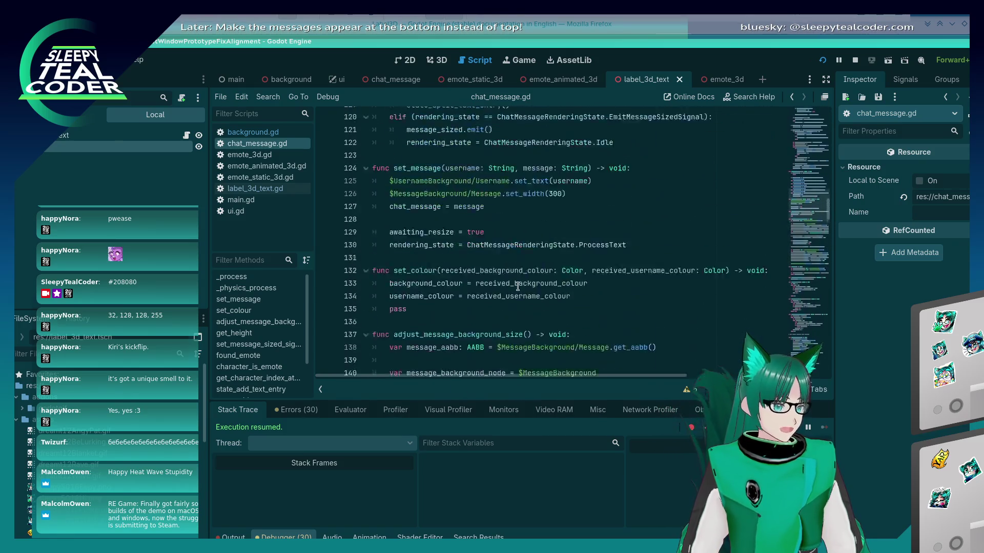
scroll(516, 290, down, 4)
scroll(451, 212, up, 4)
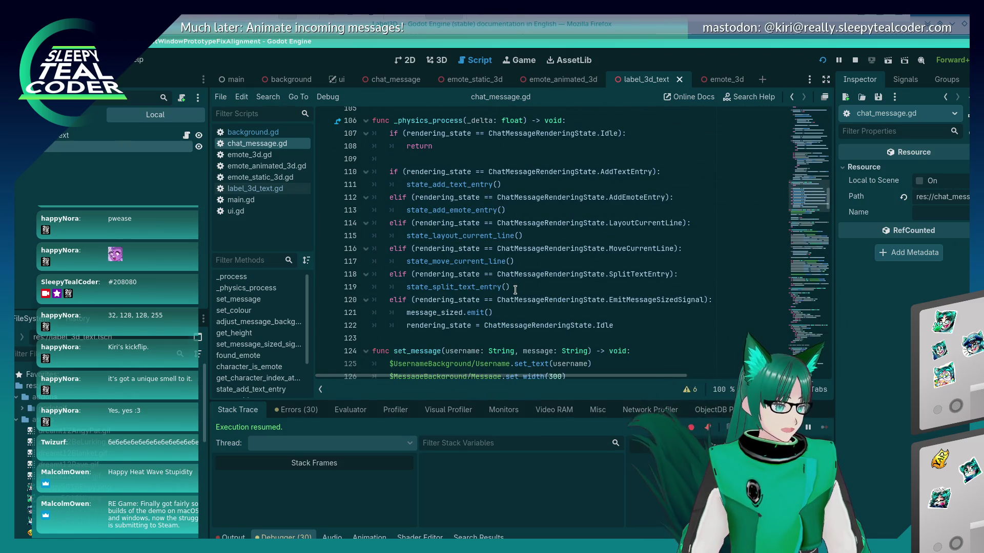
click(459, 235)
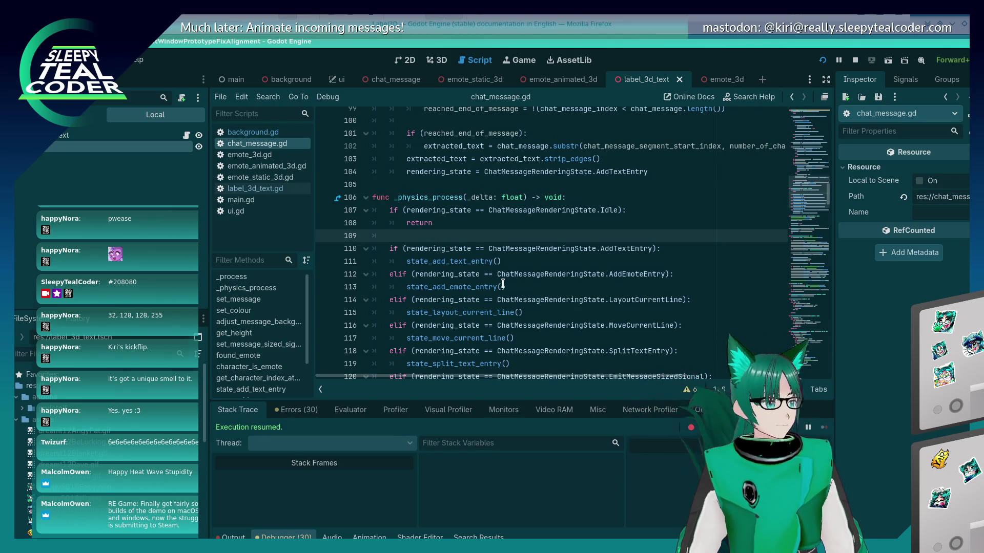
key(Down)
text(el)
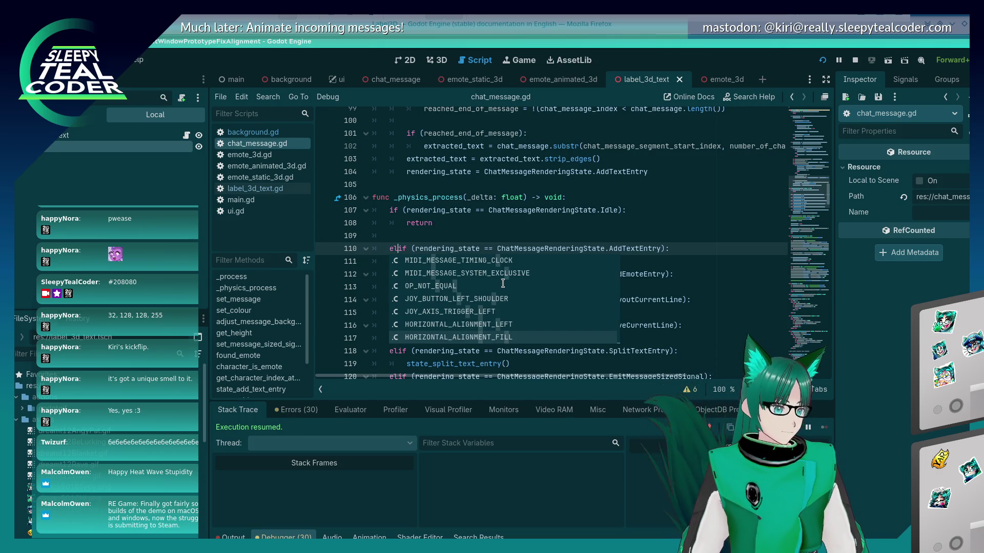
key(Escape)
key(ctrl+z)
key(ctrl+s)
scroll(459, 275, down, 3)
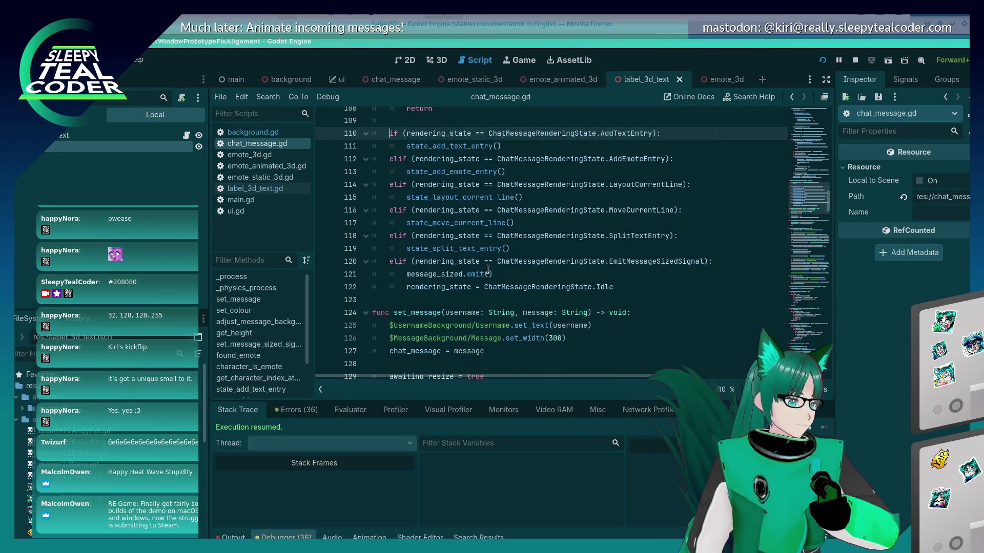
scroll(459, 275, up, 2)
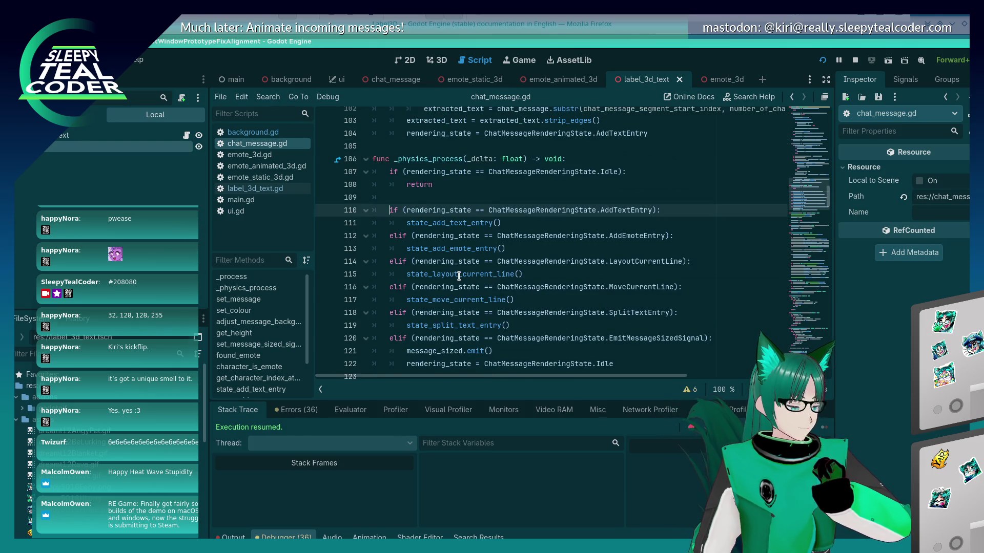
scroll(458, 277, up, 13)
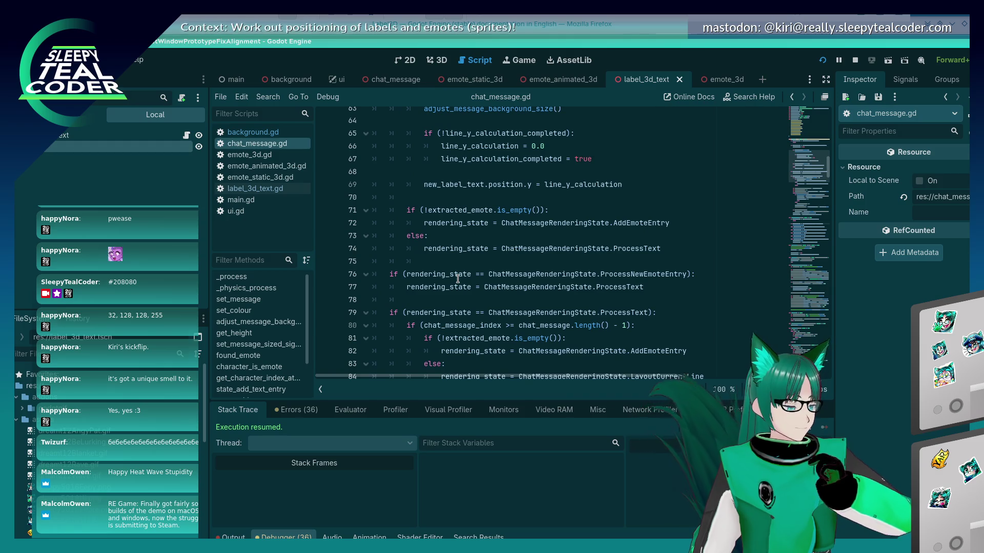
- Step through the ProcessNewEmoteEntry matches back to line 76, then save the script
double_click(636, 272)
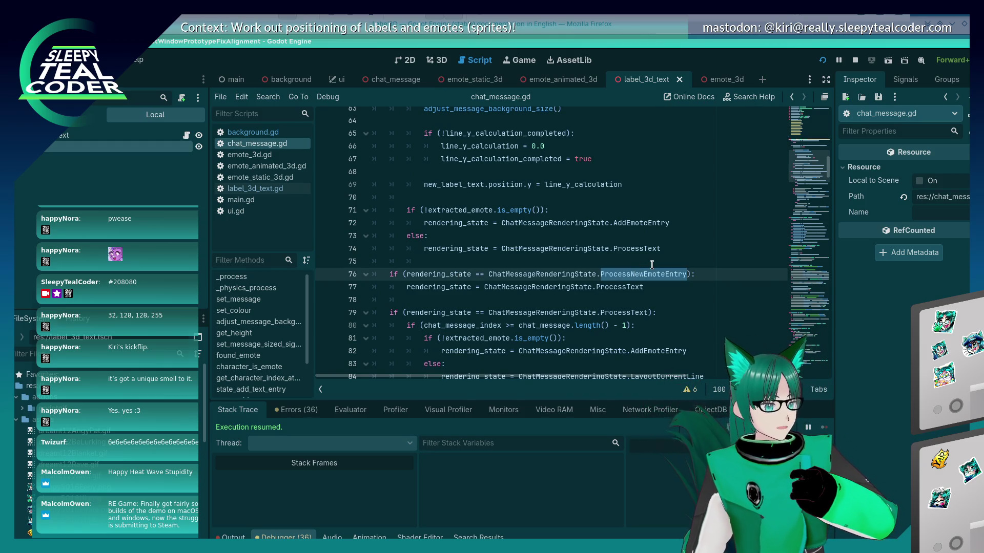
key(ctrl+f)
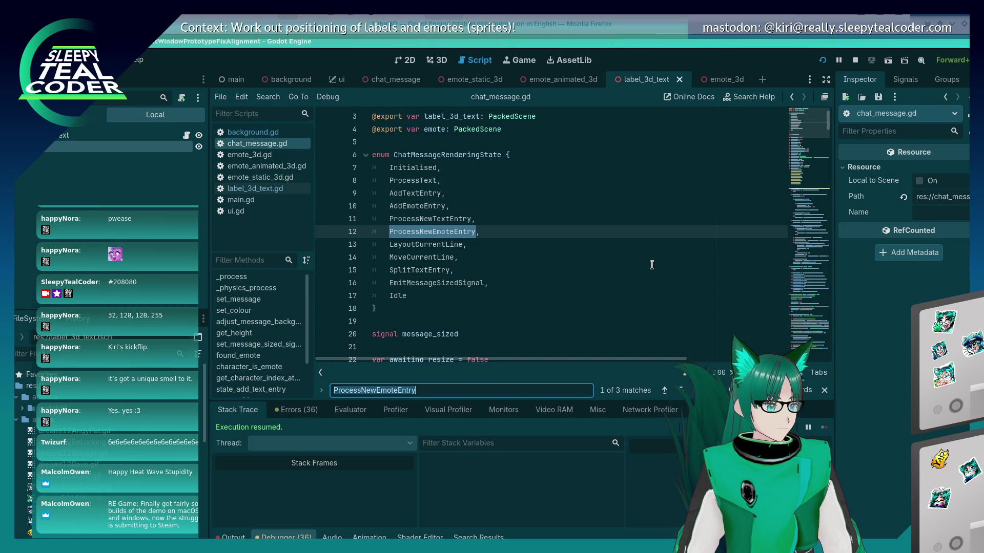
key(Return)
key(Return)
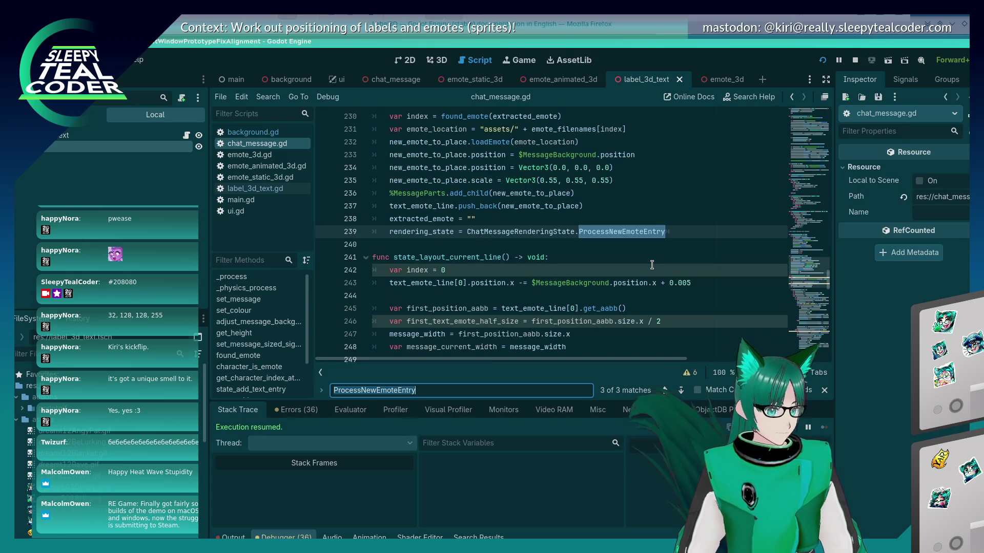
key(shift+Return)
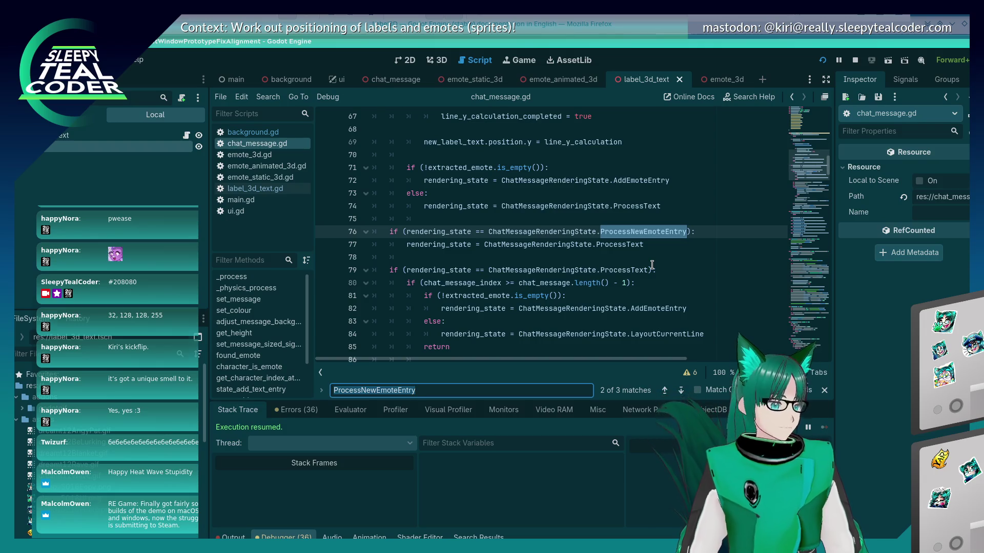
key(Escape)
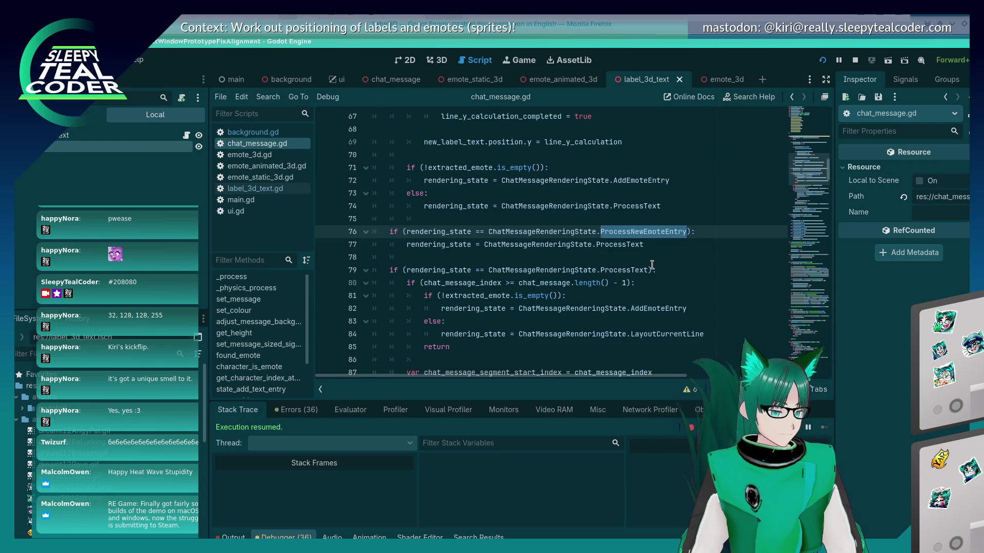
key(ctrl+s)
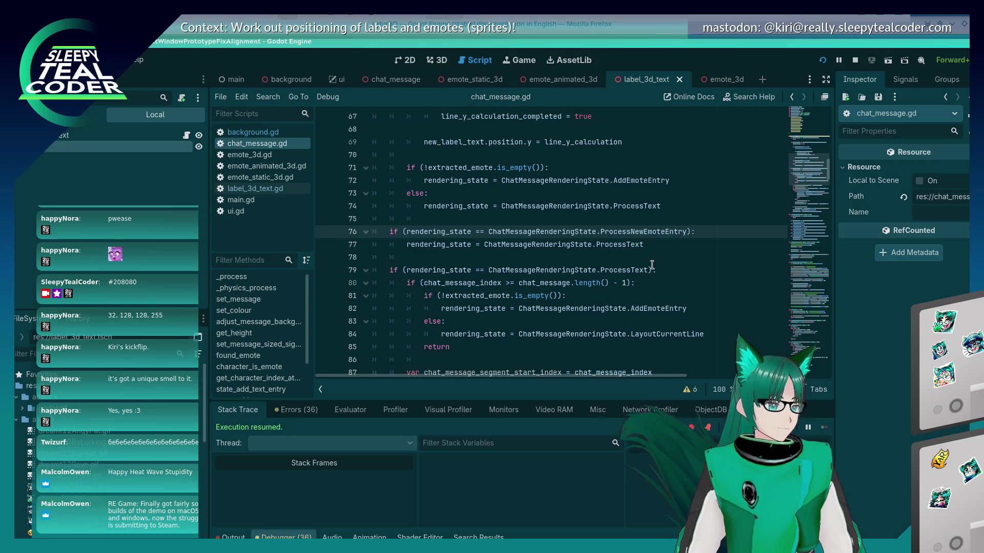
- Add a '# Stub for future use' comment line after line 76
scroll(518, 268, up, 4)
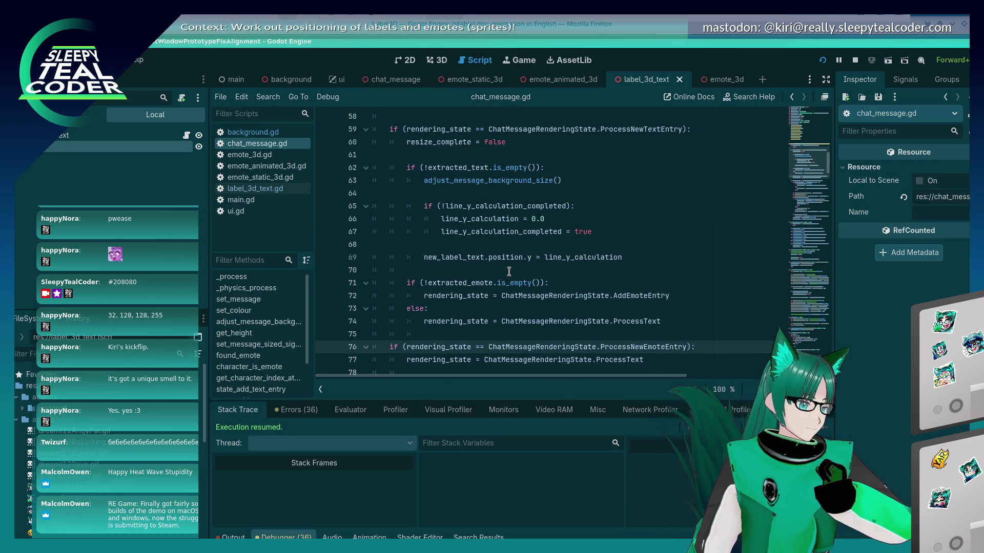
scroll(508, 272, down, 2)
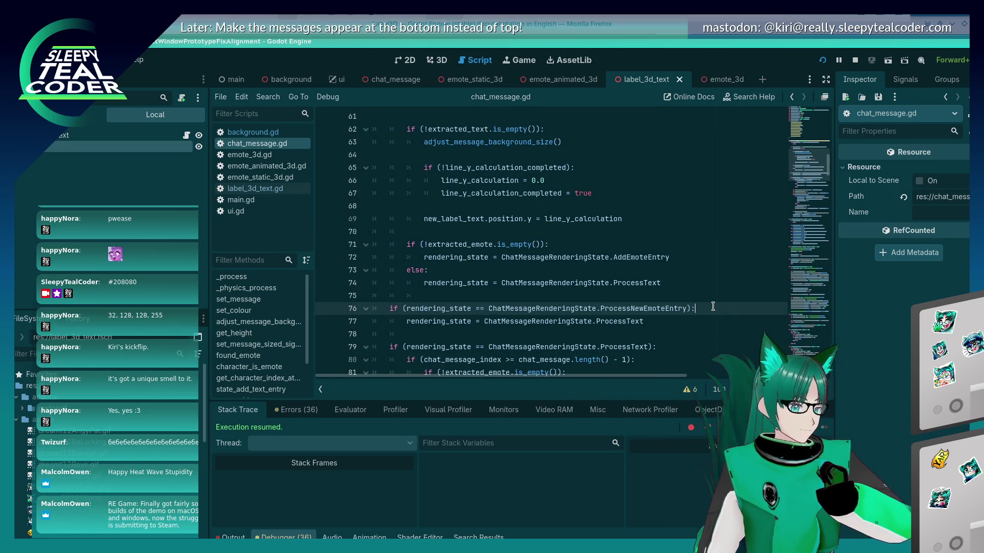
key(Return)
text(# Stub for future use)
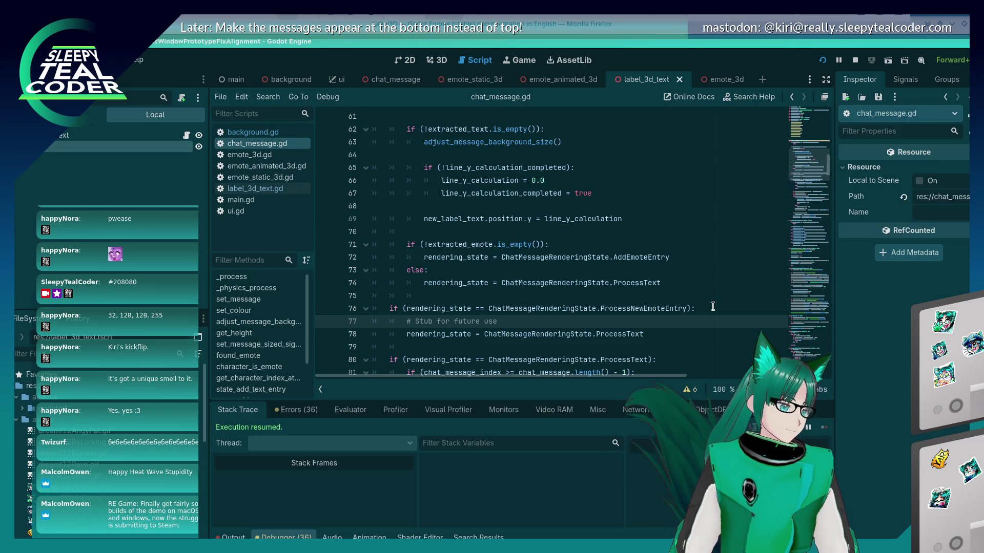
scroll(686, 305, down, 2)
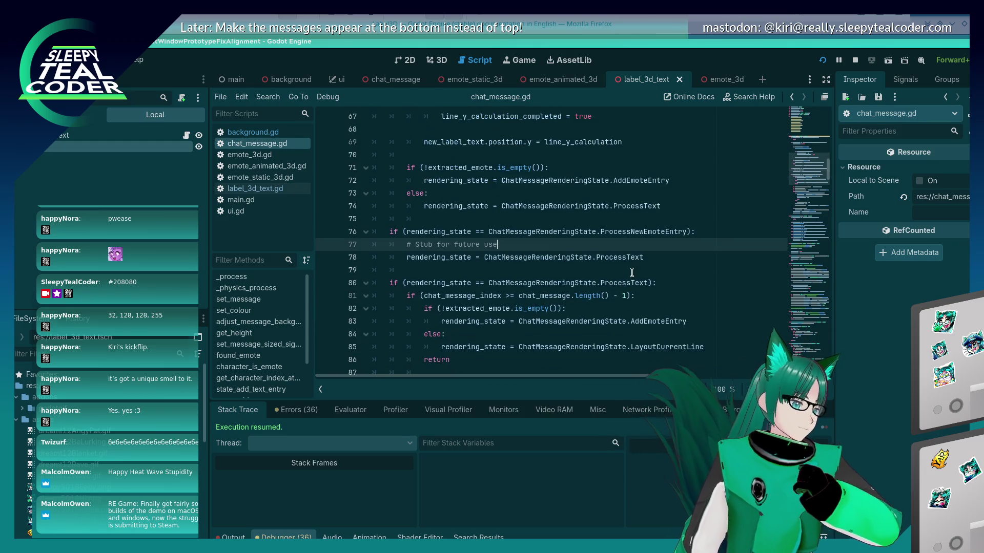
- Cut the ProcessNewTextEntry code on lines 60–74 out of _process
click(562, 296)
scroll(562, 294, down, 3)
scroll(562, 295, down, 7)
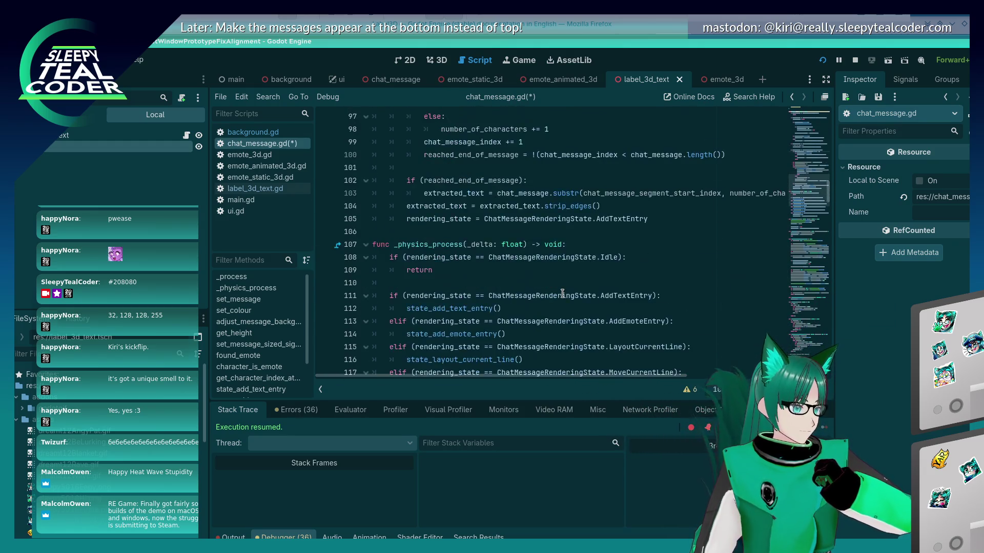
scroll(562, 294, up, 13)
scroll(562, 296, up, 1)
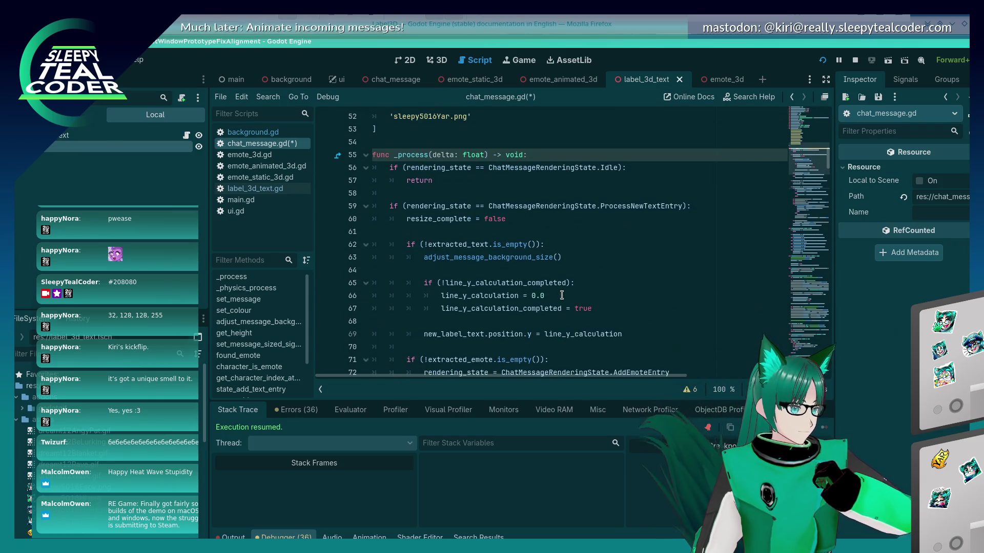
mouse_move(667, 361)
mouse_down()
mouse_move(389, 279)
mouse_move(367, 185)
mouse_up()
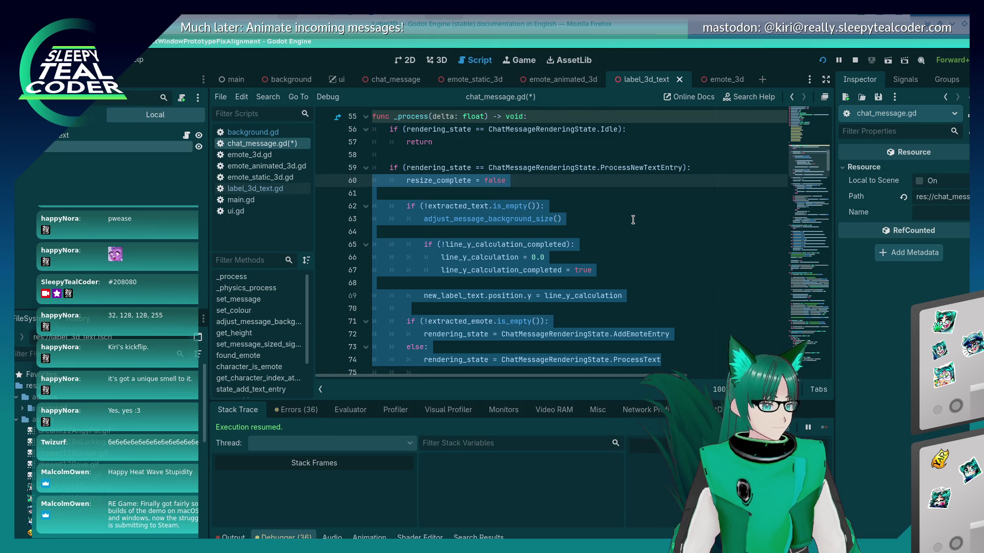
key(ctrl+x)
- At the script's end, declare func state_process_text_entry() -> void: and paste the cut code as its body
key(ctrl+End)
key(Return)
text(f)
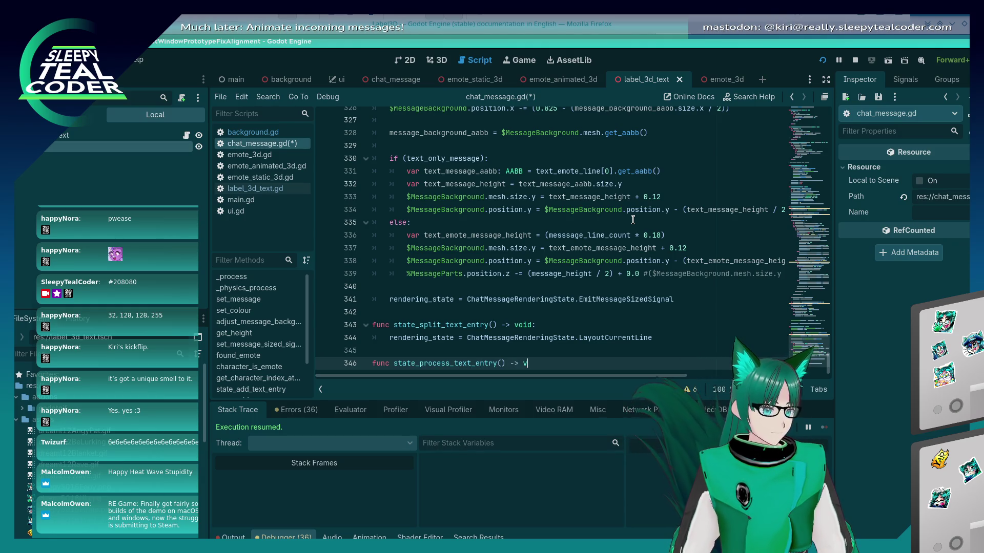
text(> void:)
key(Return)
key(ctrl+v)
- Unindent the pasted function body one level and save the script
key(shift+Up)
key(shift+Up)
key(shift+Up)
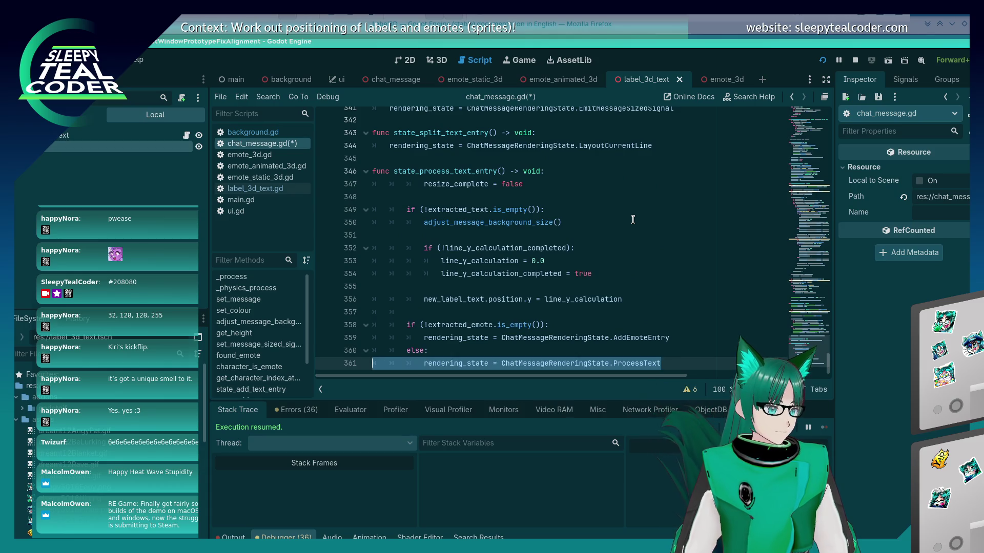
key(shift+Up)
key(shift+Tab)
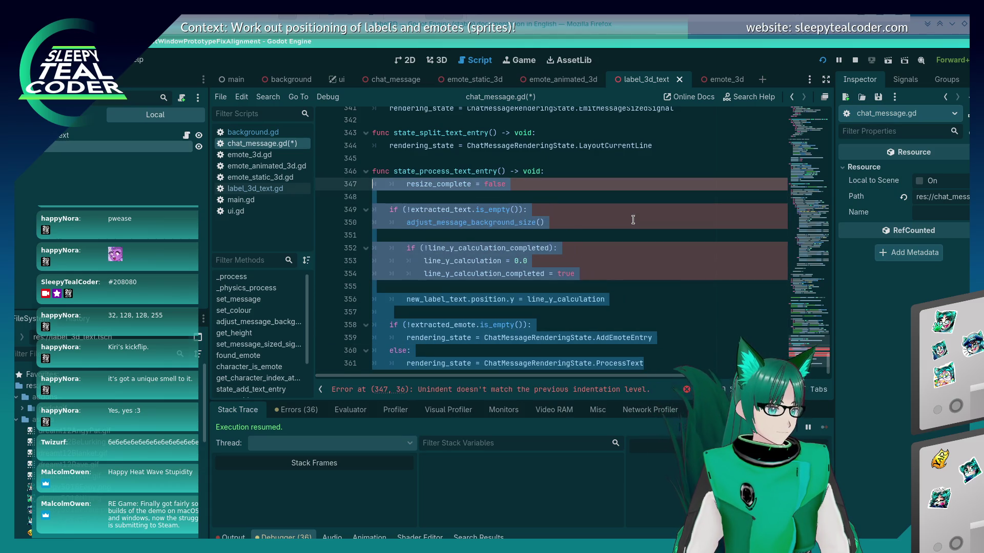
click(412, 185)
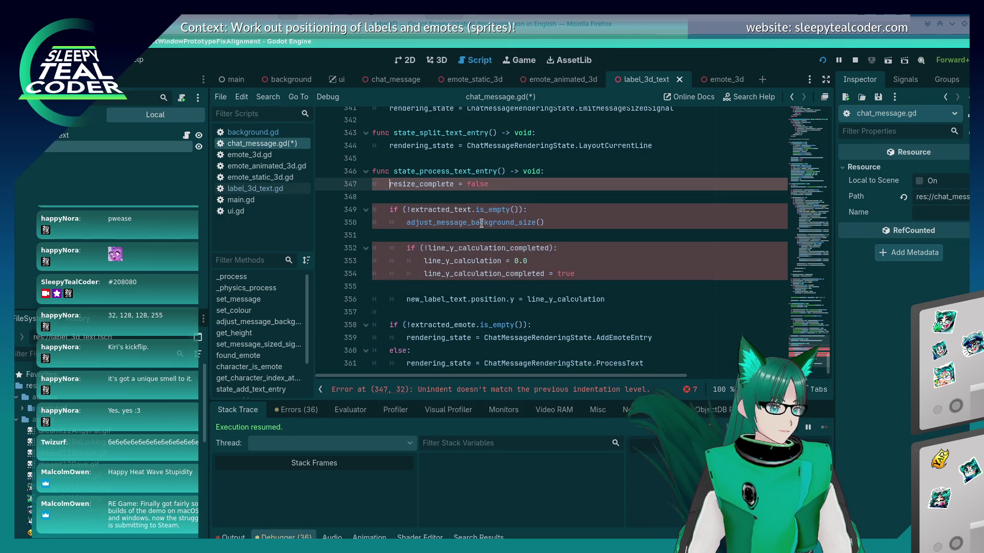
click(426, 199)
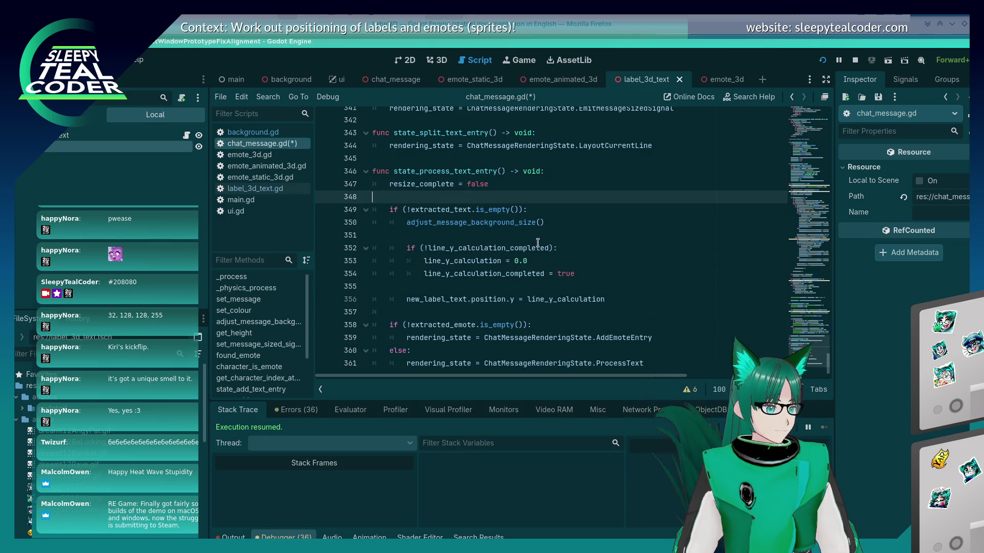
key(ctrl+s)
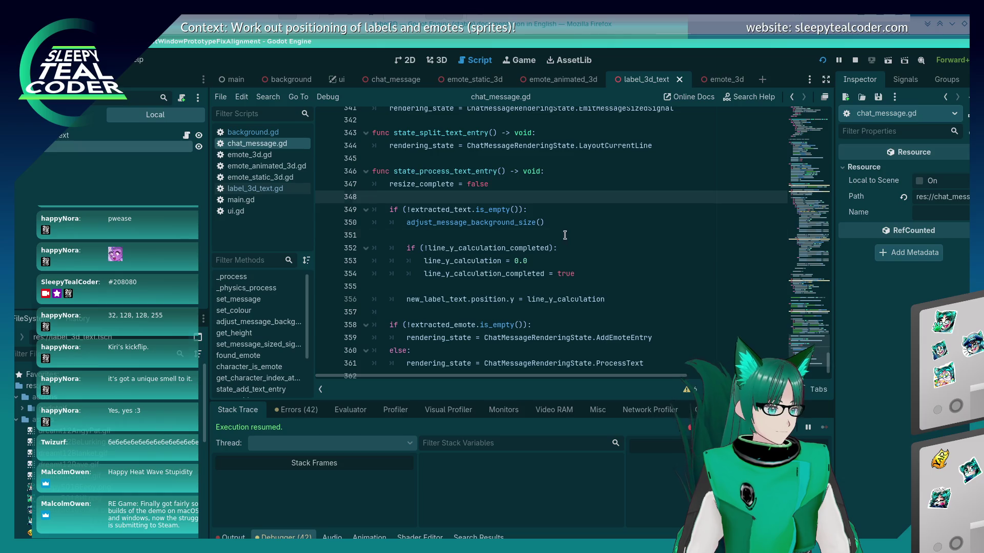
- Remove the blank line inside the new function's body
click(564, 235)
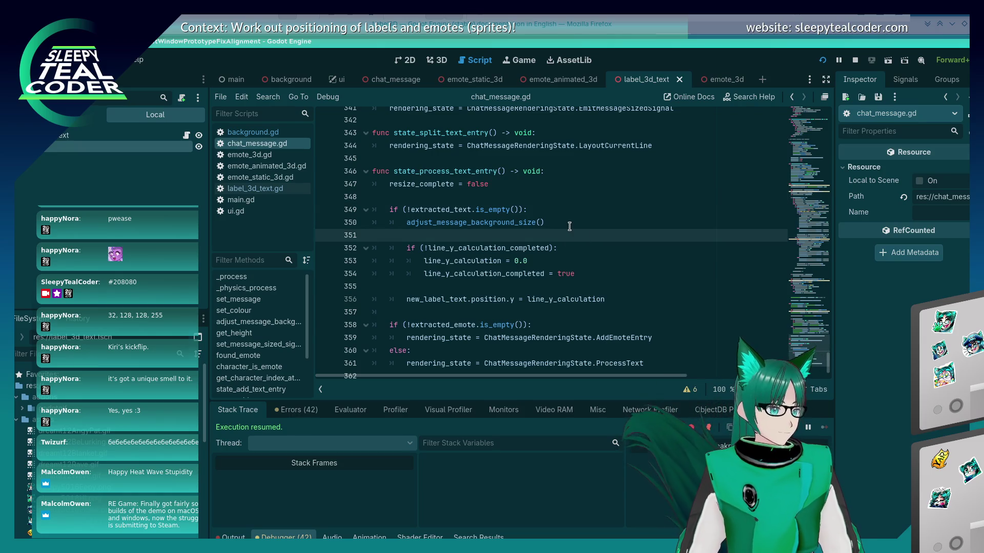
key(Delete)
key(Down)
key(Down)
key(Down)
key(BackSpace)
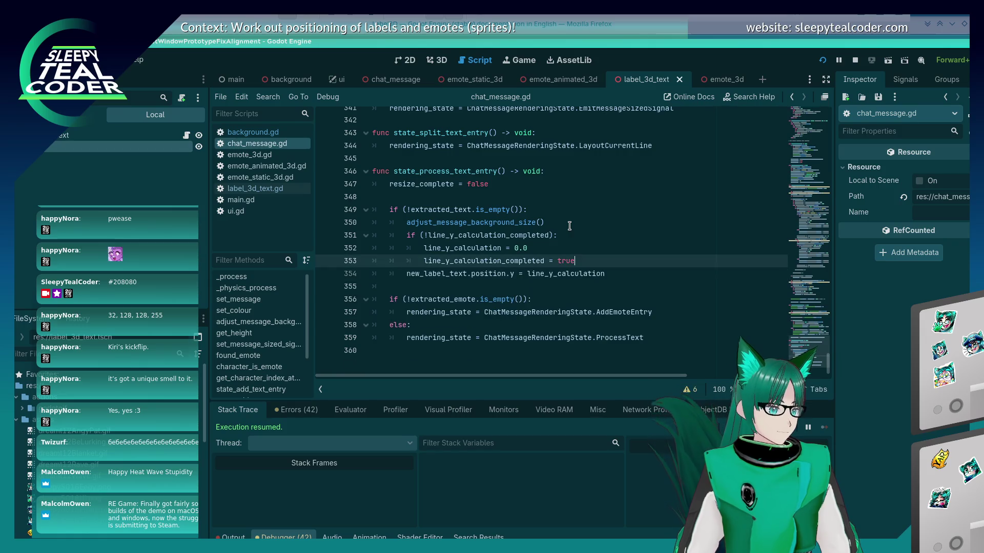
key(Down)
key(Down)
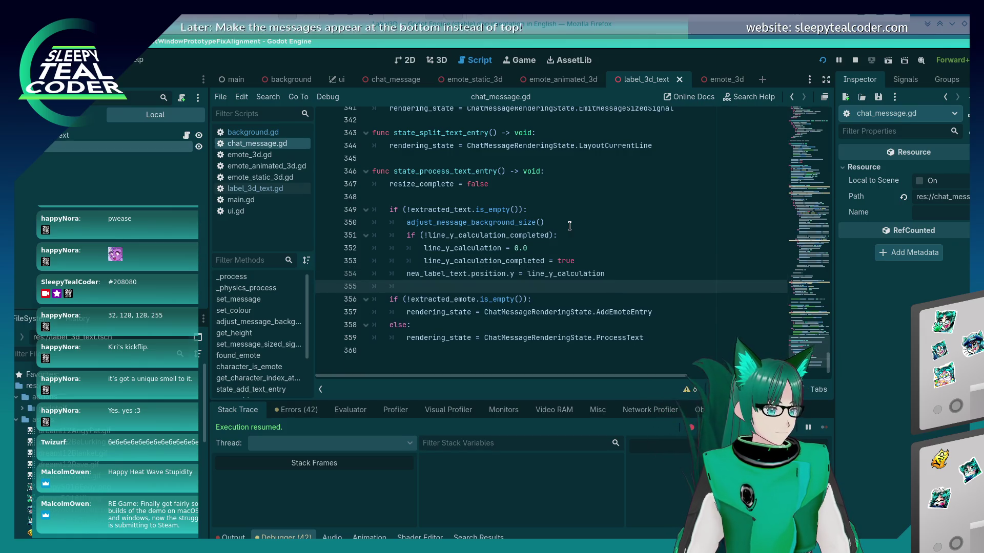
key(Down)
key(Down)
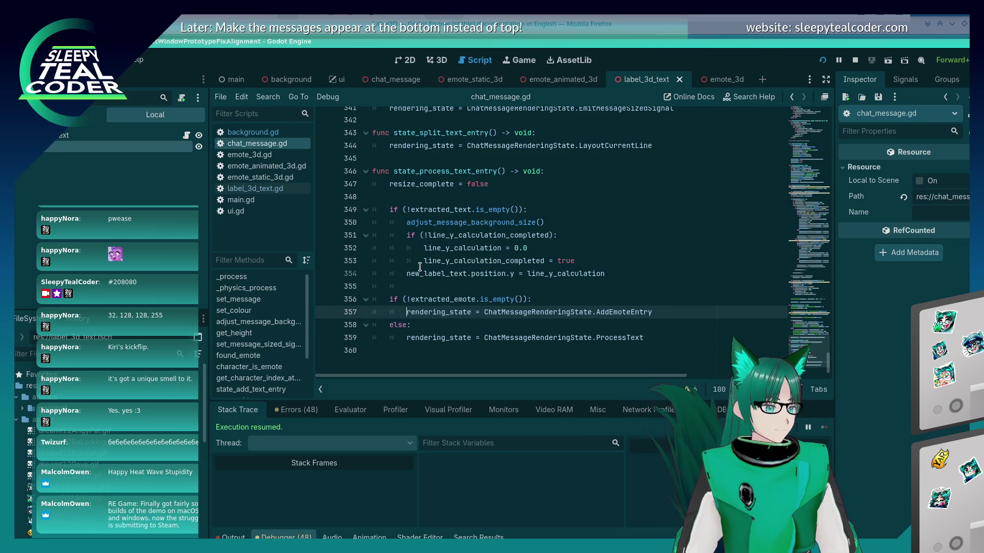
click(578, 260)
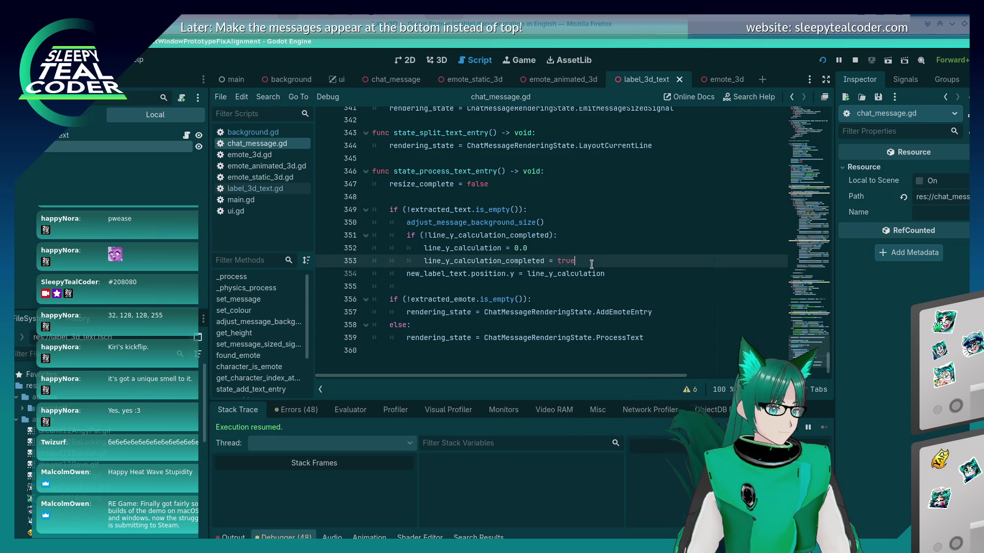
- Rename the function to state_process_new_text_entry by inserting 'new_', and save
scroll(504, 308, up, 4)
double_click(498, 312)
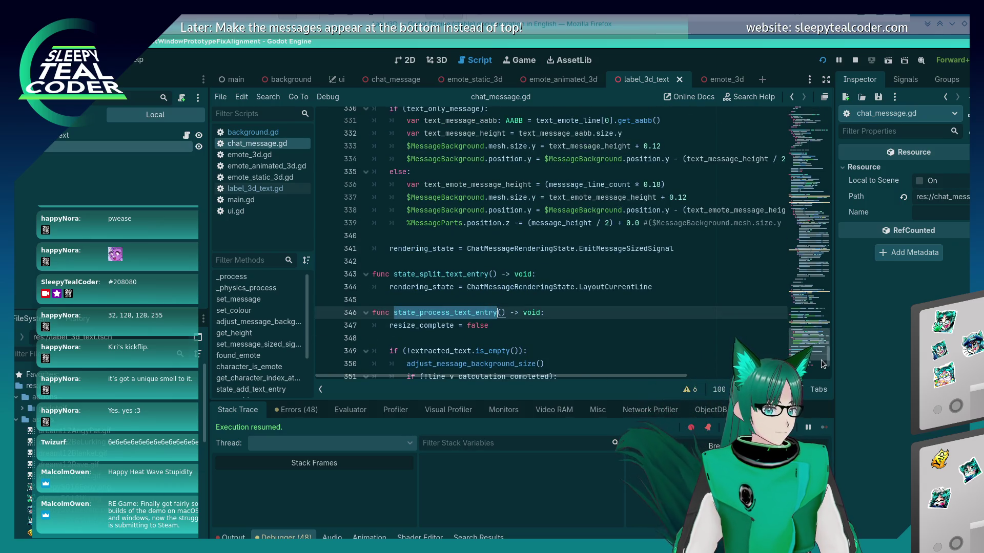
drag(828, 358, 839, 123)
scroll(624, 255, down, 6)
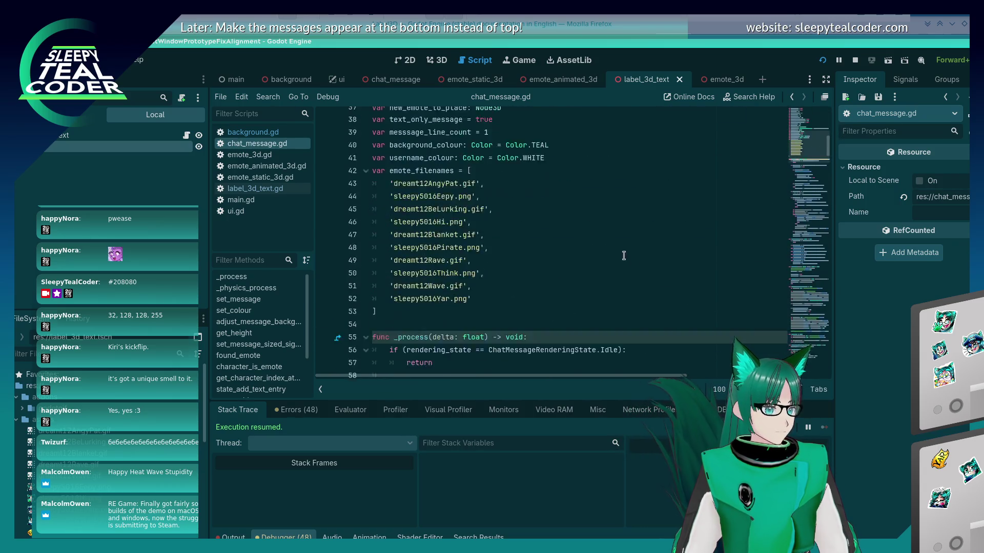
scroll(624, 255, down, 4)
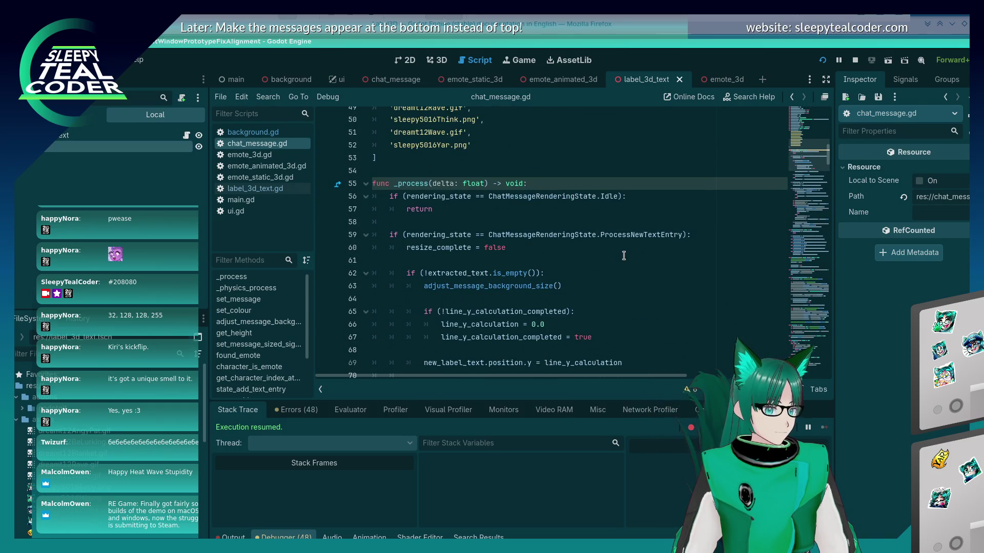
scroll(623, 255, down, 3)
key(ctrl+End)
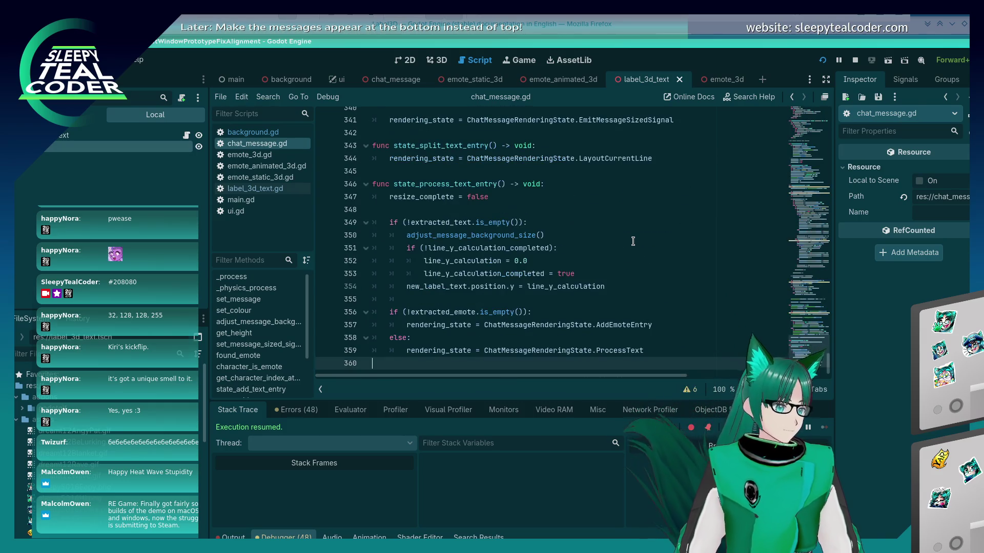
click(453, 183)
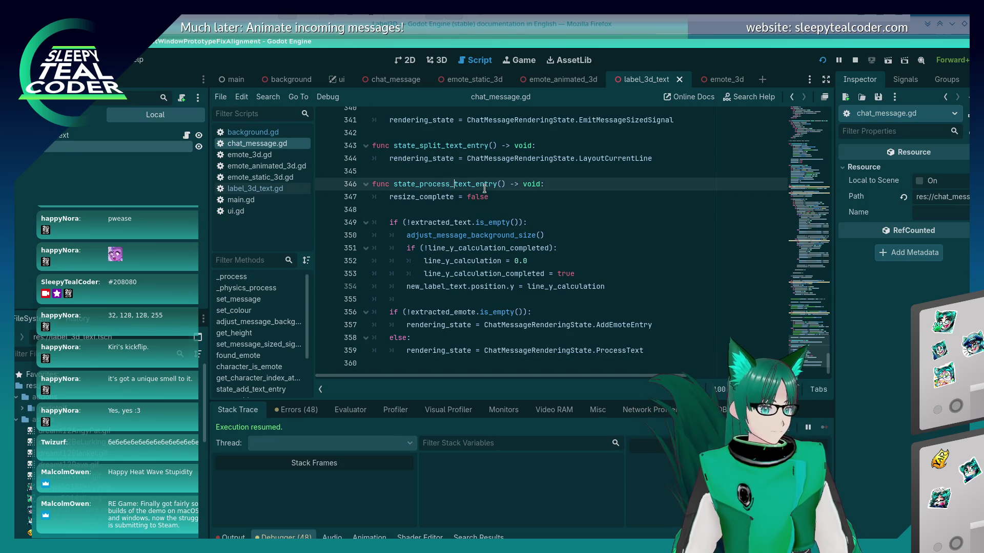
text(new_)
key(ctrl+s)
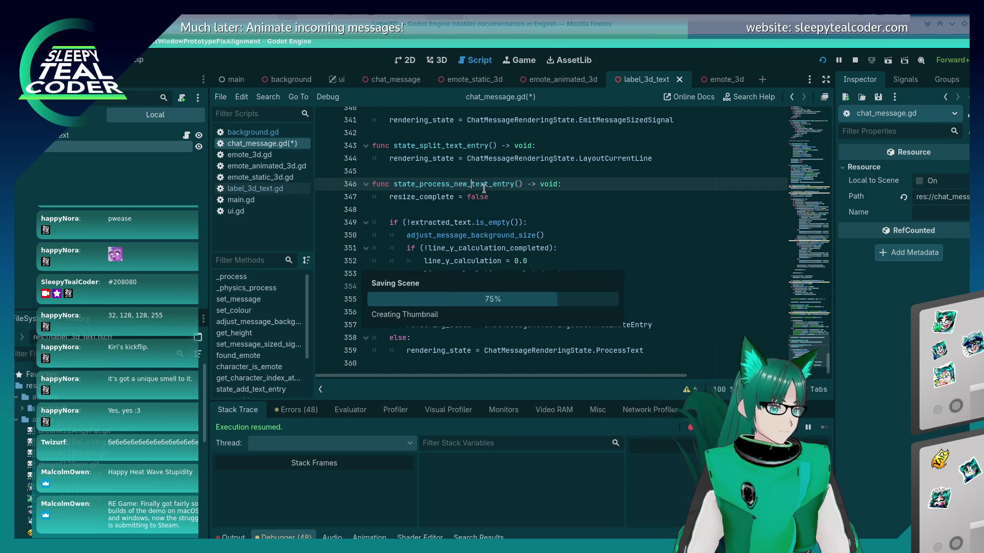
- Add a state_process_new_text_entry() call under the ProcessNewTextEntry check
mouse_move(829, 281)
mouse_down()
mouse_move(807, 137)
mouse_move(808, 146)
mouse_up()
scroll(614, 196, down, 7)
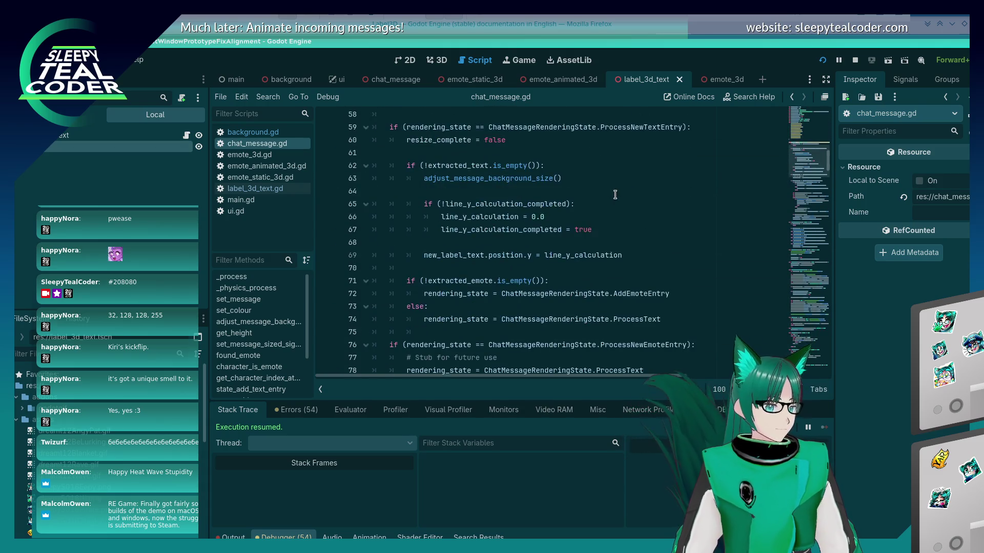
scroll(562, 260, up, 3)
click(695, 240)
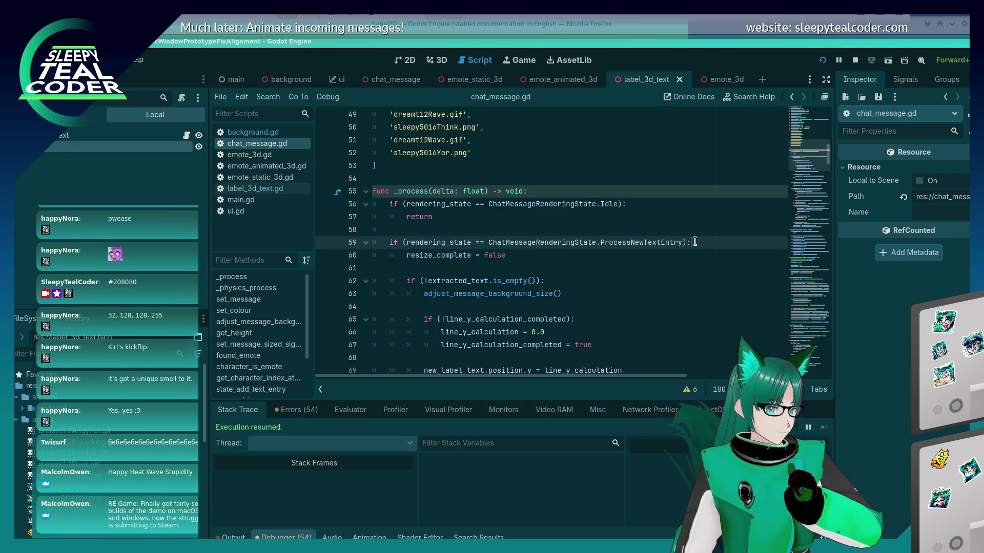
key(Return)
text(state_process_new_text_entry)
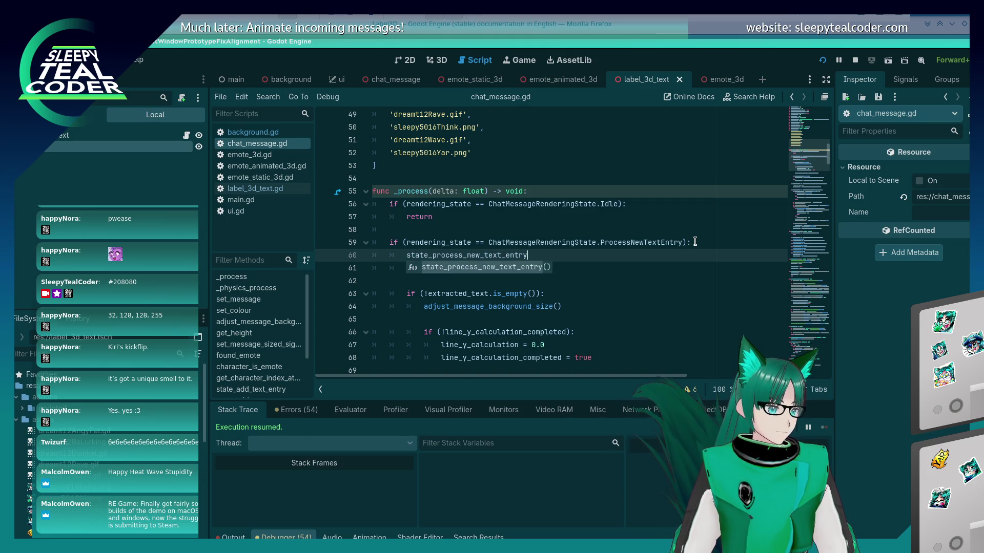
key(Return)
key(Down)
key(Down)
key(Up)
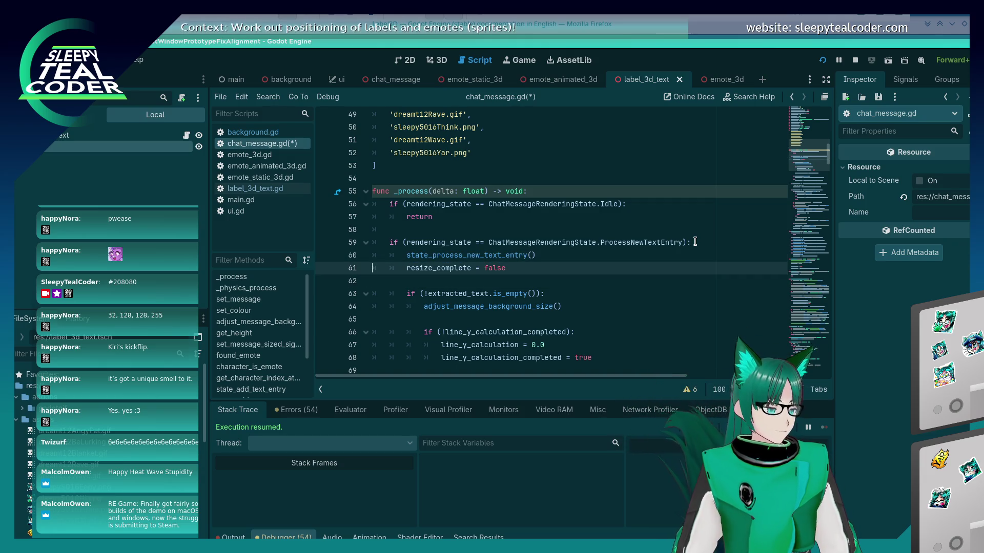
- Delete the old inline text-entry code below the new call
key(shift+Down)
key(shift+Down)
key(shift+Down)
key(shift+Up)
key(shift+Up)
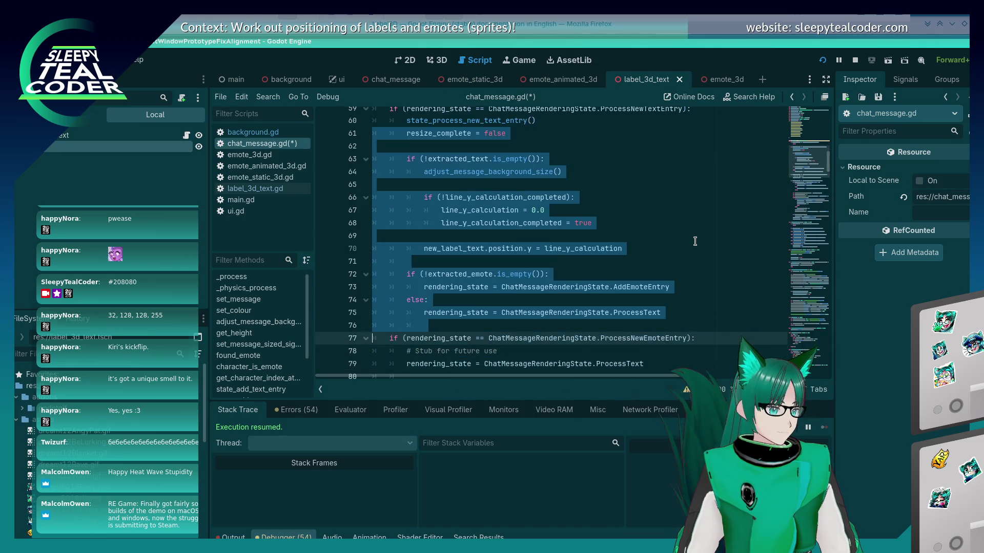
key(Delete)
scroll(676, 242, up, 2)
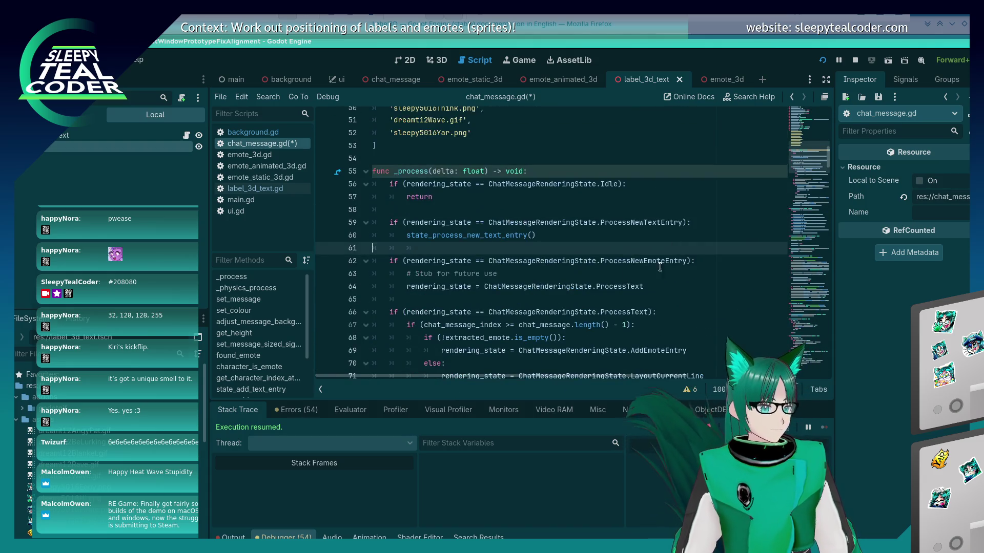
- Add a state_process_text() call under the ProcessText check
click(747, 259)
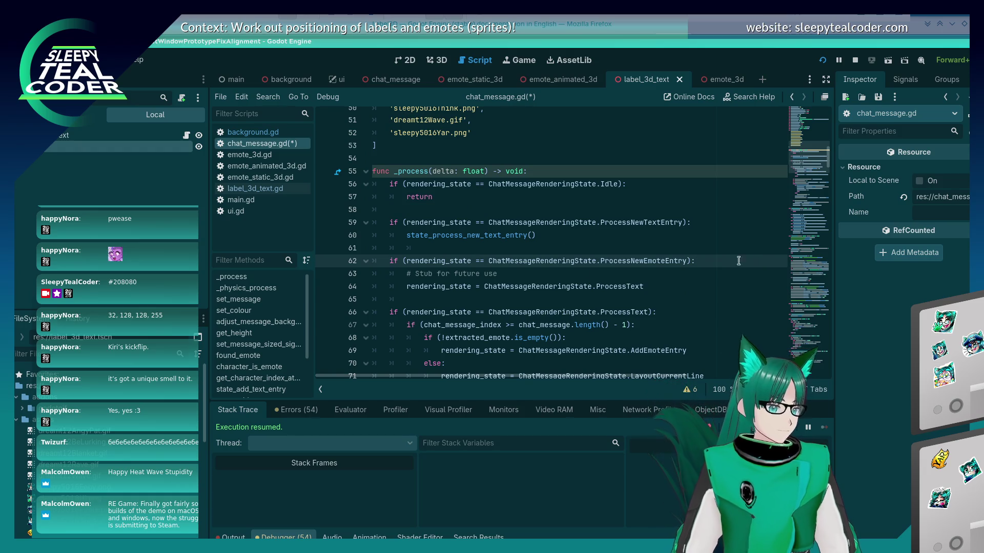
click(663, 313)
key(Return)
text(state_)
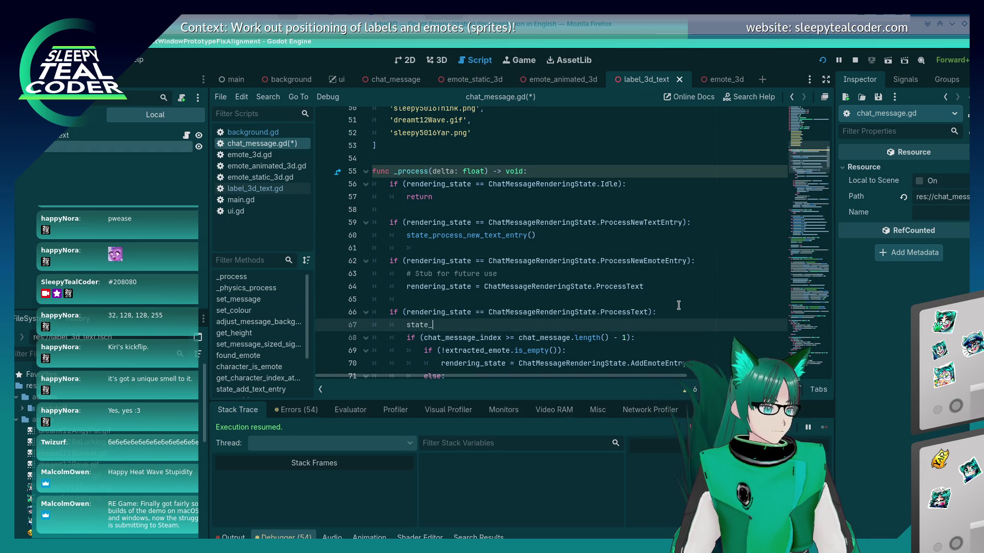
text(process_t)
key(Return)
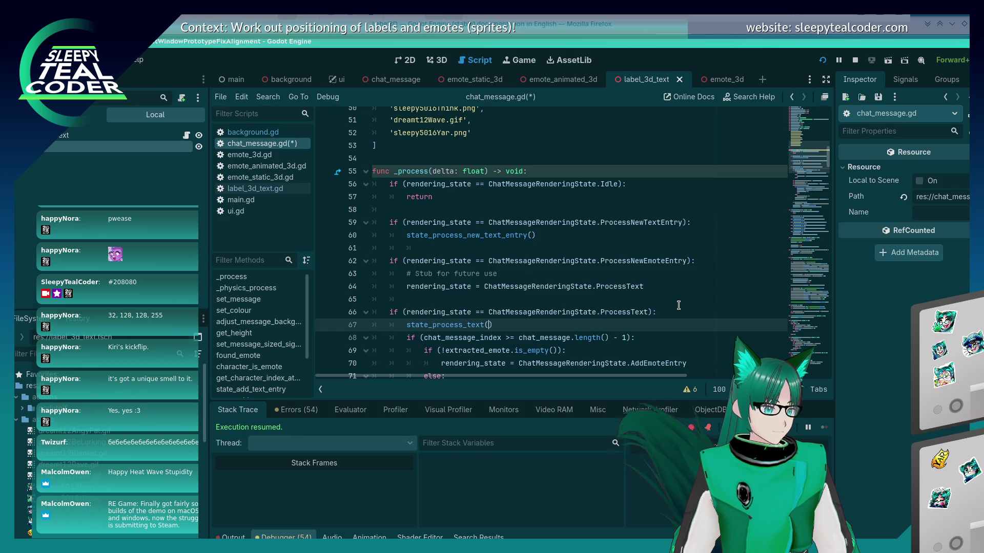
- Remove the inline ProcessText code block from _process
key(Down)
key(Home)
key(shift+Down)
key(shift+Down)
key(shift+Down)
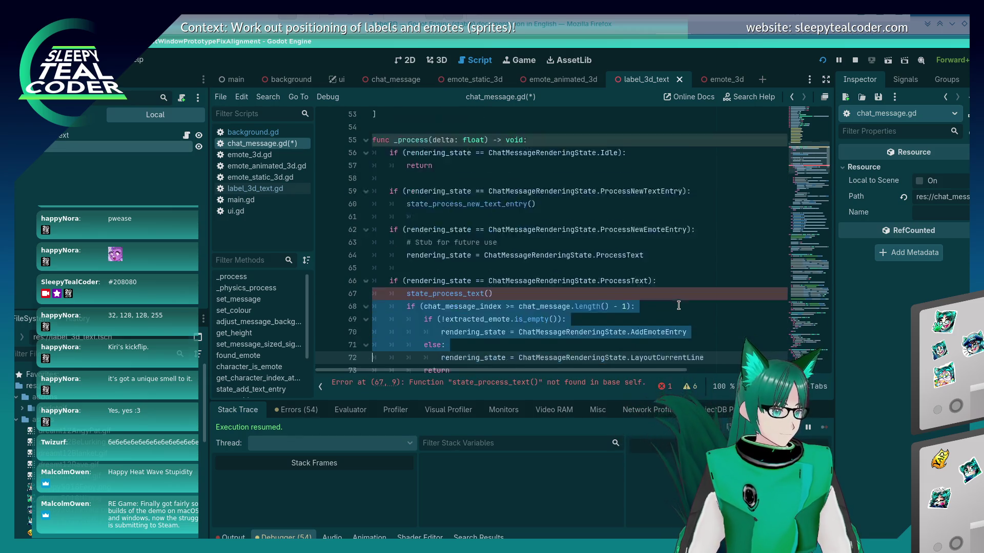
key(shift+Down)
key(shift+Down)
key(shift+Down)
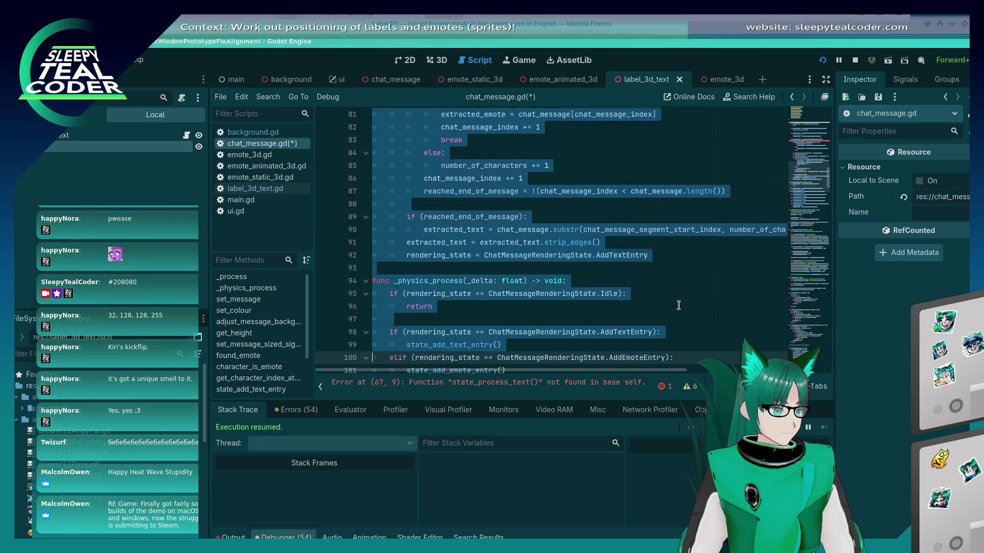
key(shift+Up)
key(shift+Up)
key(shift+Up)
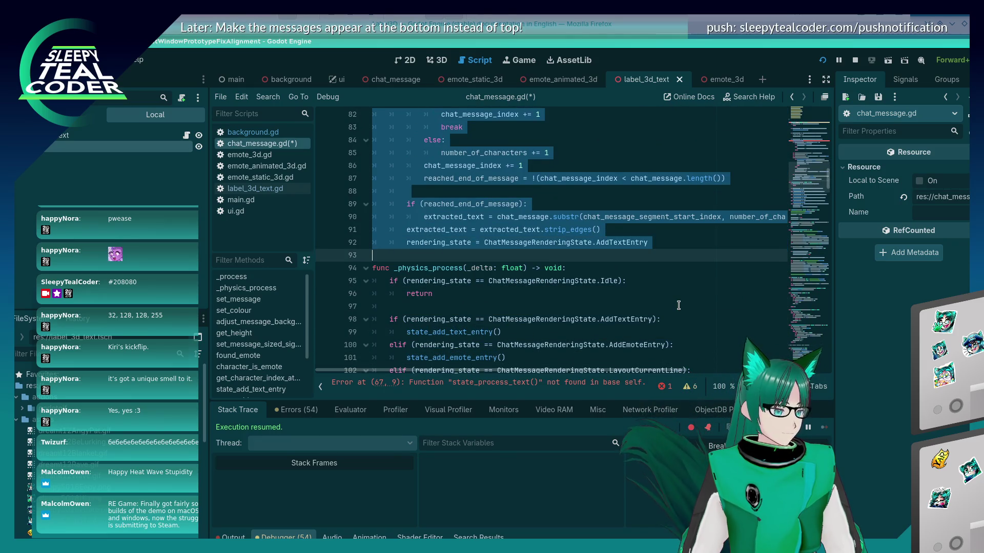
key(Delete)
scroll(743, 214, up, 3)
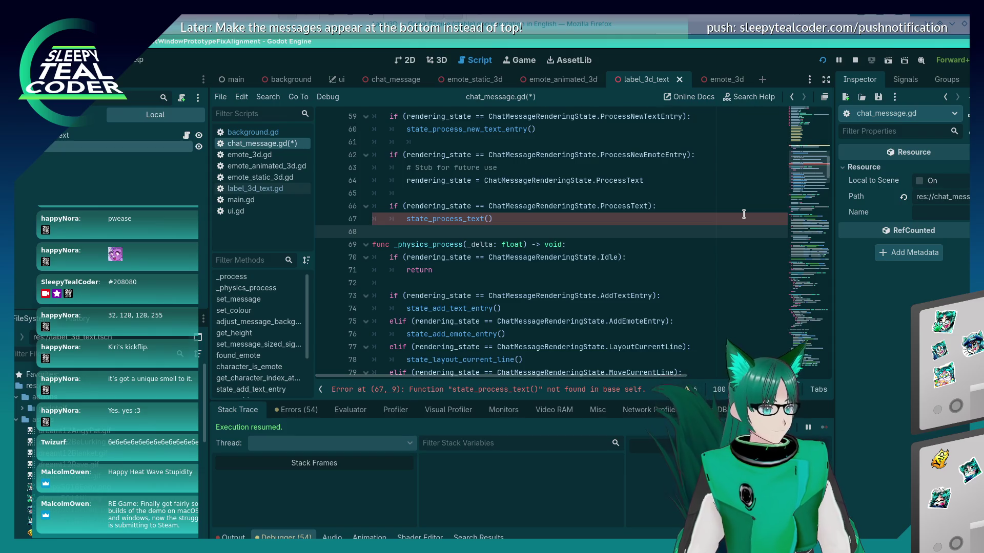
- Create func state_process_text() -> void: at the end with the moved code, outdented, and save
key(ctrl+End)
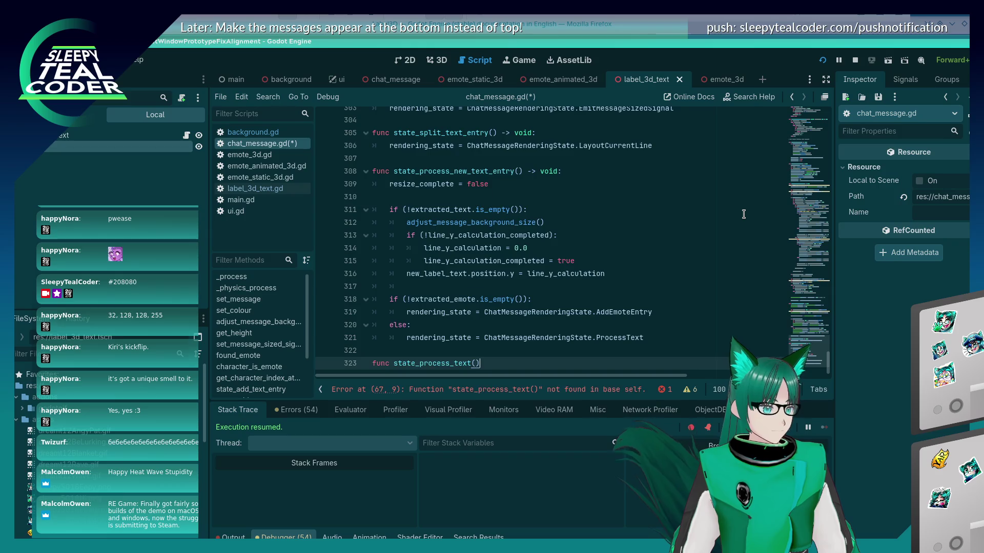
text(-)
key(BackSpace)
text(id:)
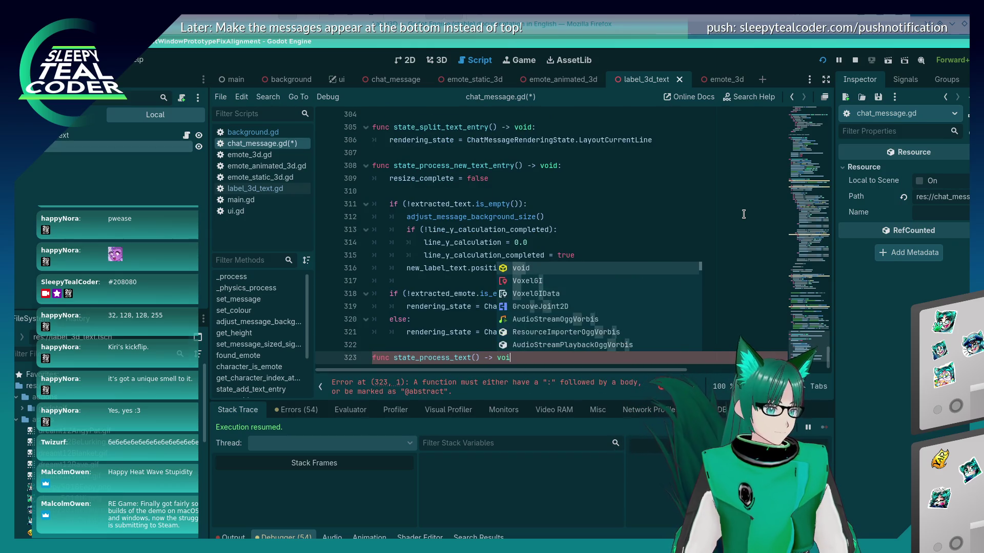
key(Return)
key(ctrl+v)
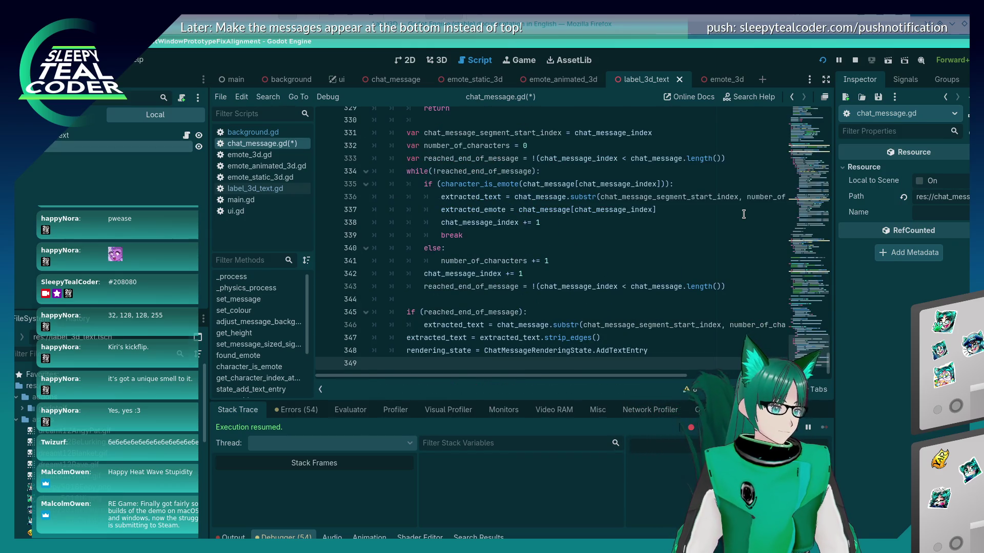
key(shift+Up)
key(shift+Up)
key(shift+Up)
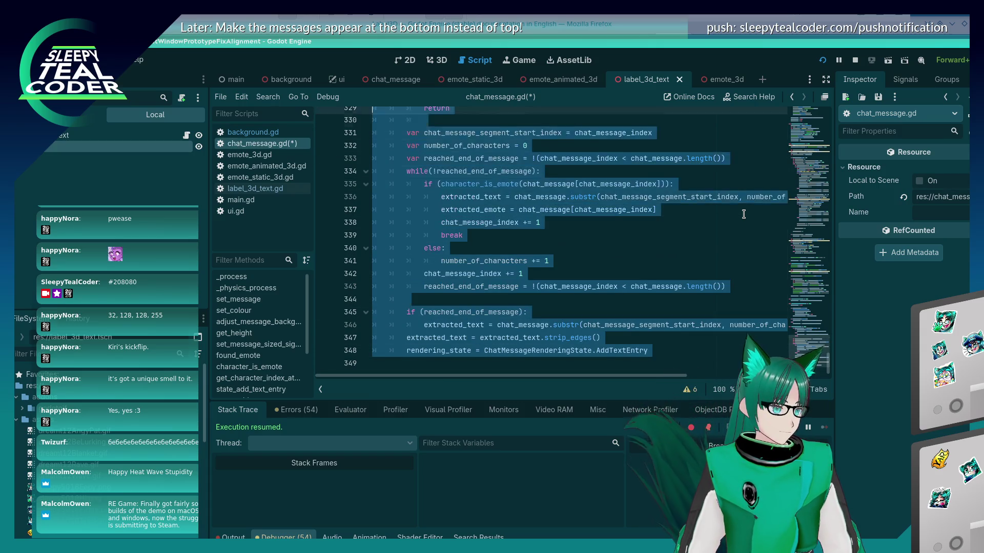
key(shift+Tab)
key(ctrl+s)
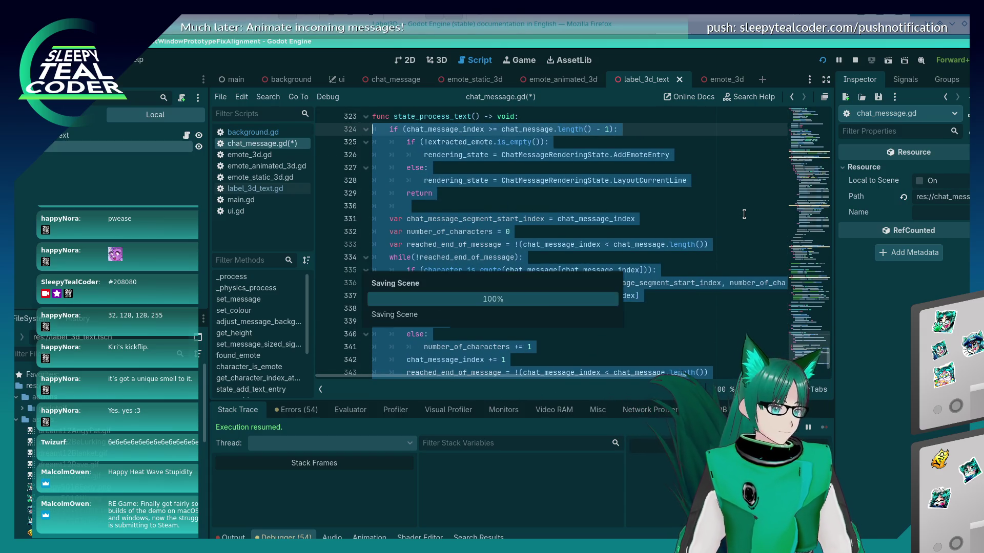
click(690, 221)
key(ctrl+Home)
key(Page_Down)
key(Page_Down)
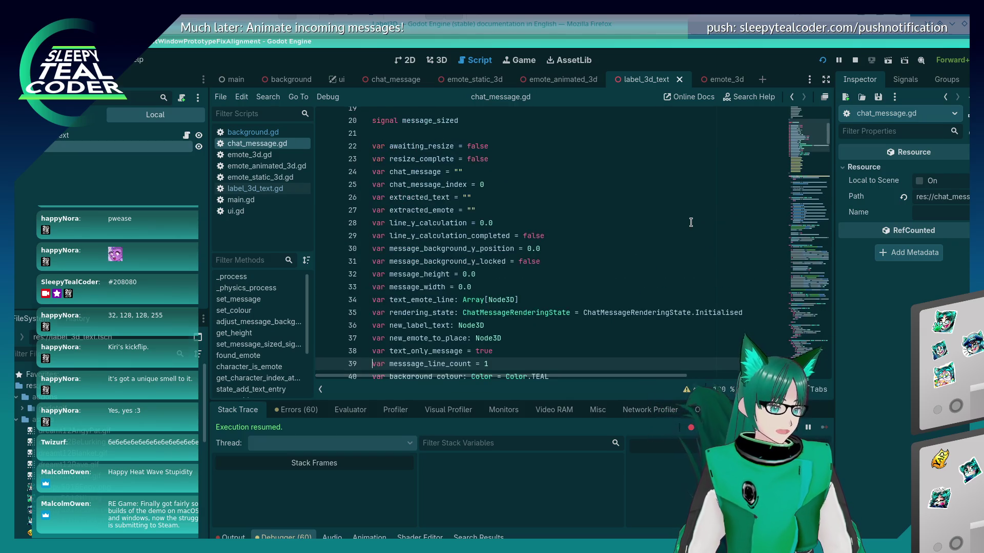
scroll(691, 222, down, 9)
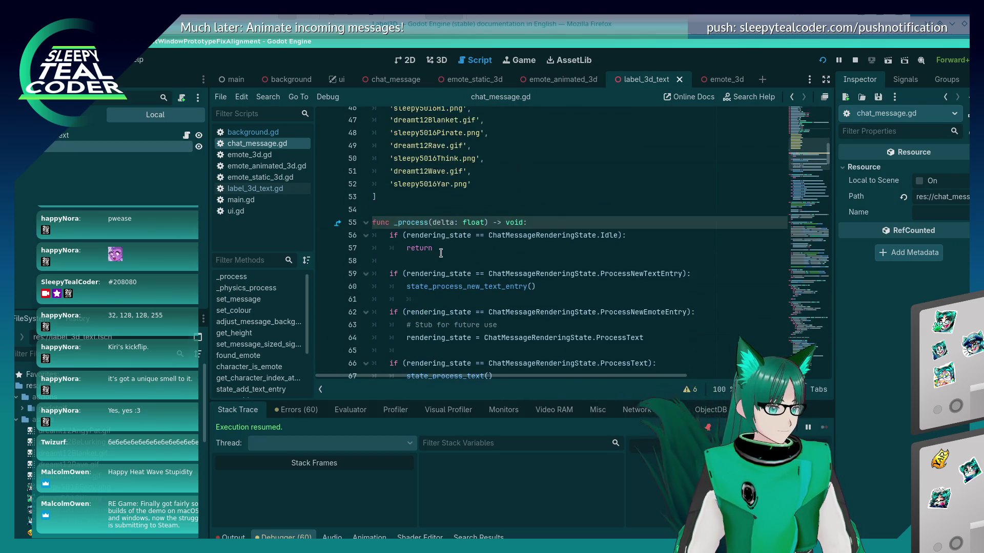
click(442, 250)
scroll(442, 252, down, 1)
scroll(442, 252, down, 1)
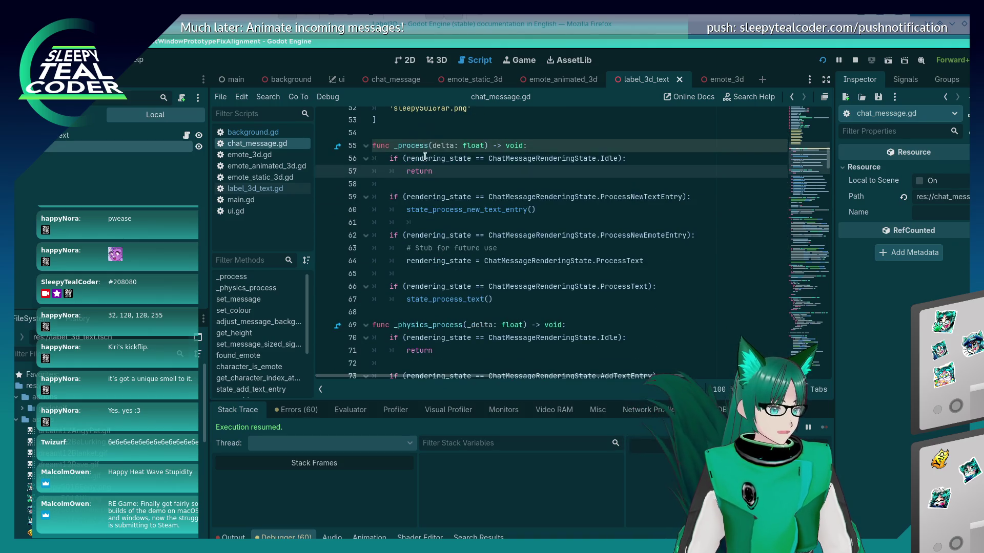
mouse_move(415, 142)
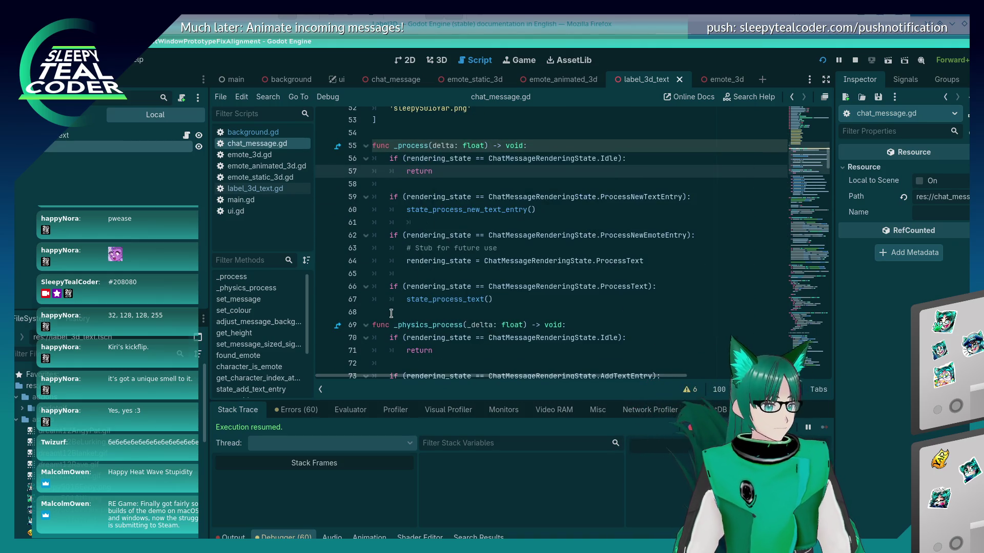
scroll(466, 280, down, 7)
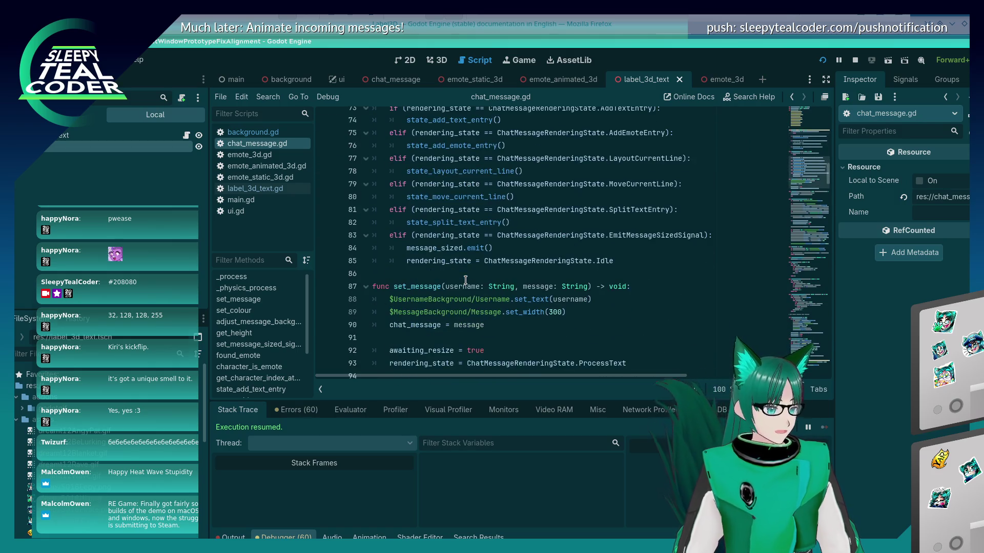
scroll(465, 280, up, 7)
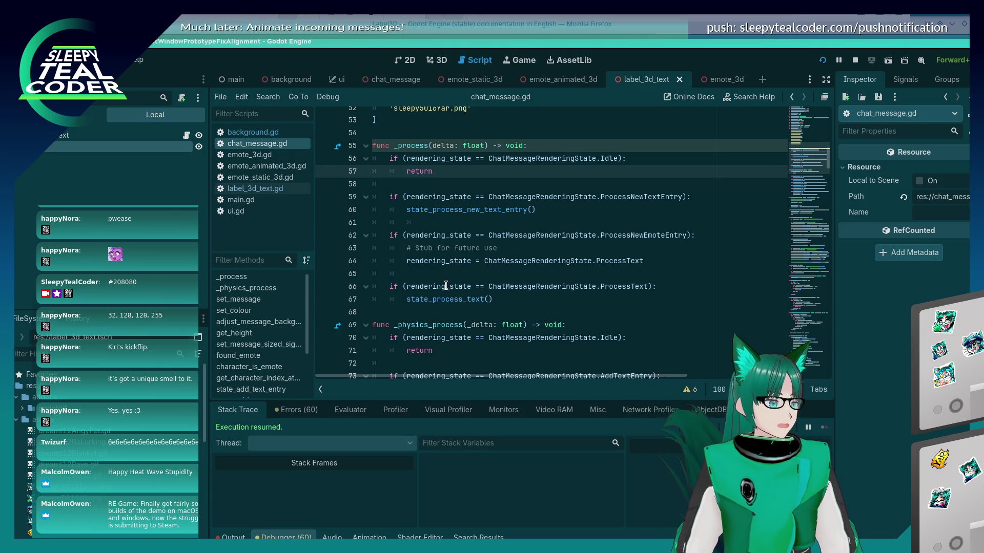
key(F5)
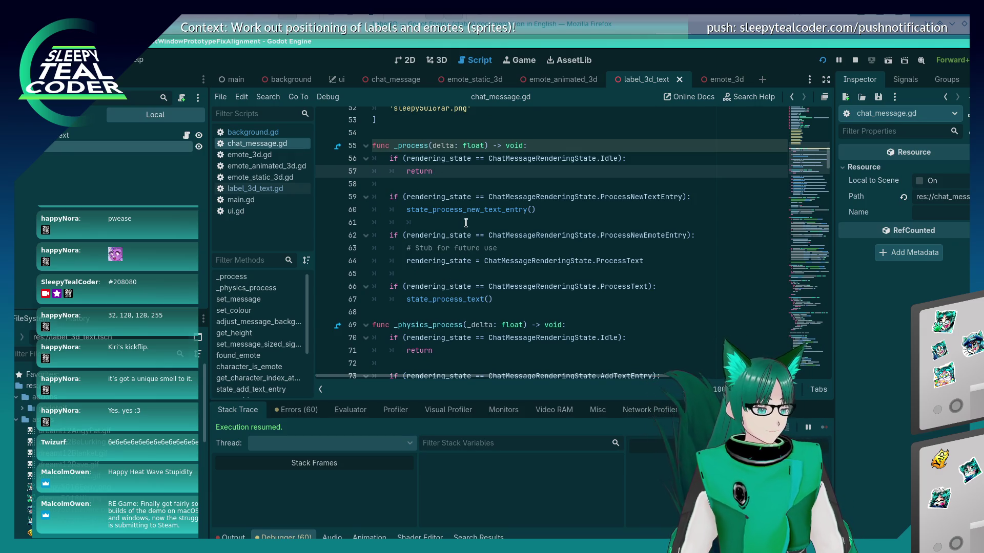
click(579, 152)
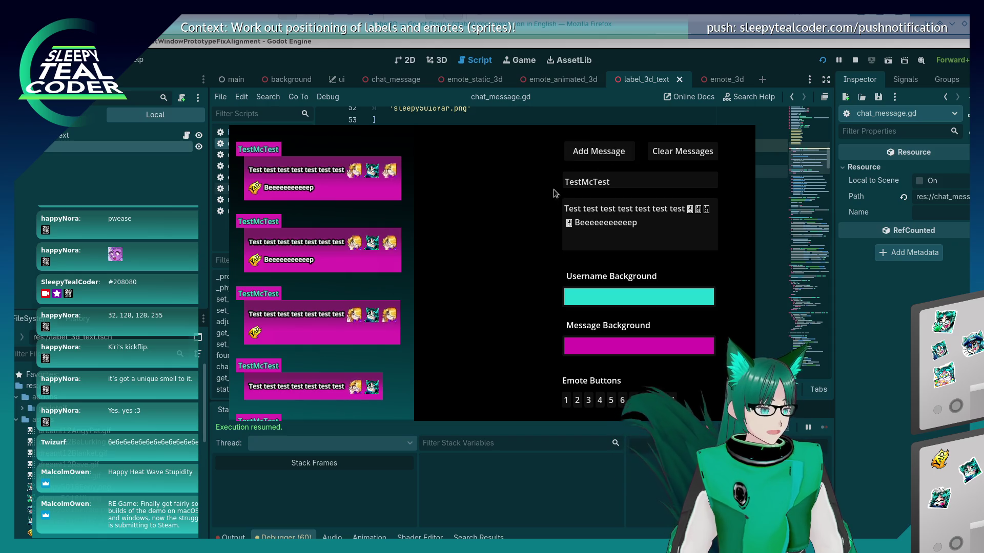
click(783, 96)
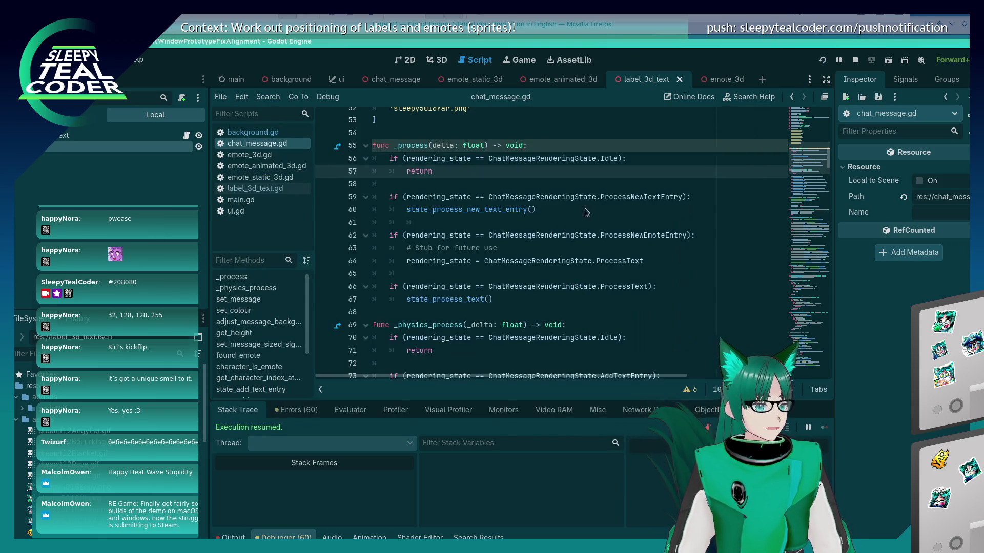
key(F5)
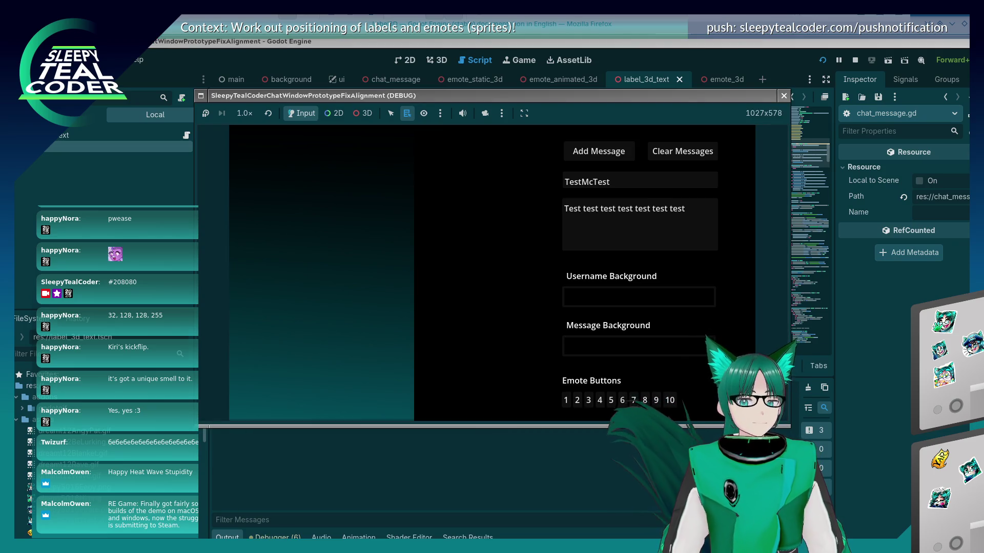
- Set Message Background to magenta and Username Background to yellow-green
click(688, 347)
click(706, 238)
click(666, 173)
click(508, 291)
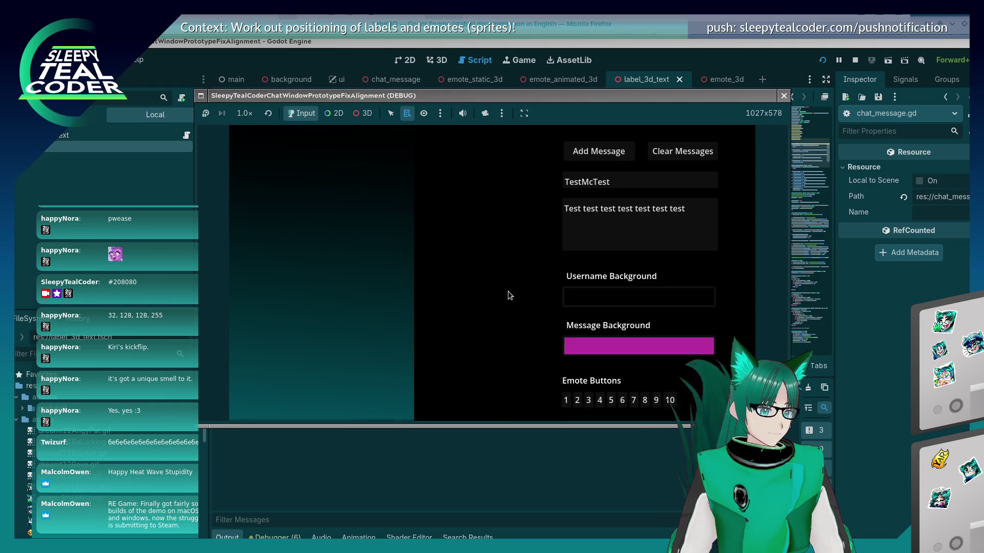
click(694, 296)
click(704, 165)
click(684, 149)
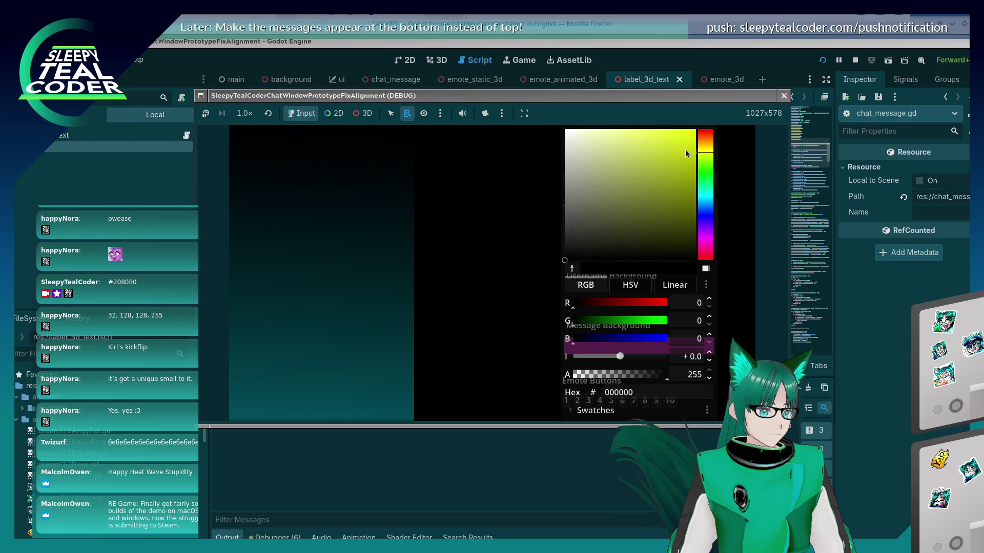
click(412, 245)
- Post a plain message, then one with five emotes wrapping onto a second line
click(620, 153)
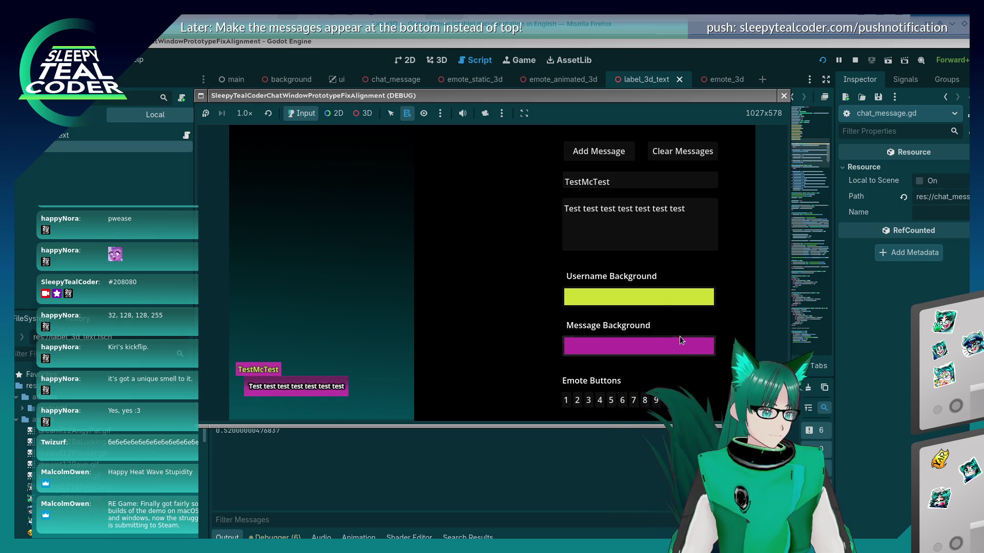
click(701, 242)
click(669, 402)
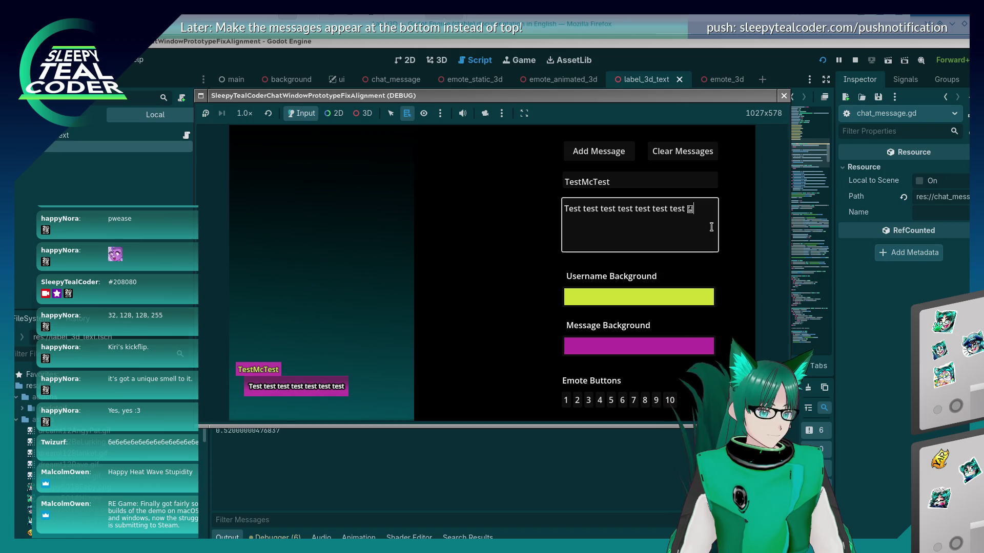
click(647, 400)
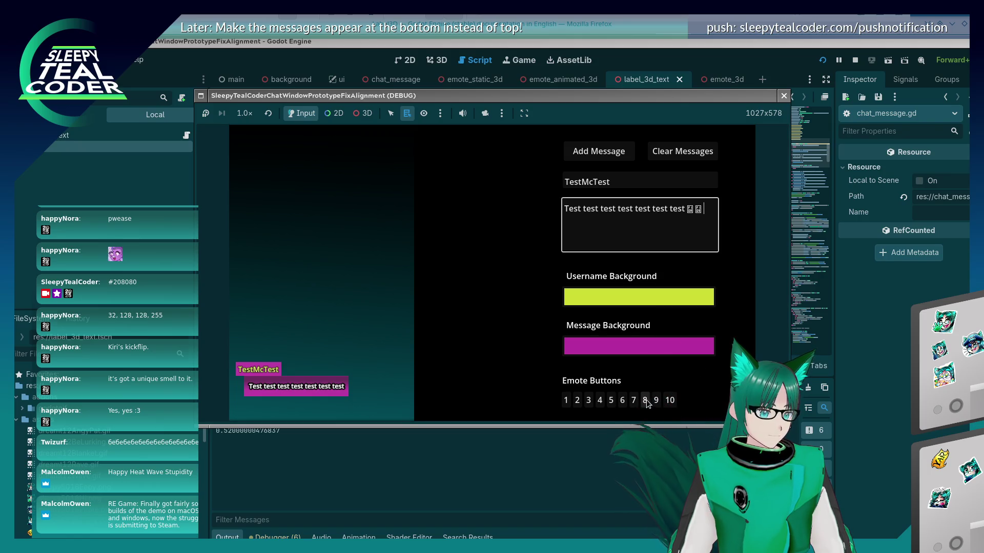
click(646, 399)
click(645, 400)
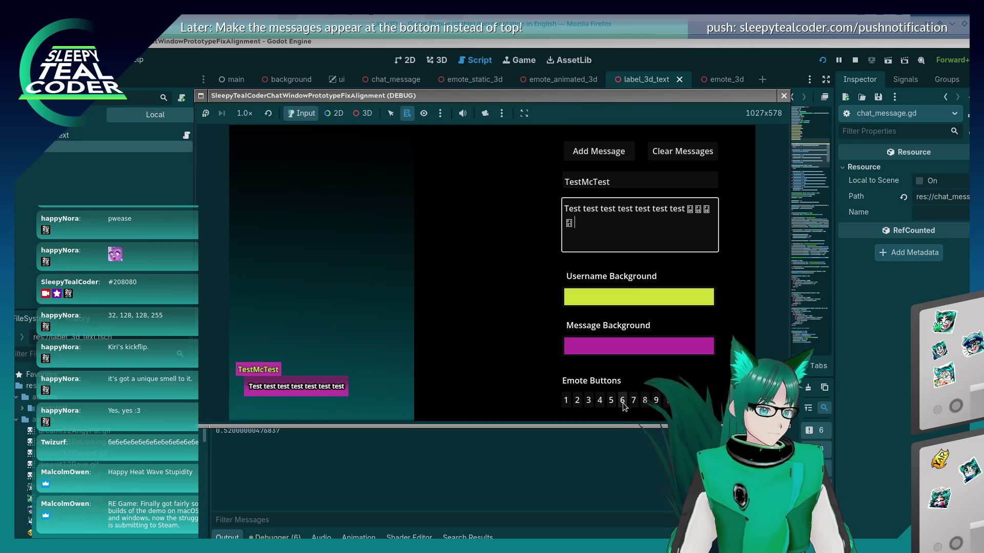
click(644, 401)
click(615, 157)
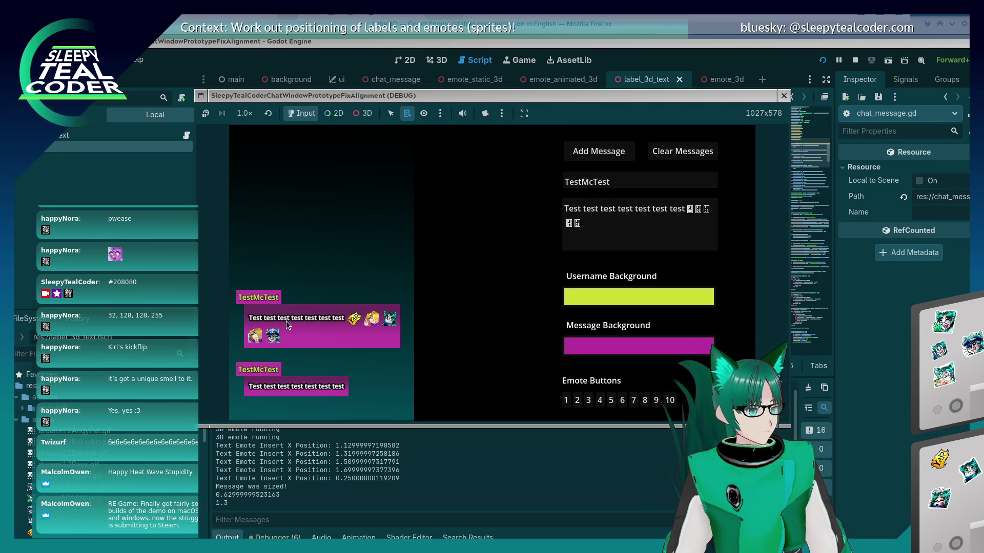
- Post messages ending in 'Looooooooong text' and 'Tiny text' after the emotes
click(614, 226)
text(Looooooooong text)
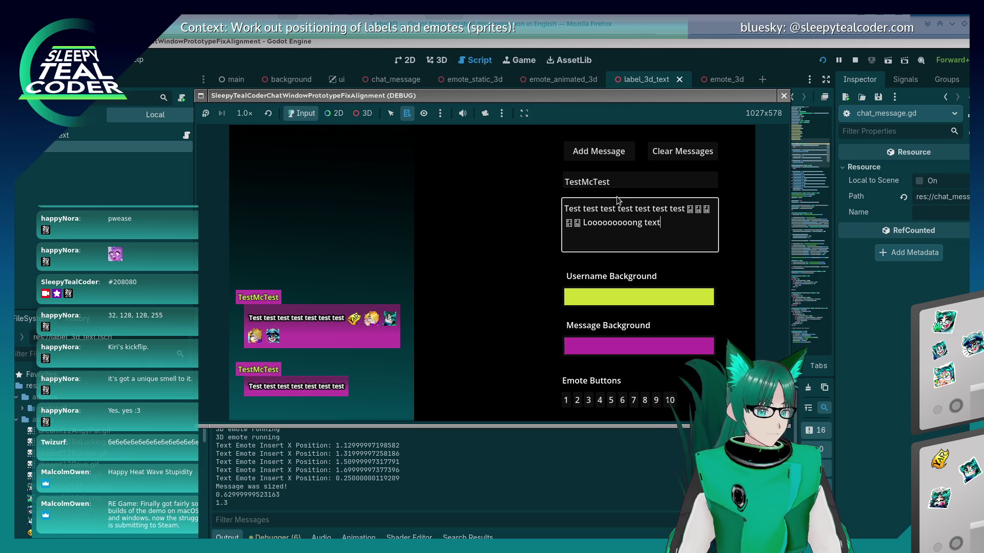
click(594, 151)
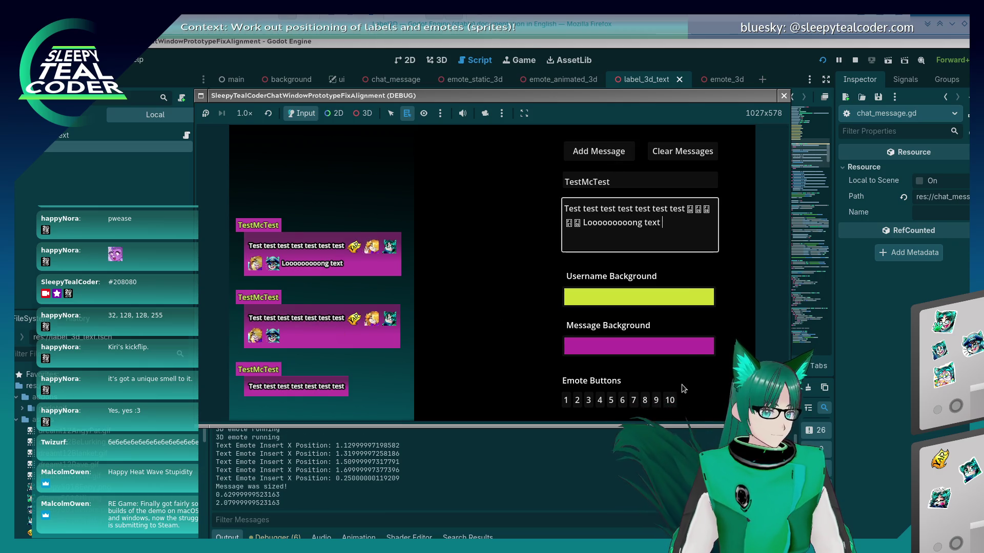
click(669, 400)
click(682, 236)
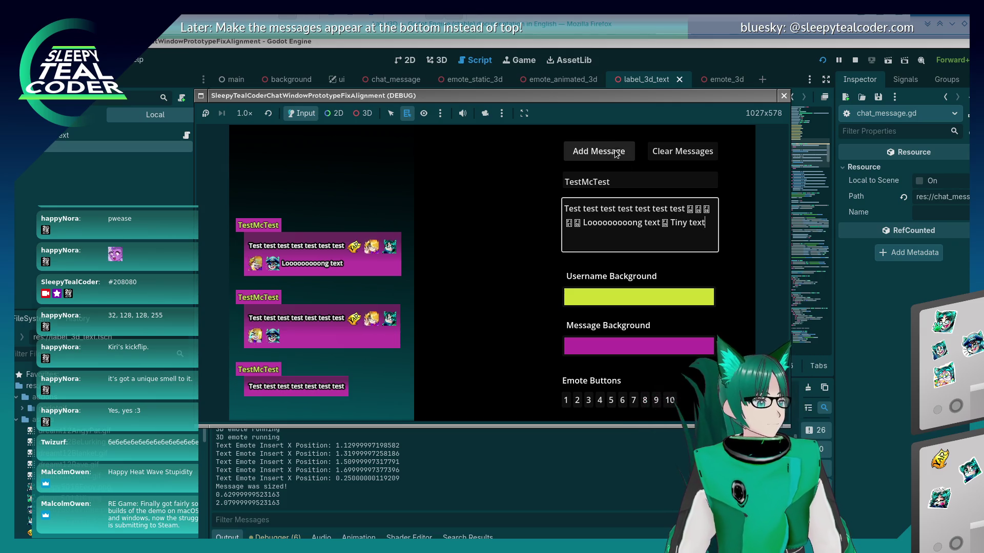
click(584, 151)
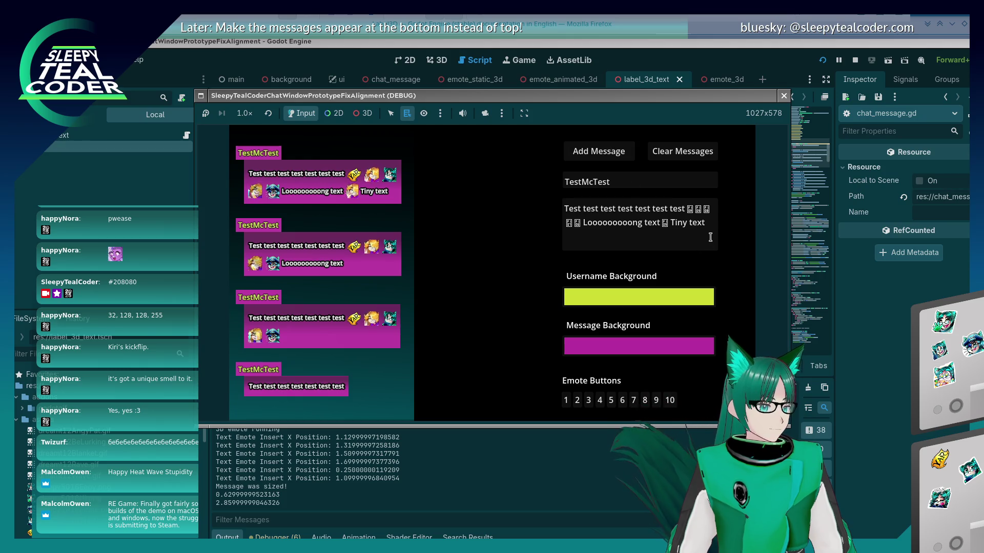
- Append more emotes after 'Tiny text' and post again to check third-line wrapping
click(710, 237)
click(670, 401)
click(594, 151)
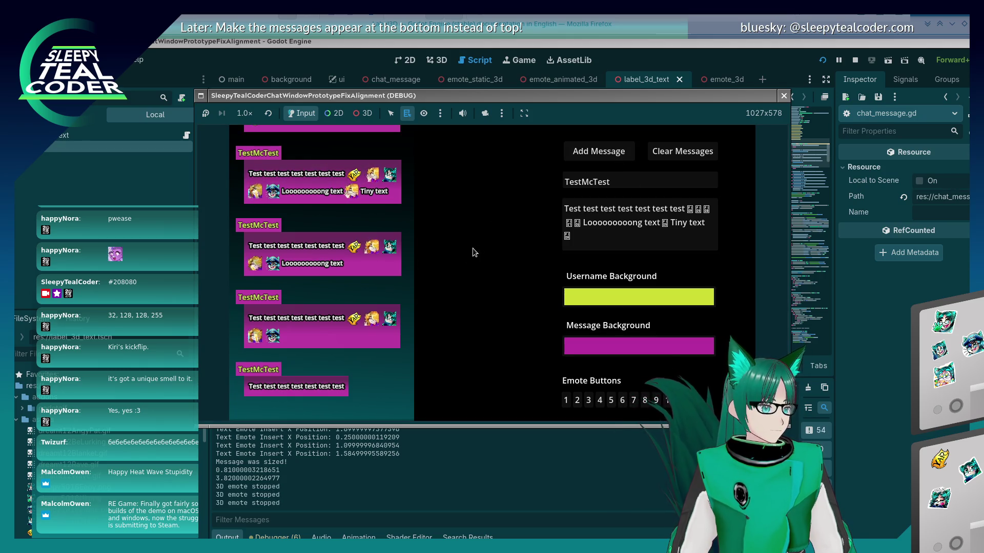
click(615, 247)
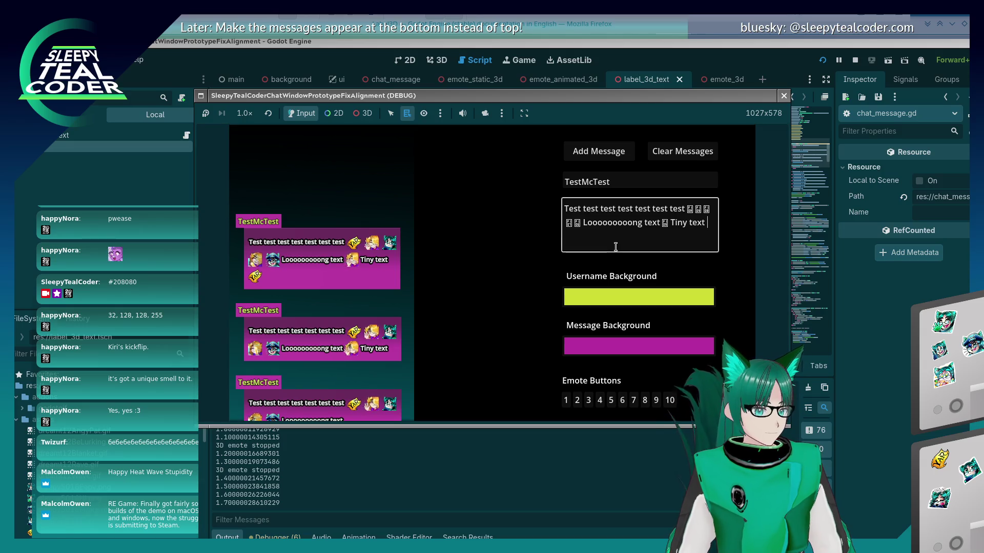
click(690, 398)
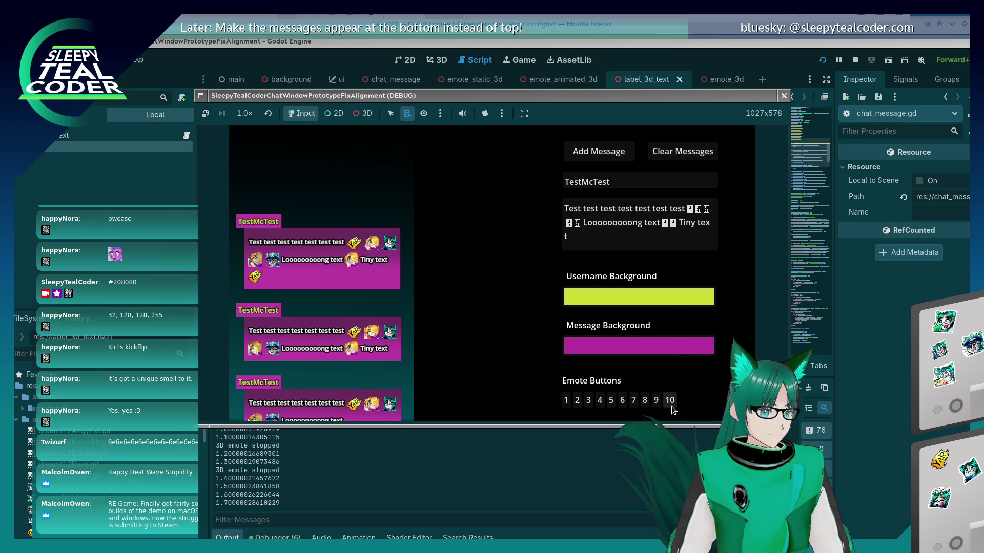
click(618, 154)
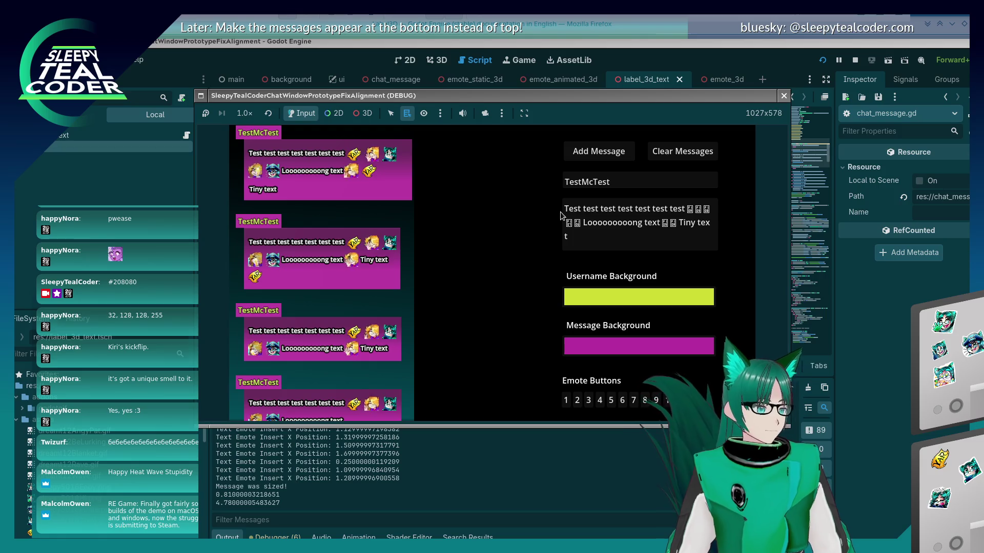
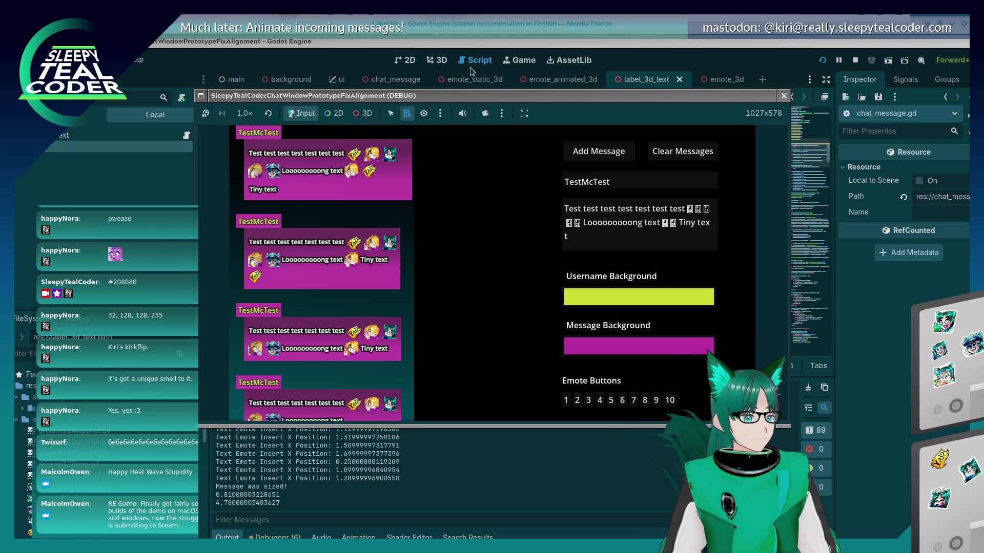
- Stop the running chat-window prototype with F8 and return to chat_message.gd
click(245, 60)
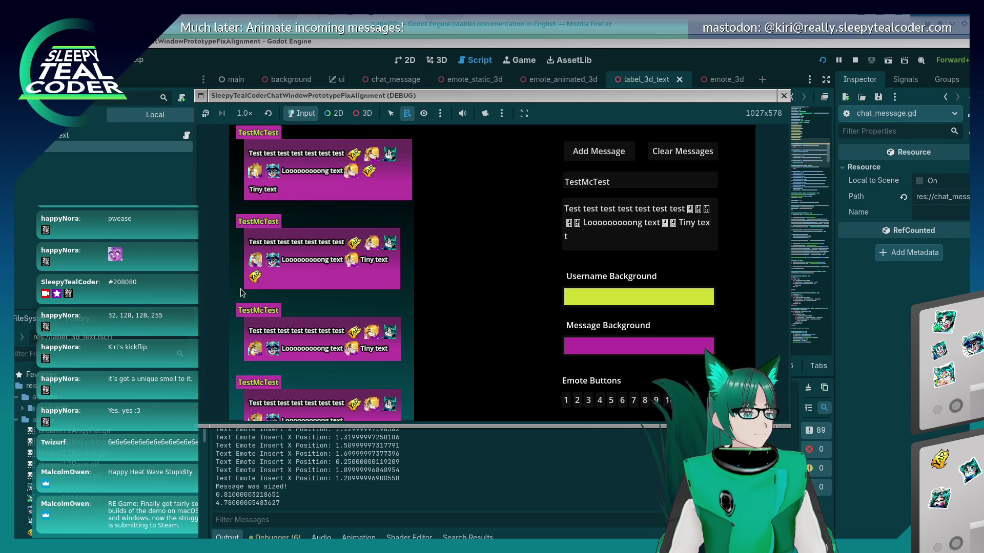
key(F8)
scroll(507, 258, down, 20)
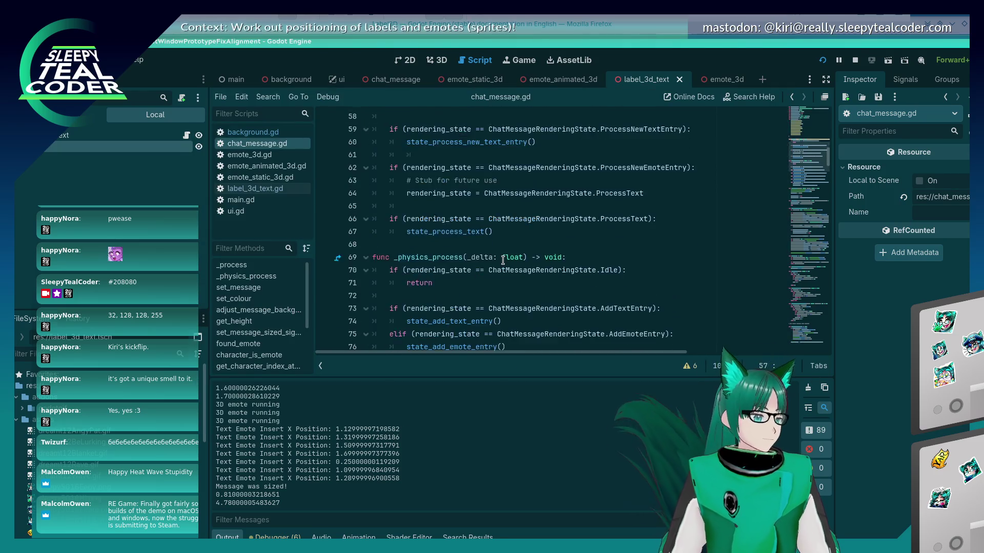
scroll(503, 259, down, 20)
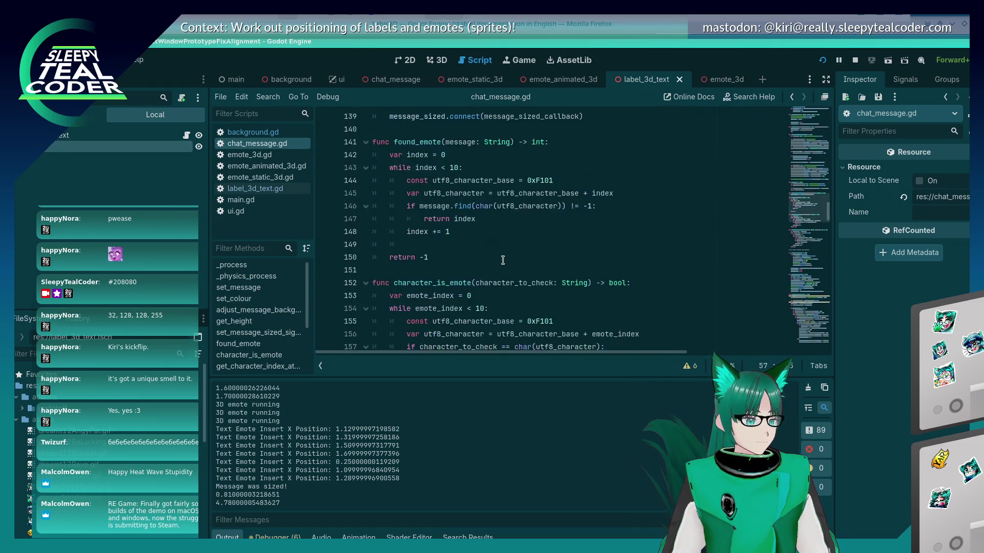
scroll(502, 260, down, 9)
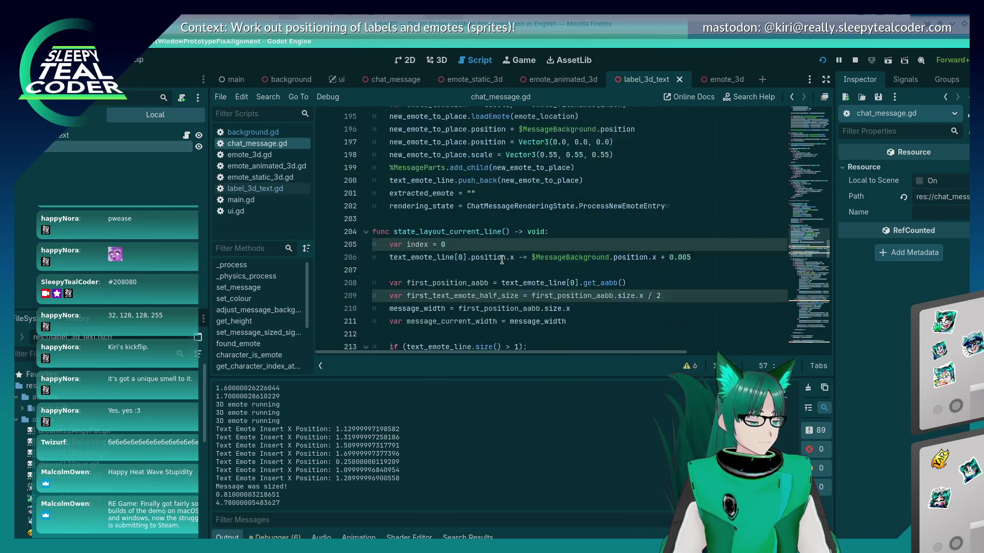
scroll(502, 260, down, 3)
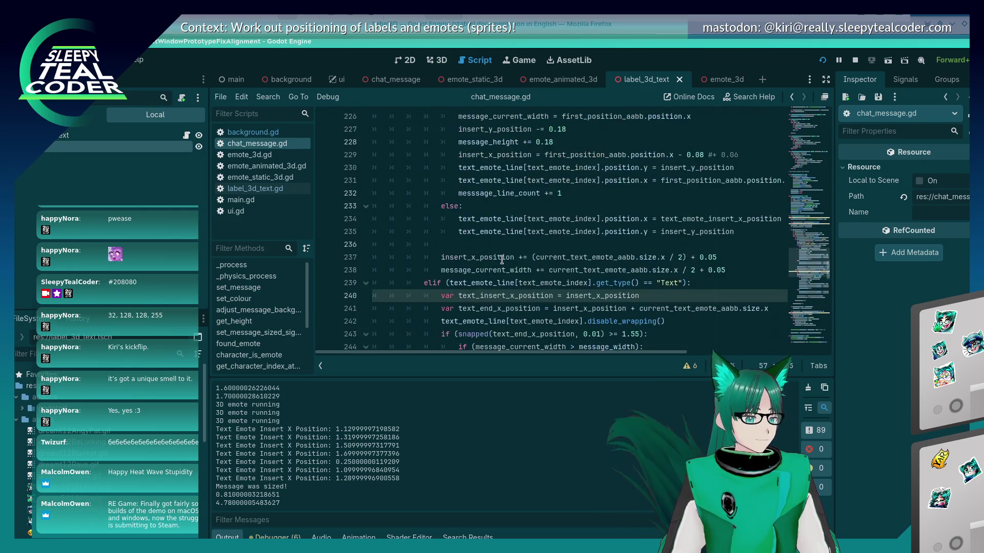
scroll(501, 260, up, 5)
scroll(502, 259, down, 3)
scroll(502, 259, up, 1)
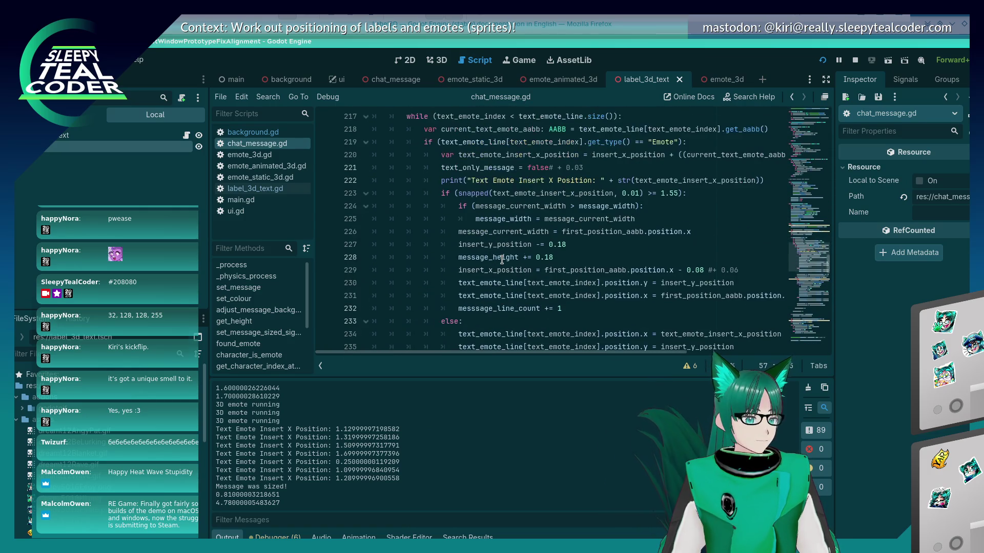
scroll(501, 259, up, 2)
scroll(502, 260, down, 3)
scroll(502, 260, down, 3)
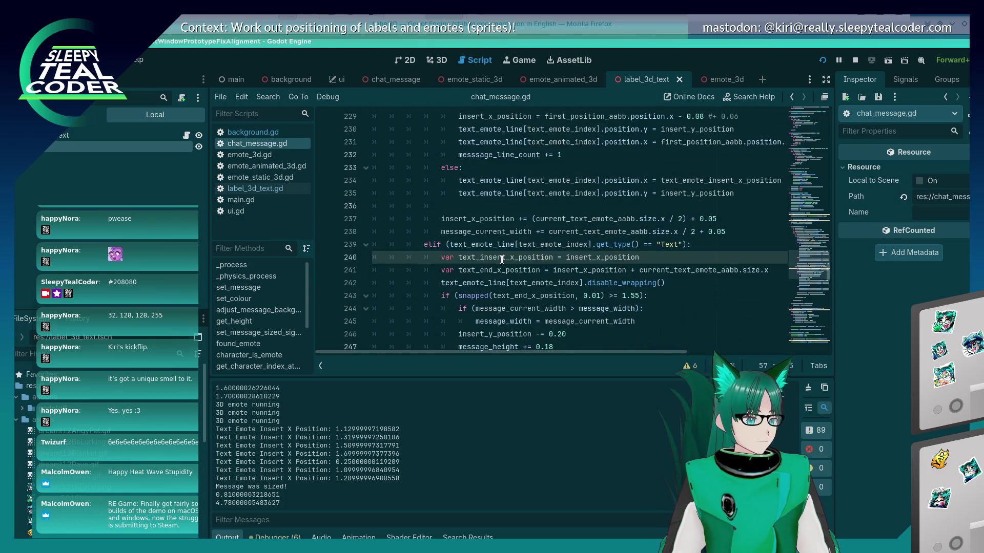
scroll(502, 259, down, 2)
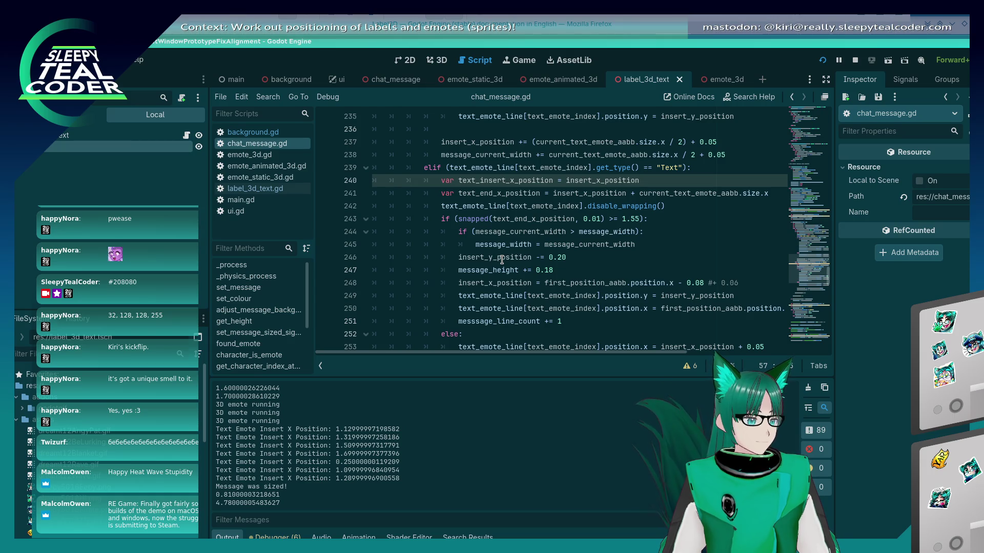
scroll(502, 260, up, 10)
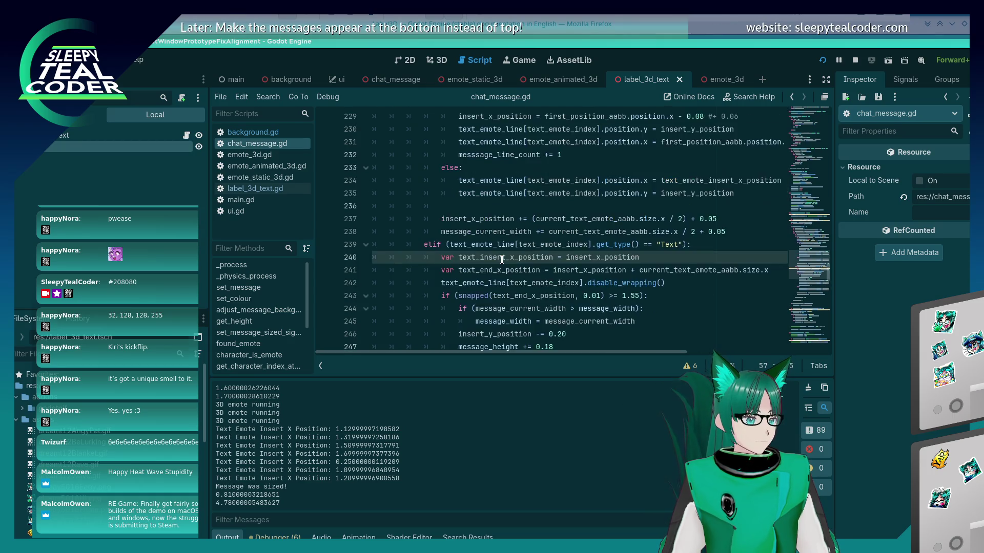
scroll(502, 260, down, 12)
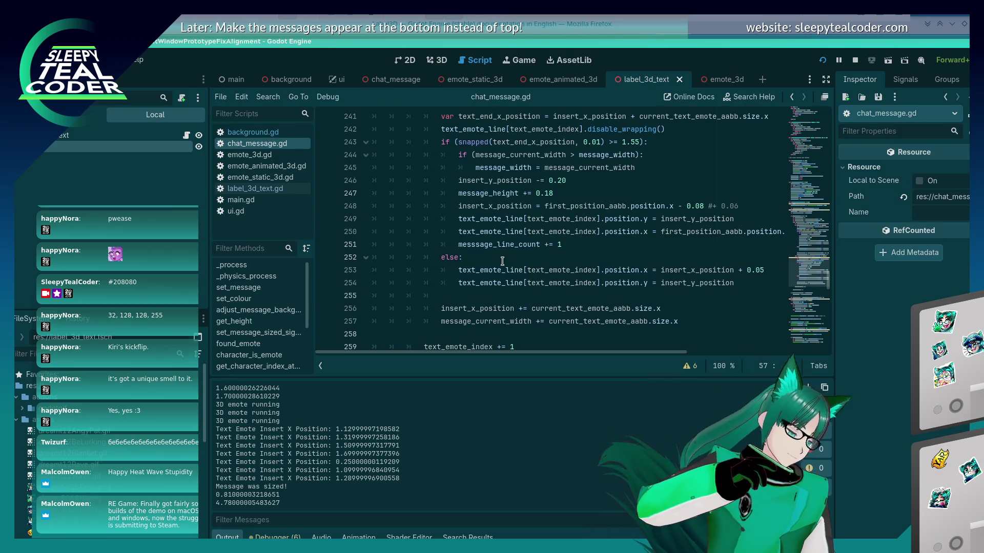
- Add a blank line after the message-width wrap condition on line 243, then remove it
scroll(471, 251, up, 2)
click(457, 232)
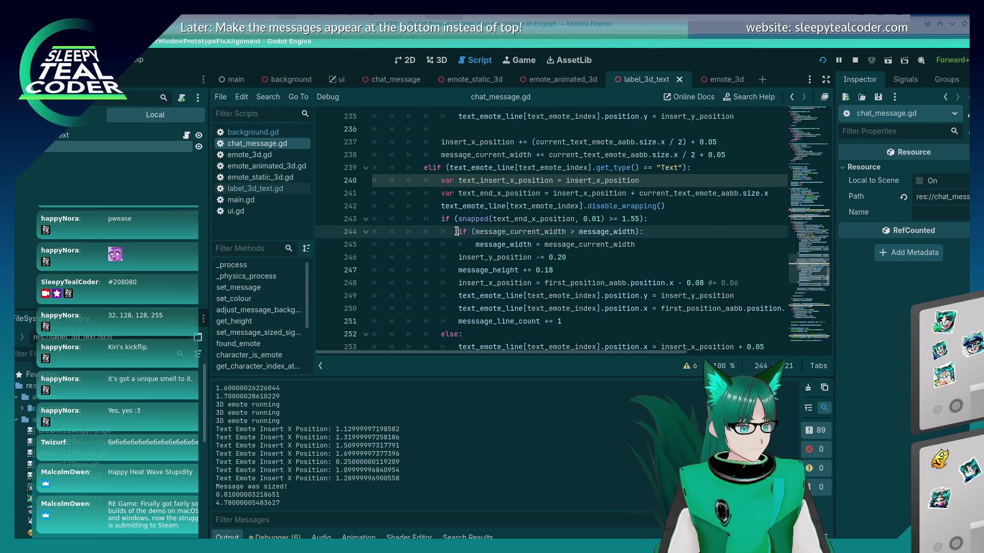
click(658, 223)
key(Return)
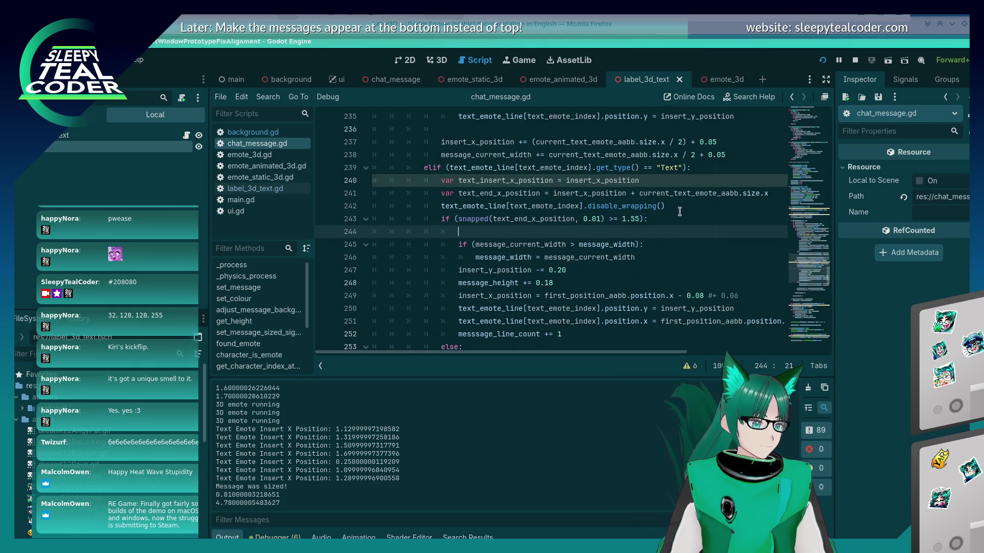
scroll(680, 211, down, 4)
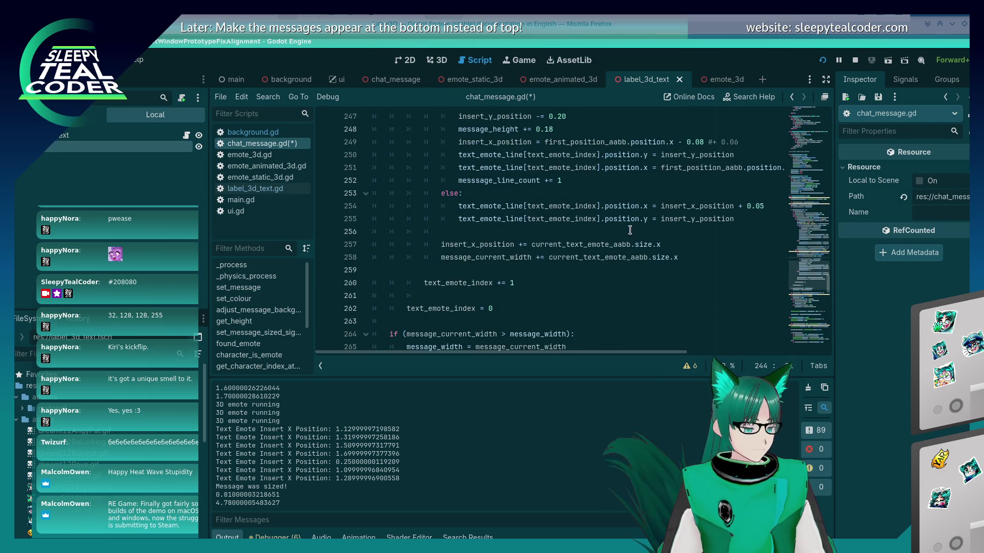
scroll(630, 230, down, 1)
scroll(630, 230, up, 4)
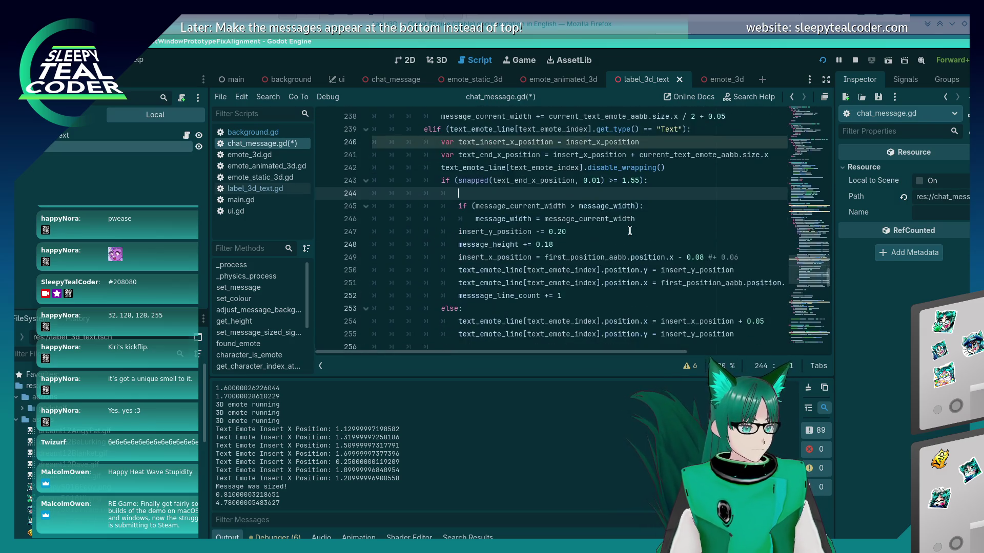
key(ctrl+s)
key(BackSpace)
key(BackSpace)
key(BackSpace)
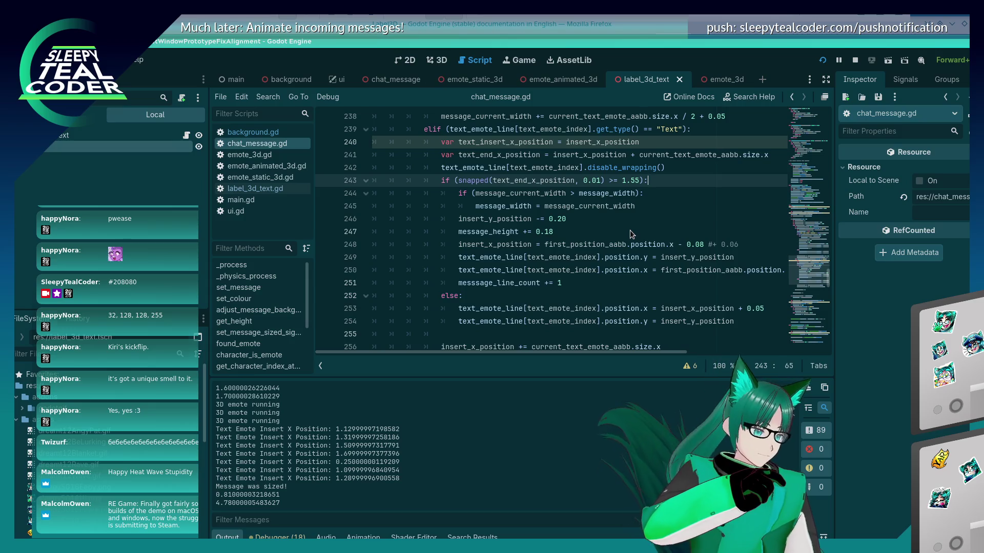
- Try a text_emote_line.insert() call on a new line, delete it, and save chat_message.gd
key(Return)
text(text_emote_line)
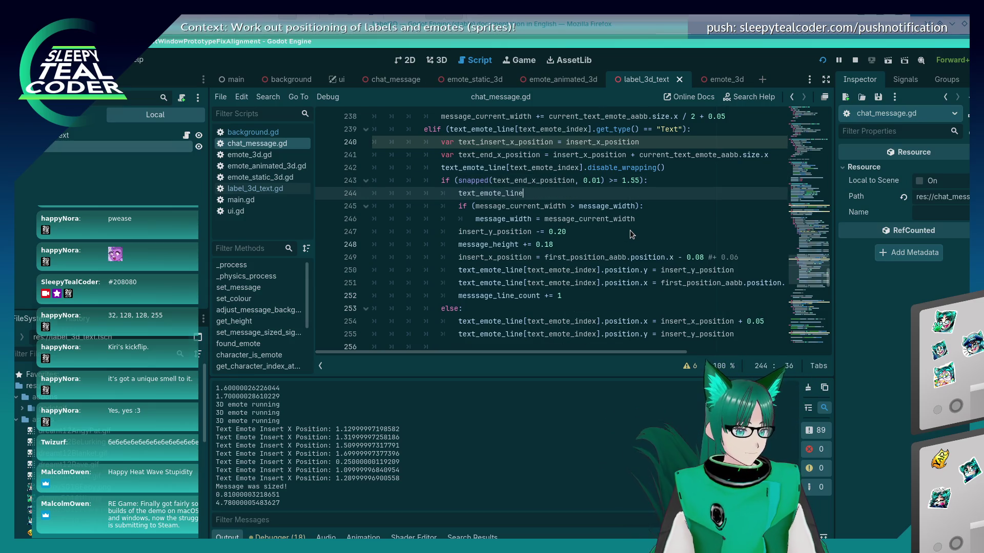
text(.ins)
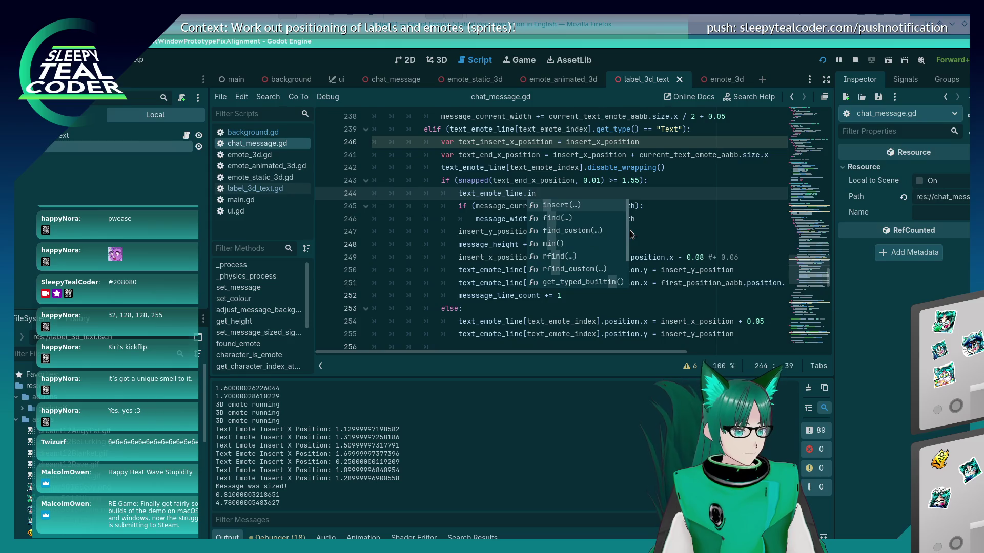
key(Return)
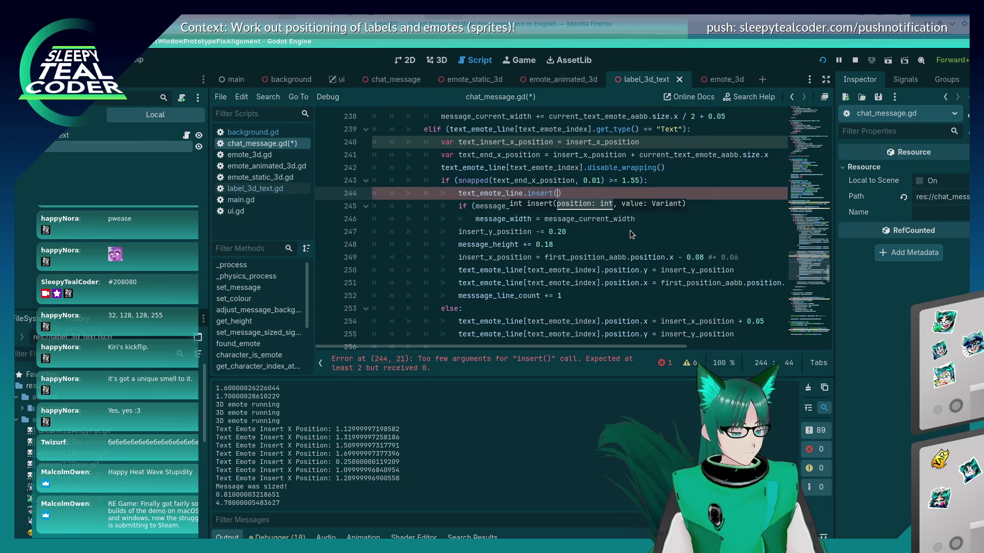
key(BackSpace)
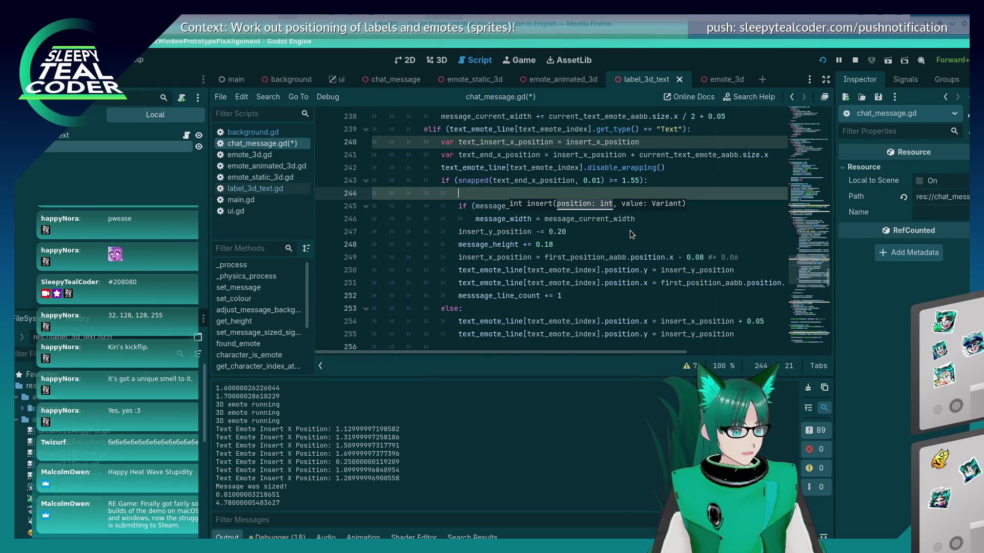
key(ctrl+s)
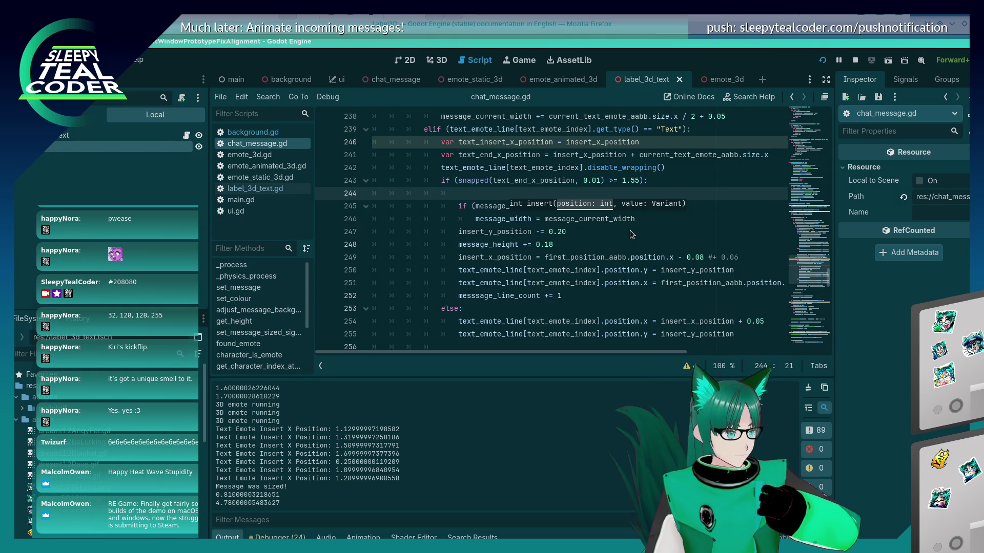
key(alt+Tab)
key(alt+Tab)
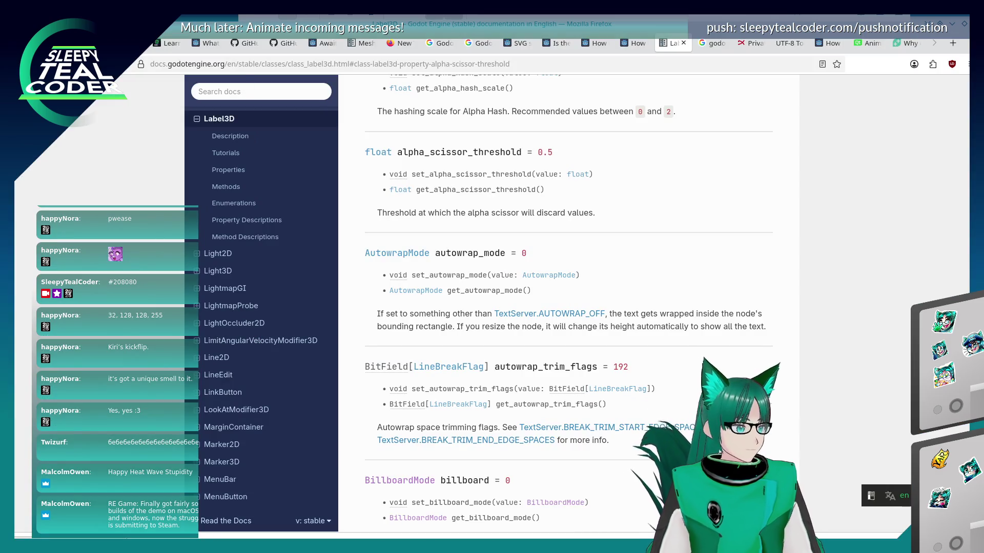
- Search Google for 'Godot, 3d label, split into multiple lines' in Firefox
key(alt+Left)
key(alt+Left)
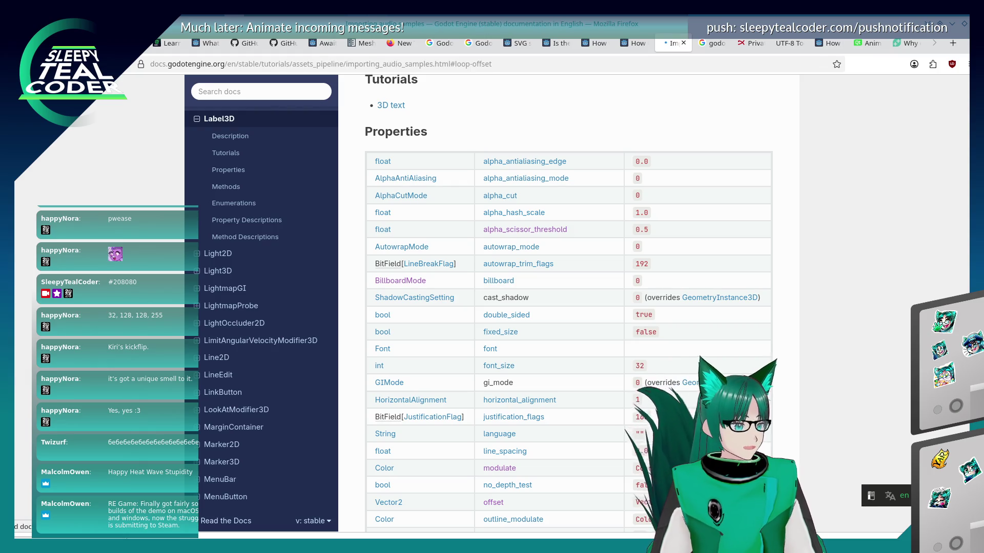
click(358, 62)
text(odot, 3d la)
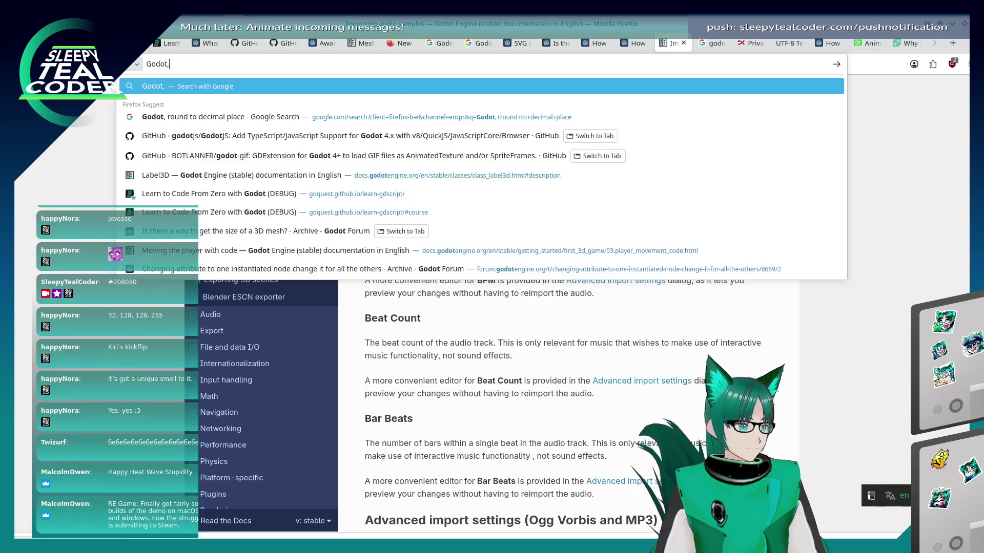
text(bel,)
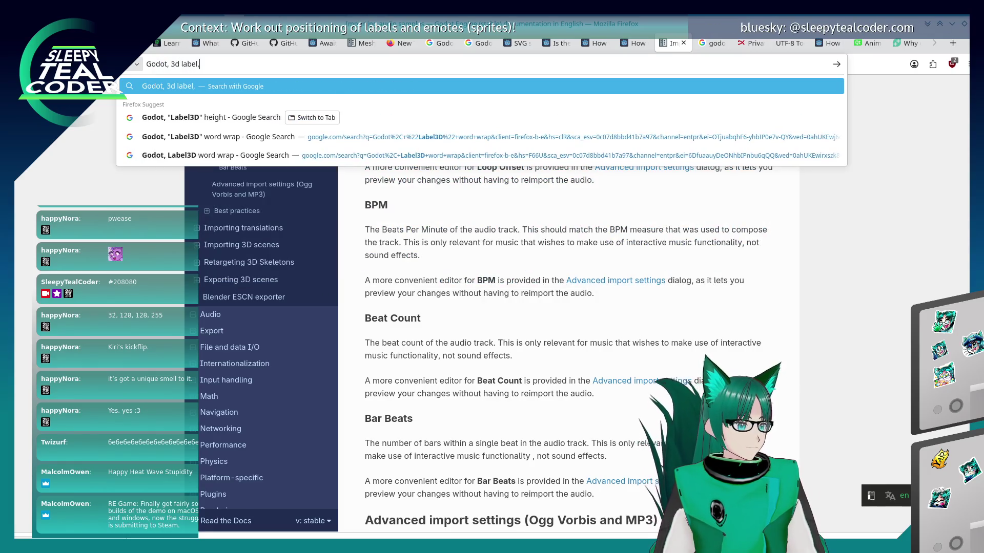
text( split into )
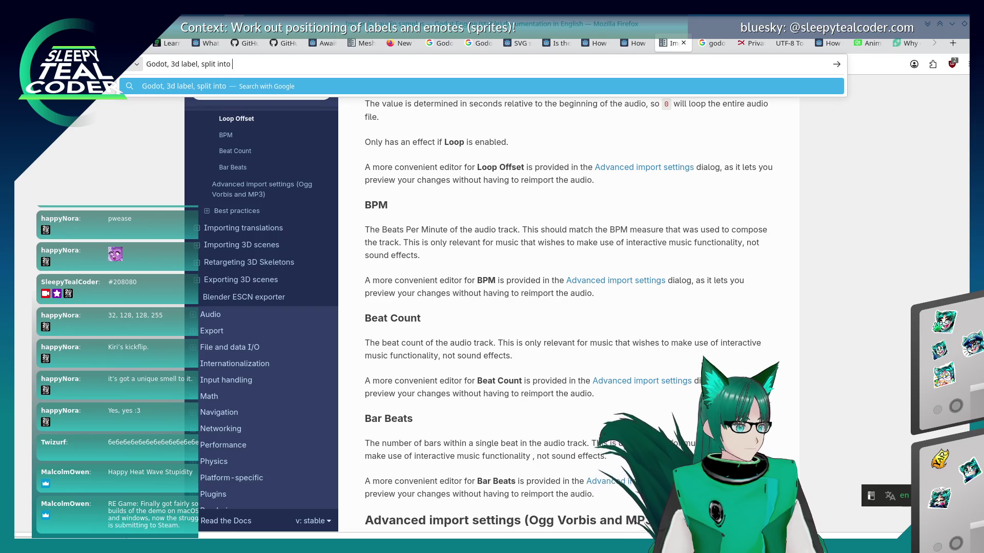
text(multiple lines)
key(Return)
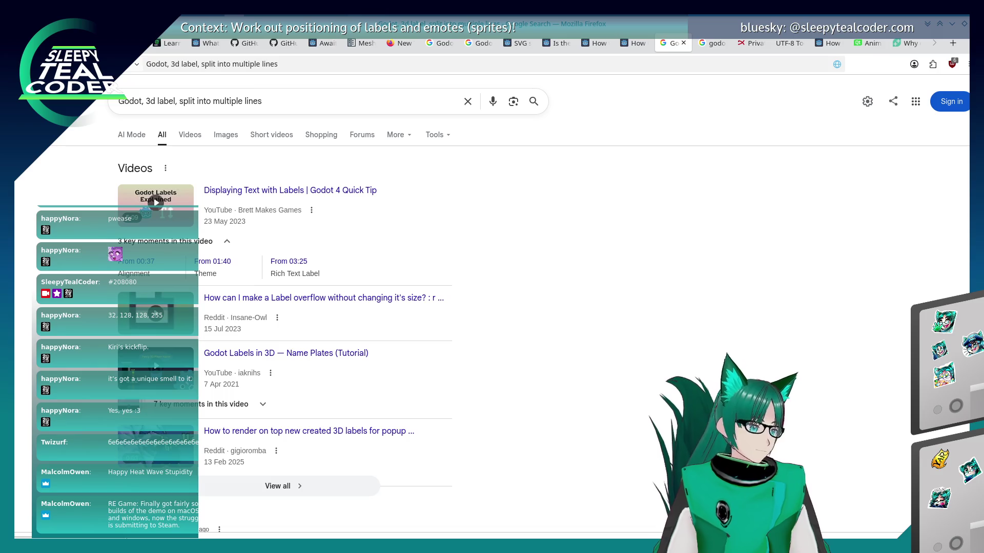
- Go to results page 2 and open the GitHub issue 'Add Multi-line to TextMesh' #5132
scroll(201, 412, down, 4)
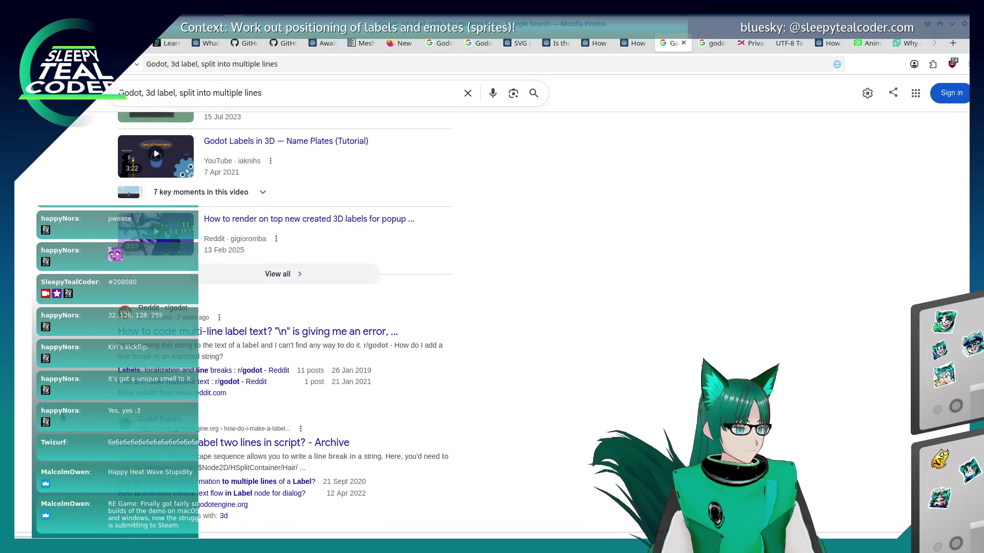
scroll(62, 418, down, 3)
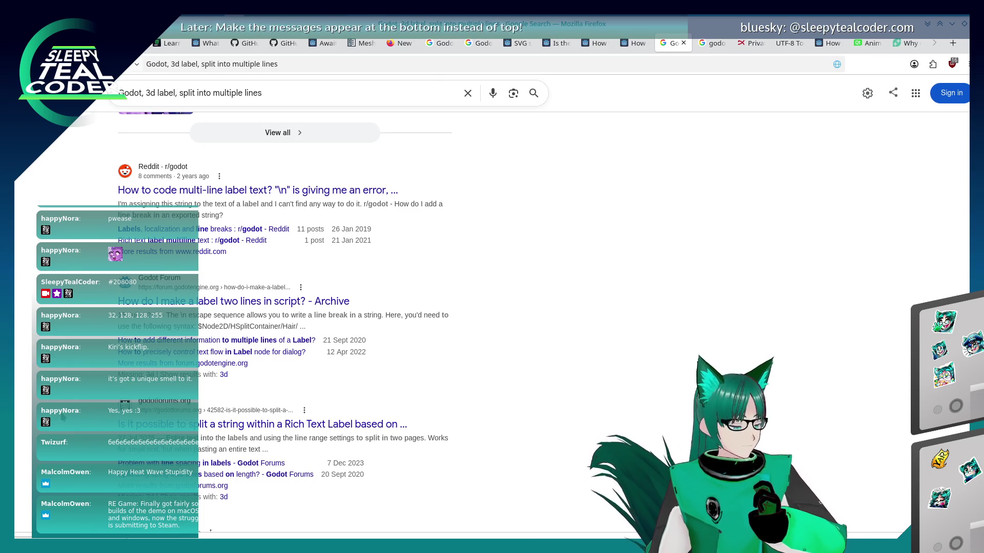
scroll(63, 418, down, 1)
scroll(63, 417, down, 3)
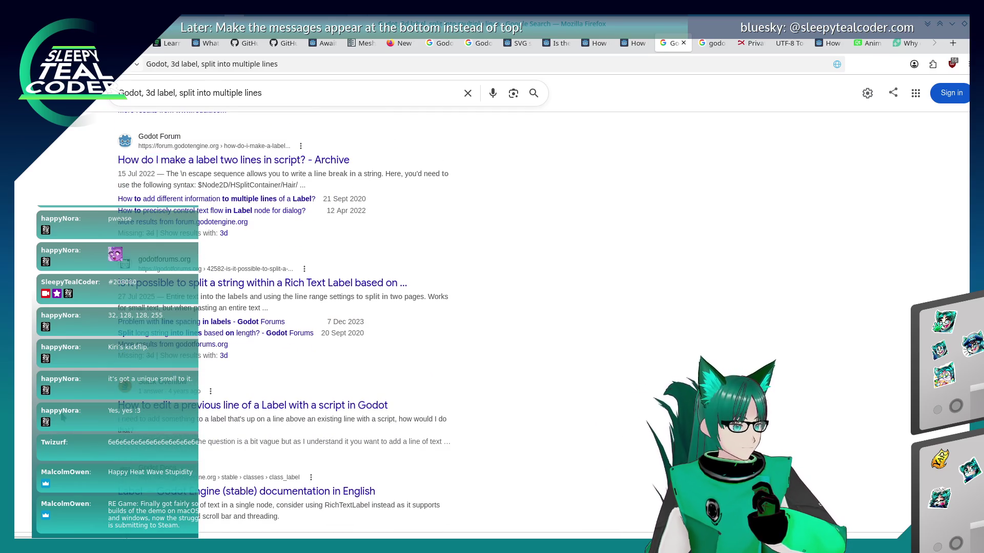
scroll(62, 418, down, 3)
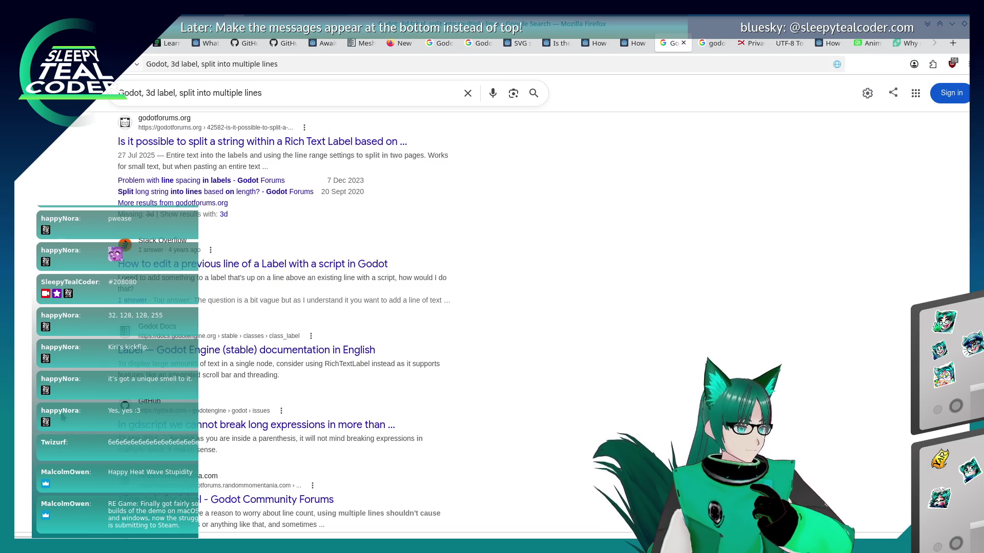
scroll(62, 418, down, 2)
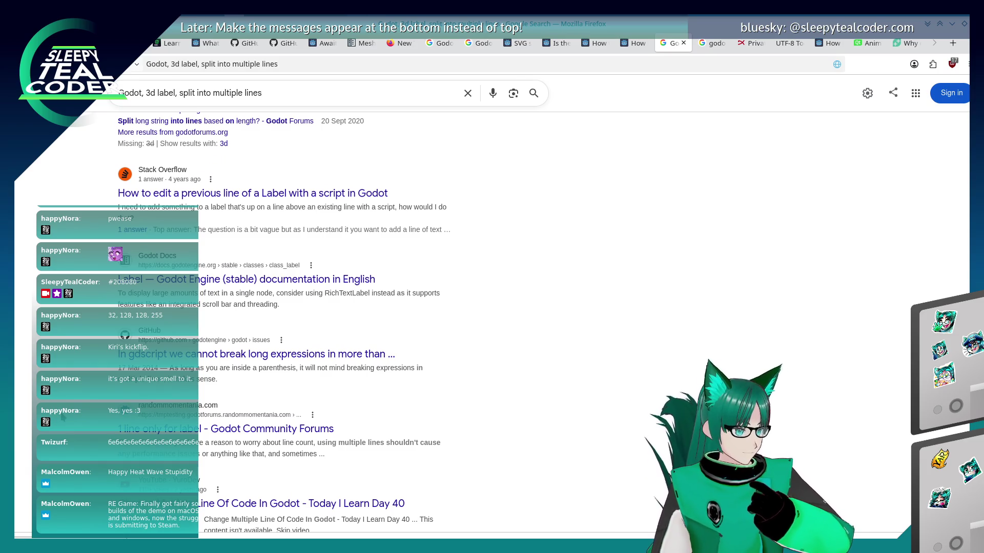
scroll(62, 418, down, 10)
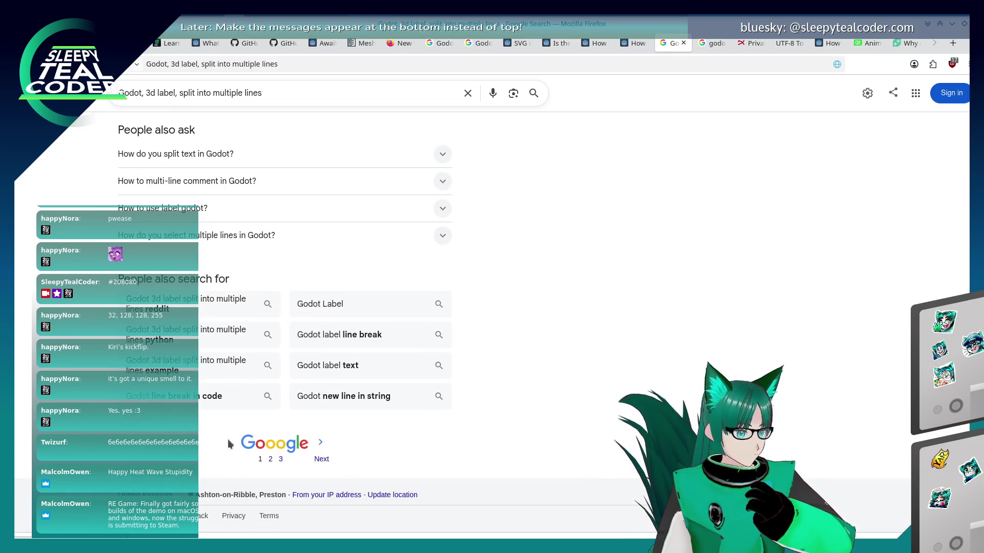
click(271, 455)
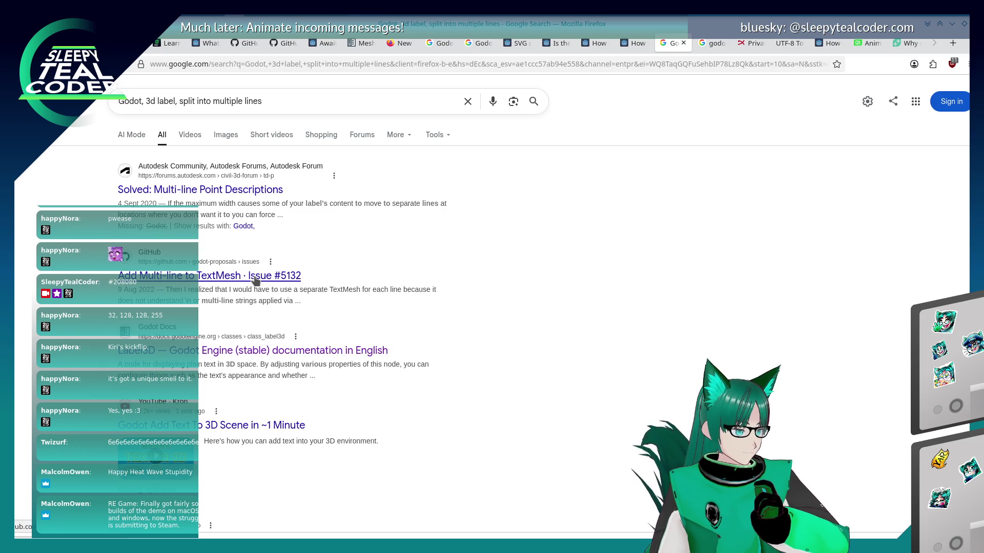
click(254, 277)
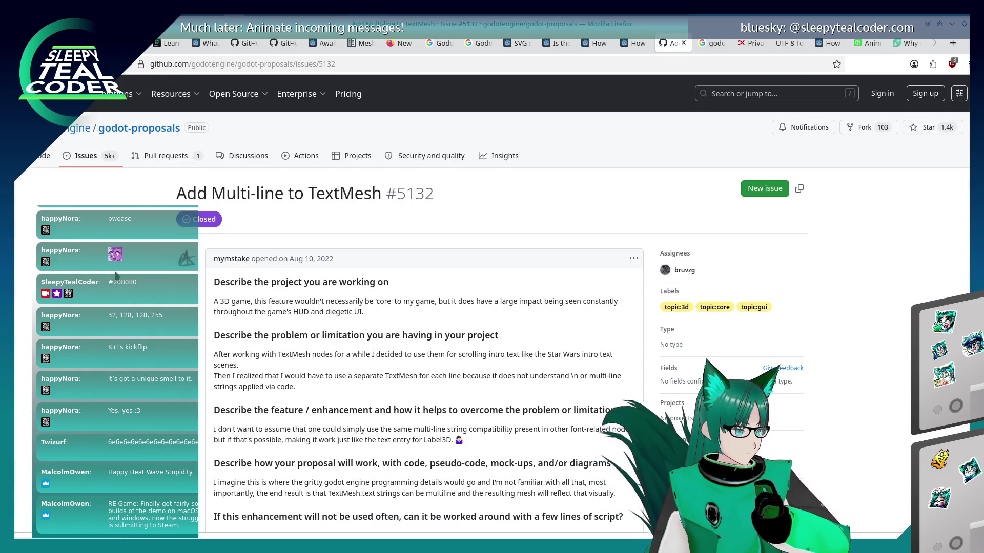
- Open the linked pull request #64243 from issue #5132 and read through it
scroll(108, 306, down, 10)
scroll(109, 306, down, 3)
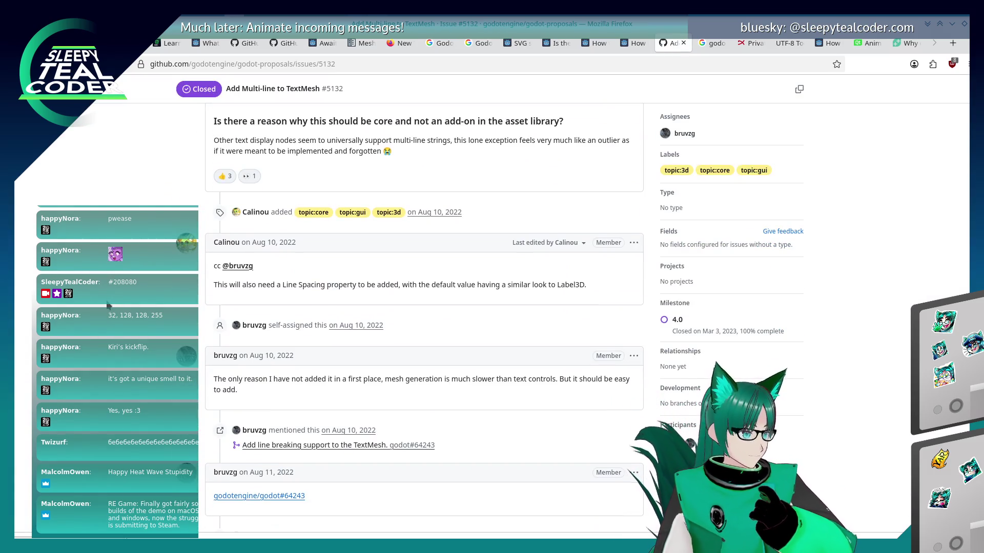
scroll(109, 306, down, 2)
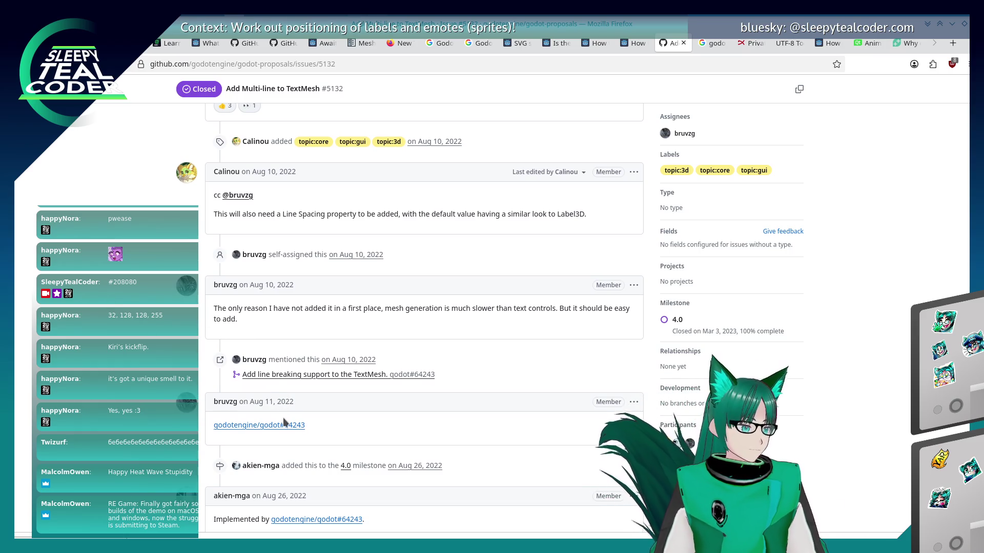
mouse_move(284, 428)
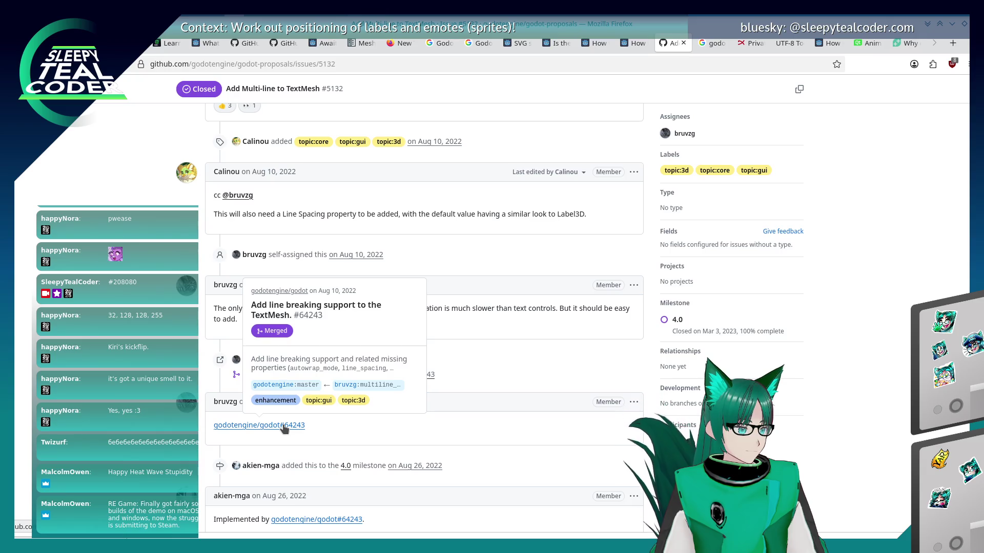
click(284, 428)
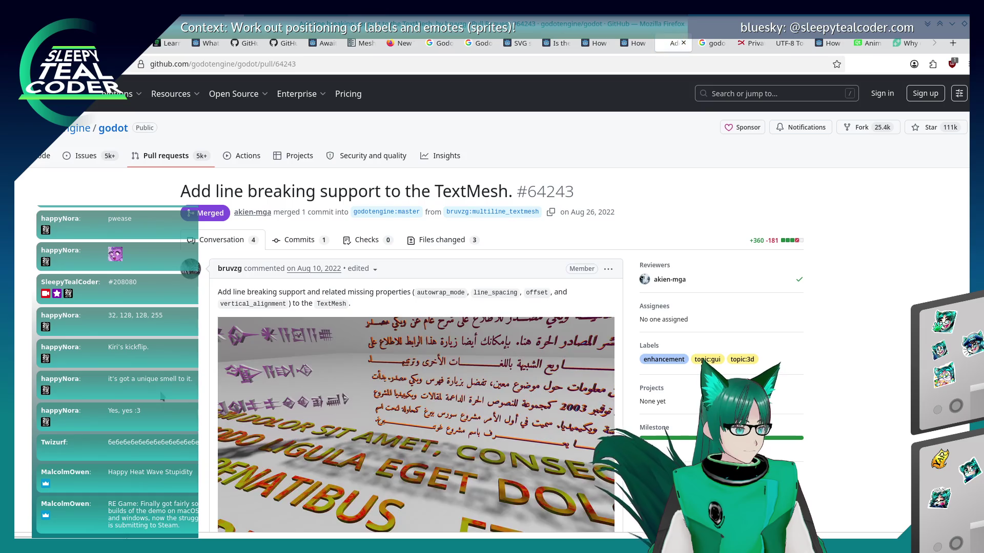
scroll(162, 396, down, 10)
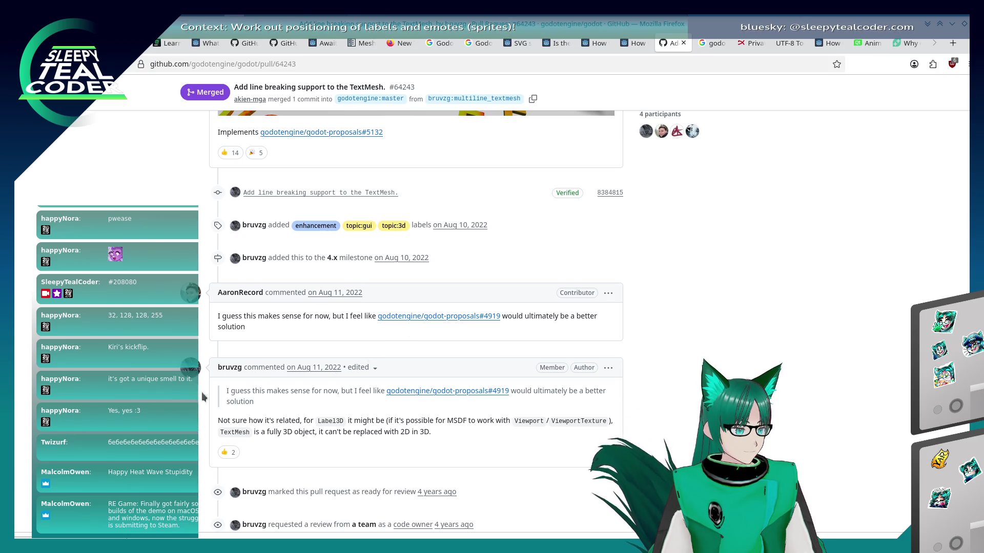
scroll(409, 329, down, 4)
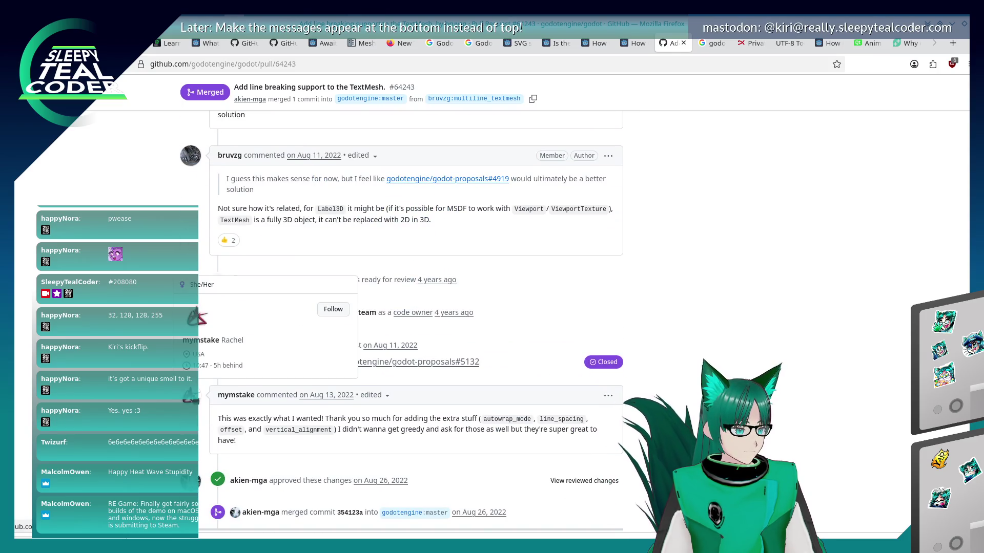
scroll(155, 409, down, 5)
scroll(154, 408, up, 10)
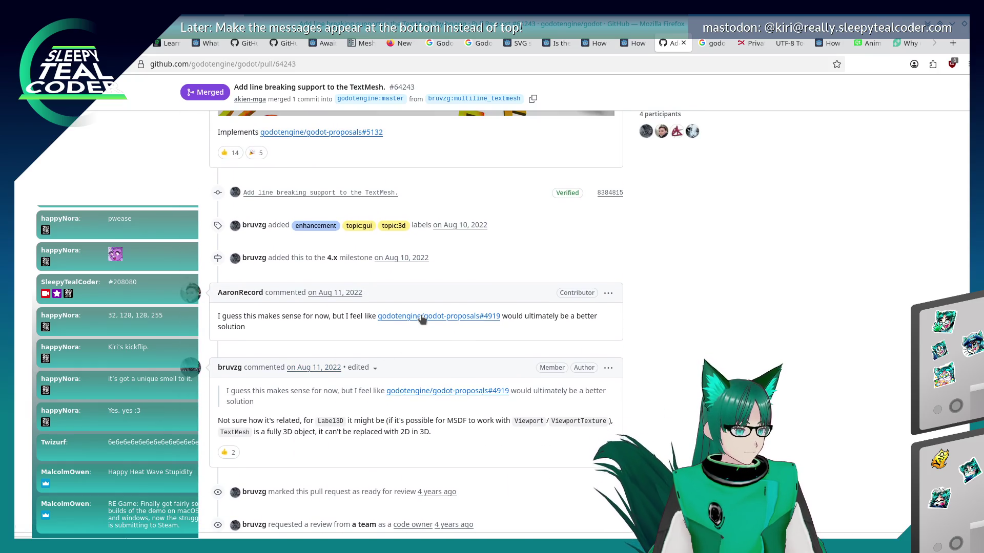
- Check proposal discussion #4919, return to pull request #64243, then switch to the Godot editor
click(407, 318)
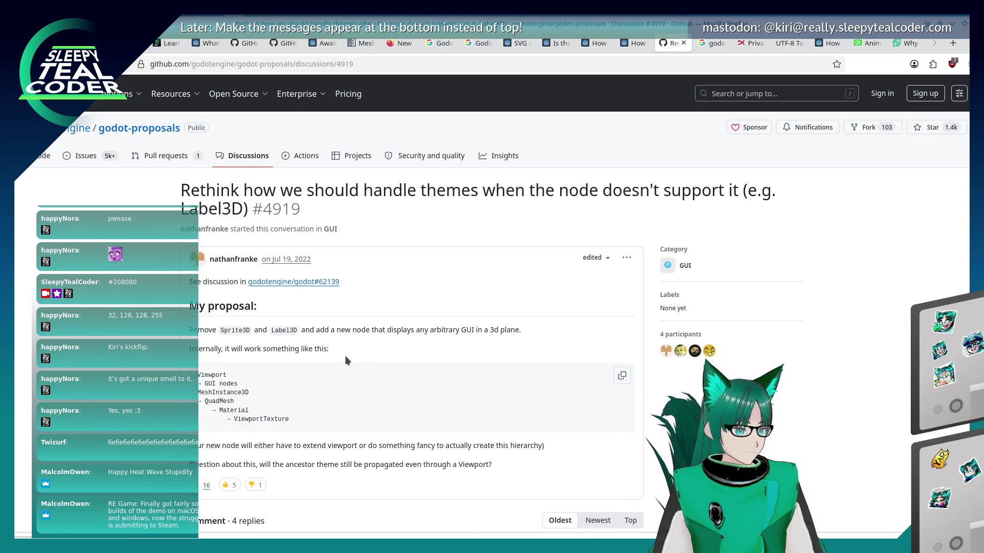
scroll(345, 356, down, 5)
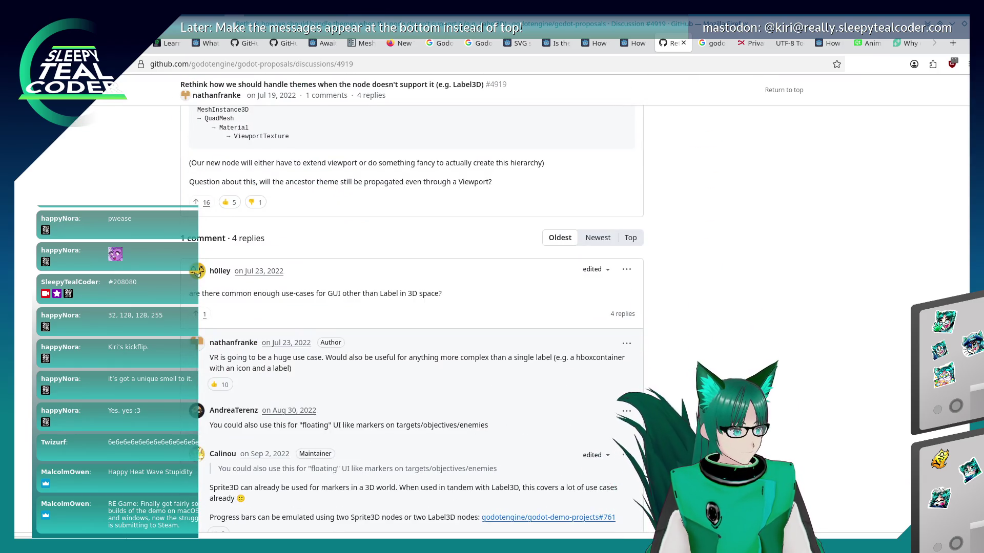
key(alt+Left)
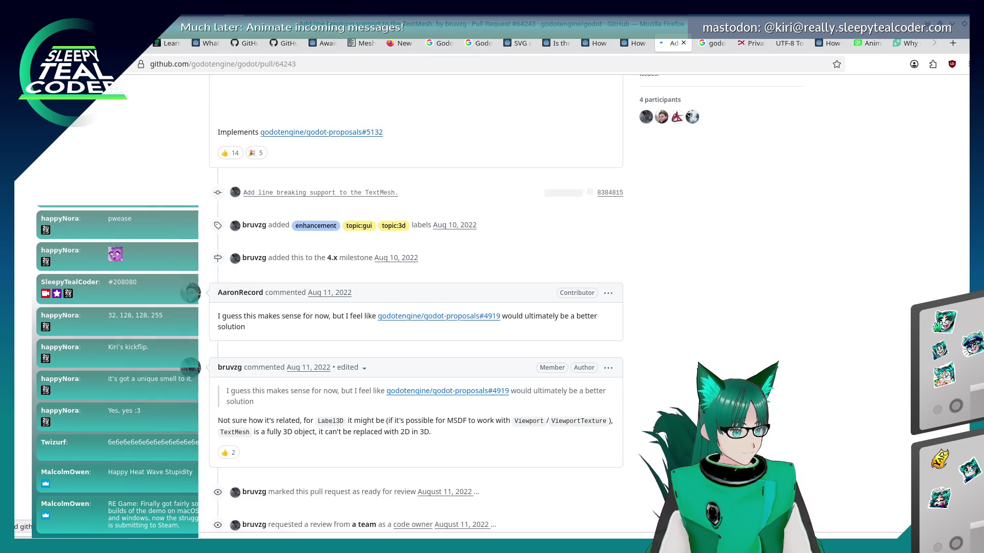
scroll(415, 302, down, 3)
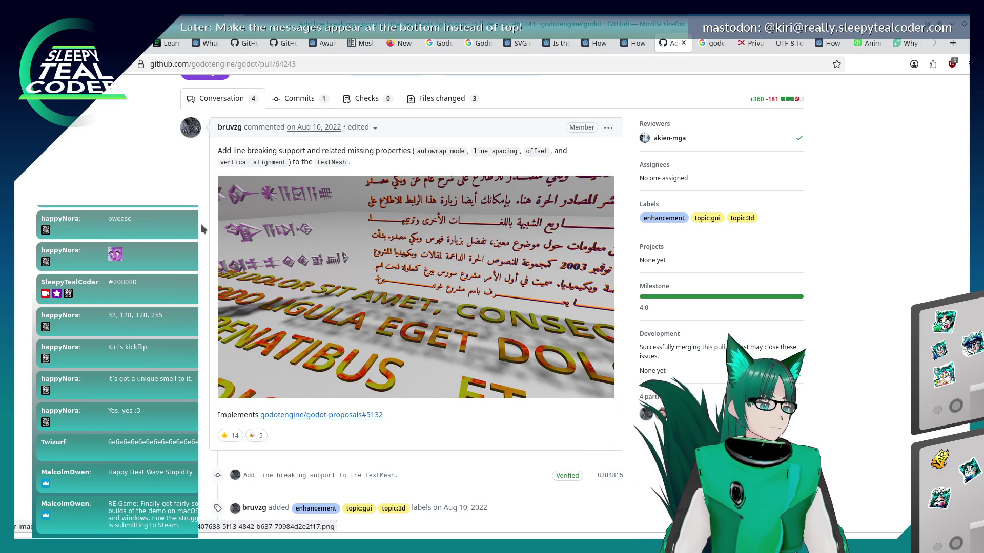
key(alt+Tab)
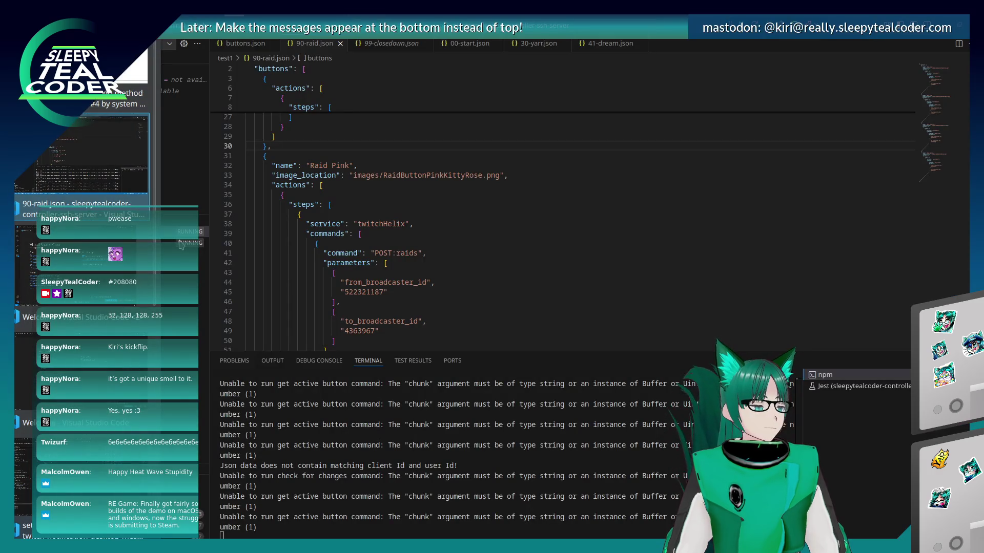
key(alt+Tab)
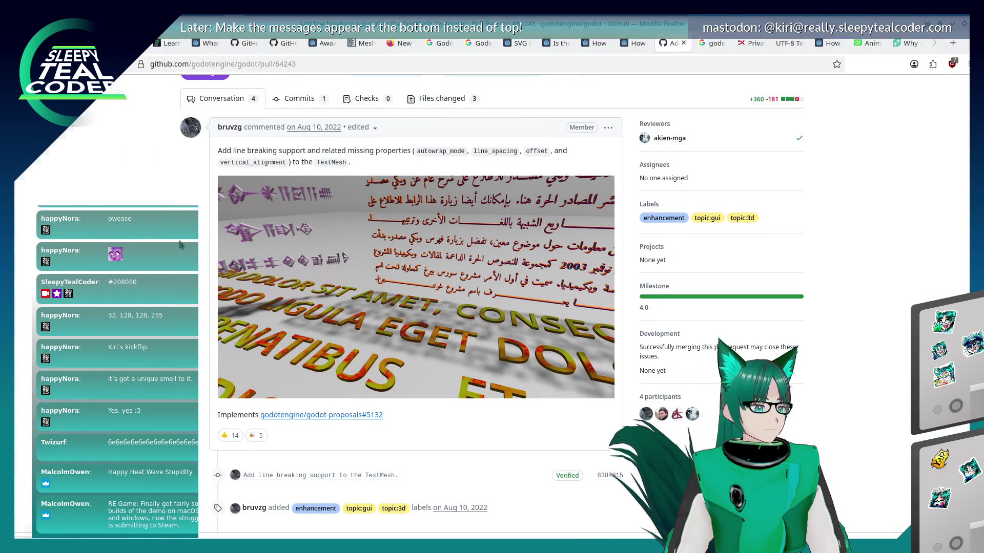
key(alt+Tab)
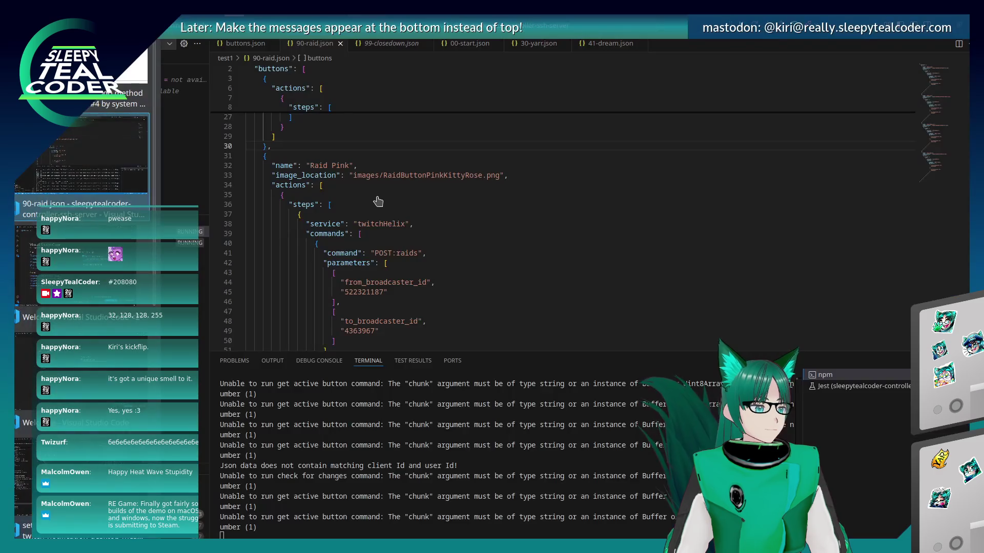
key(alt+Tab)
key(alt+Tab)
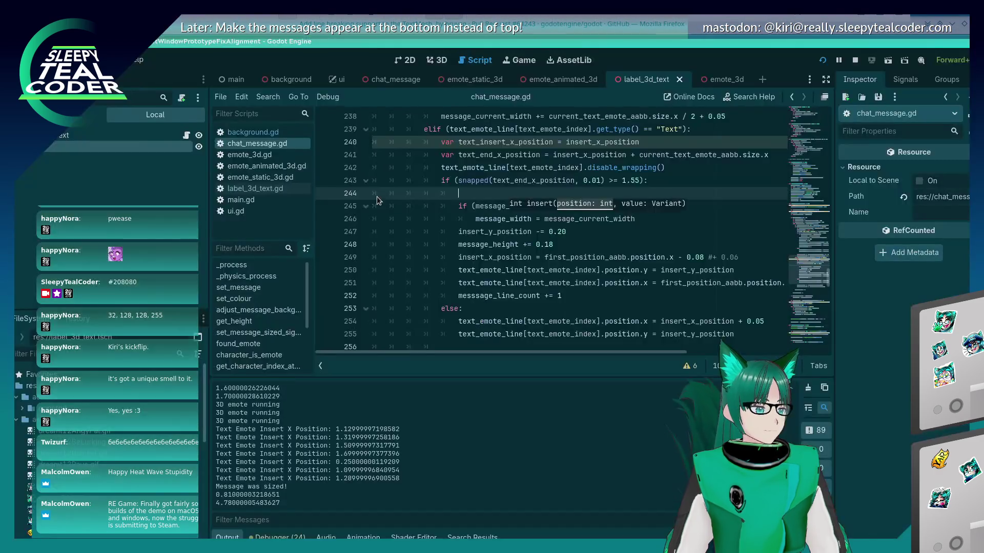
key(ctrl+a)
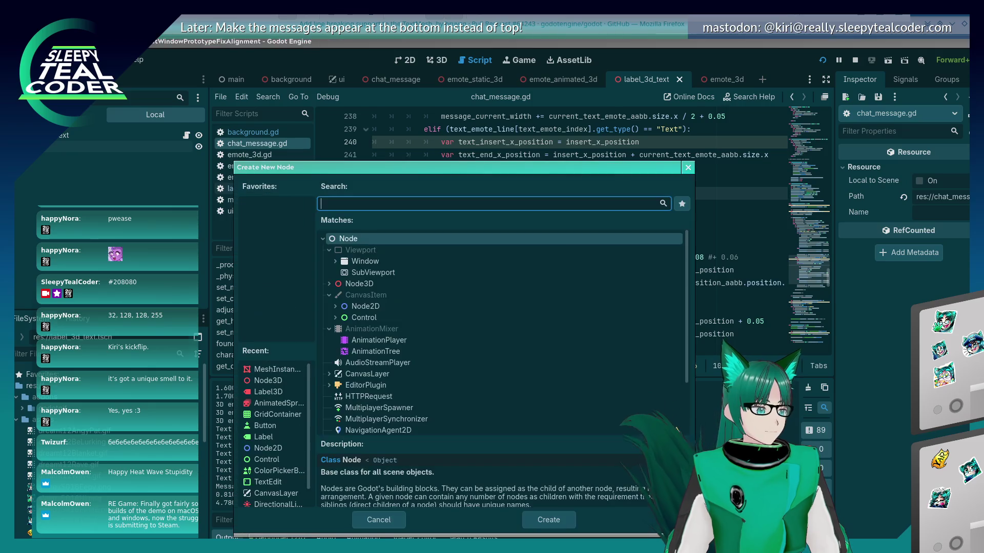
text(tex)
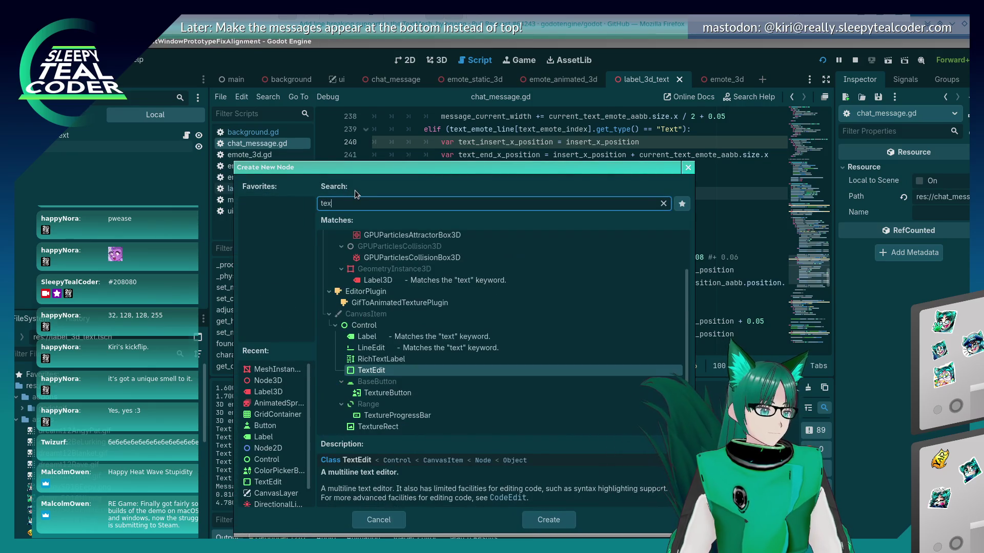
text(tmesh)
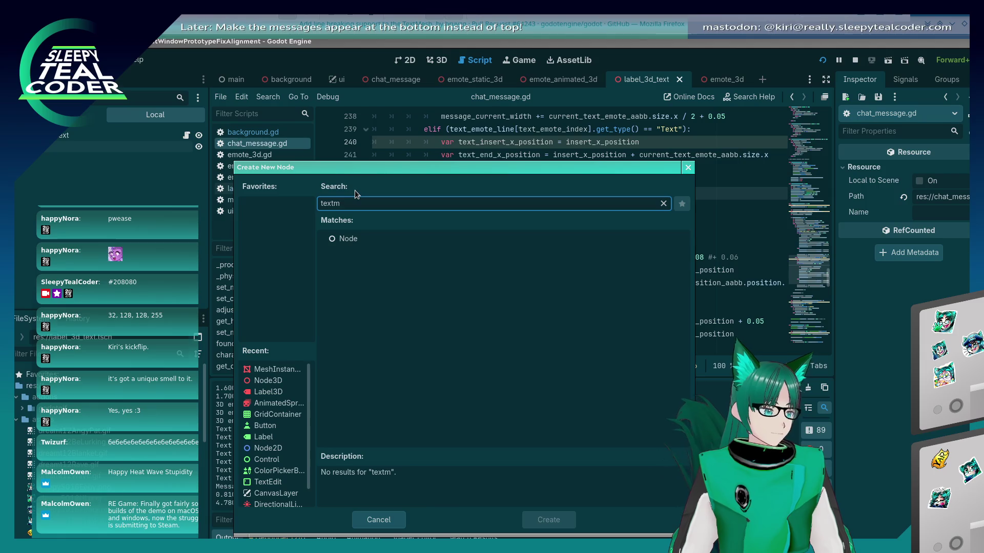
key(BackSpace)
key(BackSpace)
key(BackSpace)
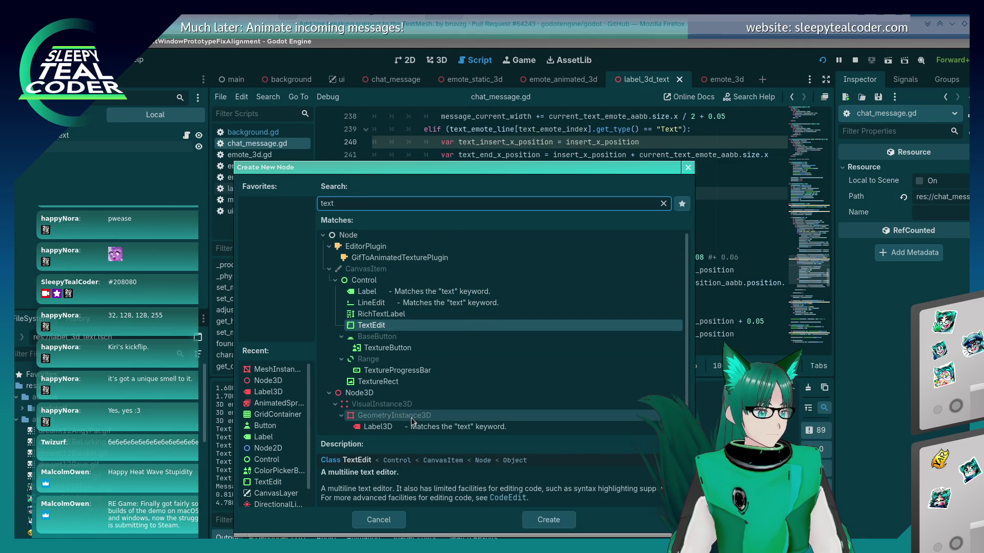
click(409, 428)
key(Up)
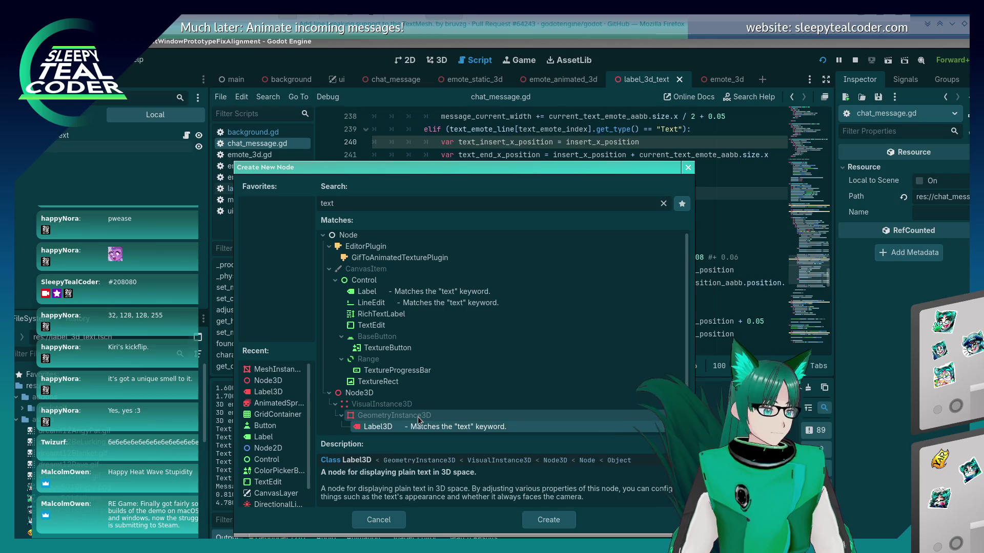
click(414, 428)
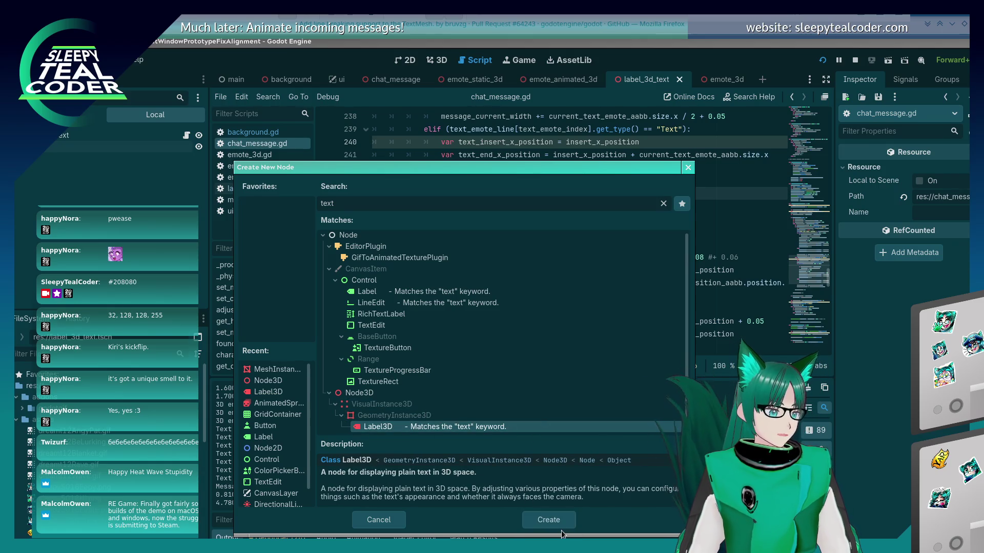
click(375, 515)
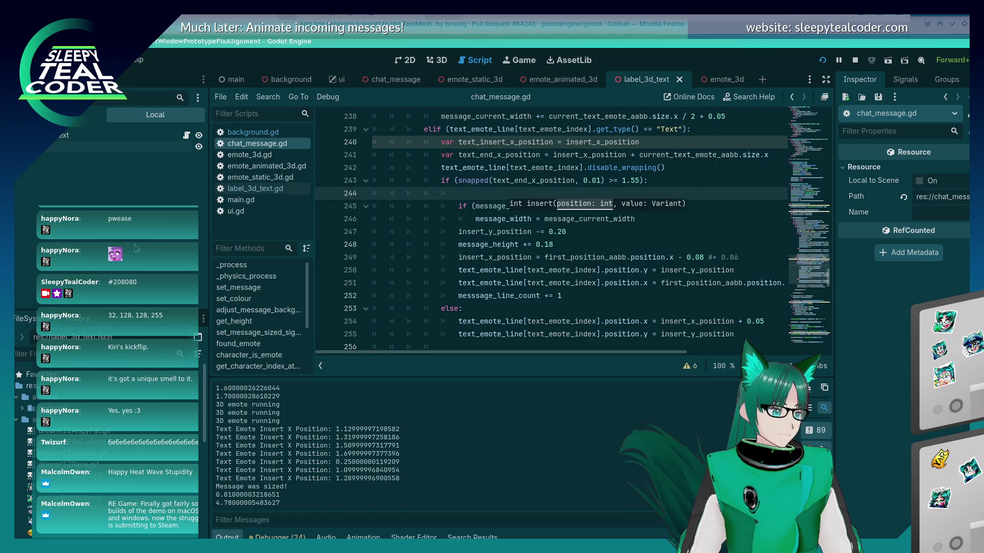
- Select the Text Label3D node and review its pixel size, offset and autowrap properties
click(54, 147)
scroll(870, 350, up, 3)
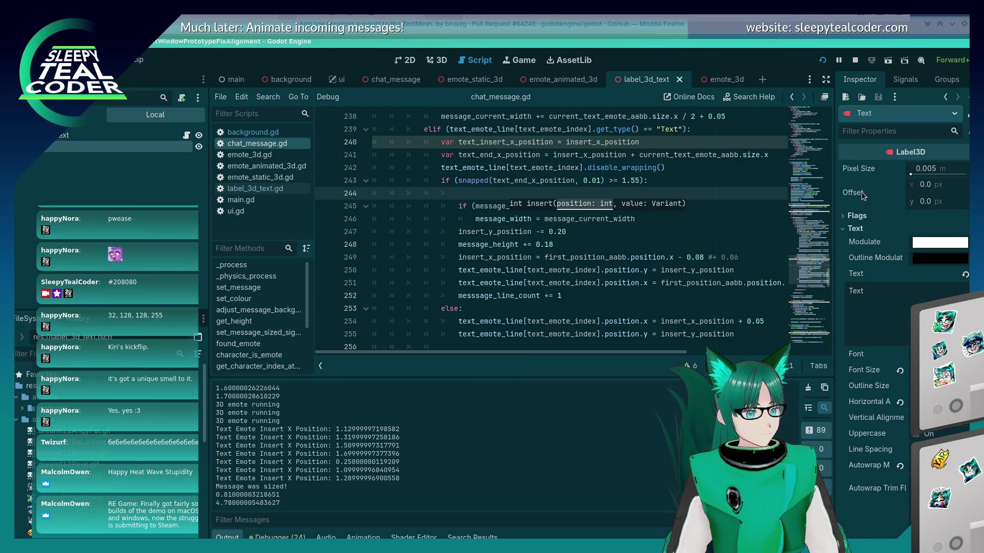
mouse_move(862, 197)
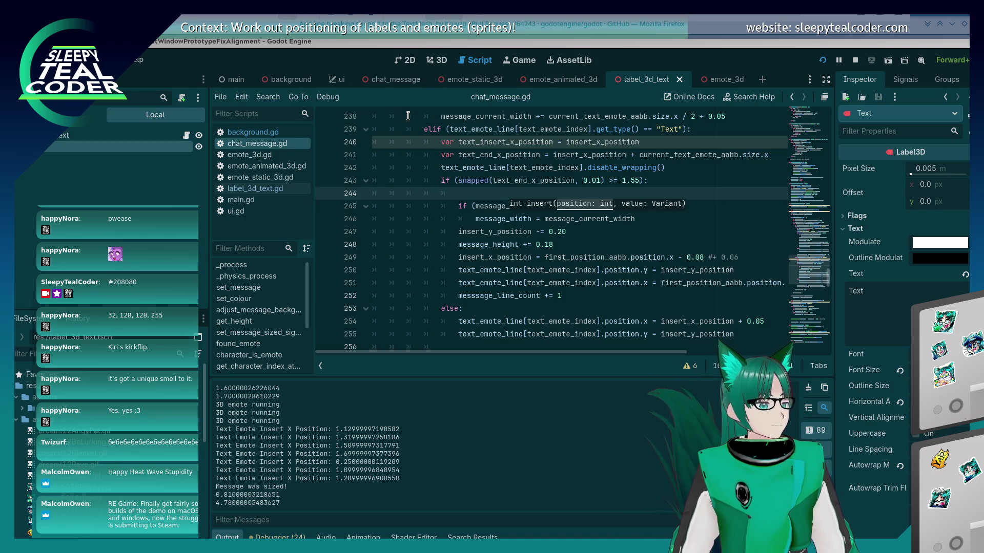
key(alt+Tab)
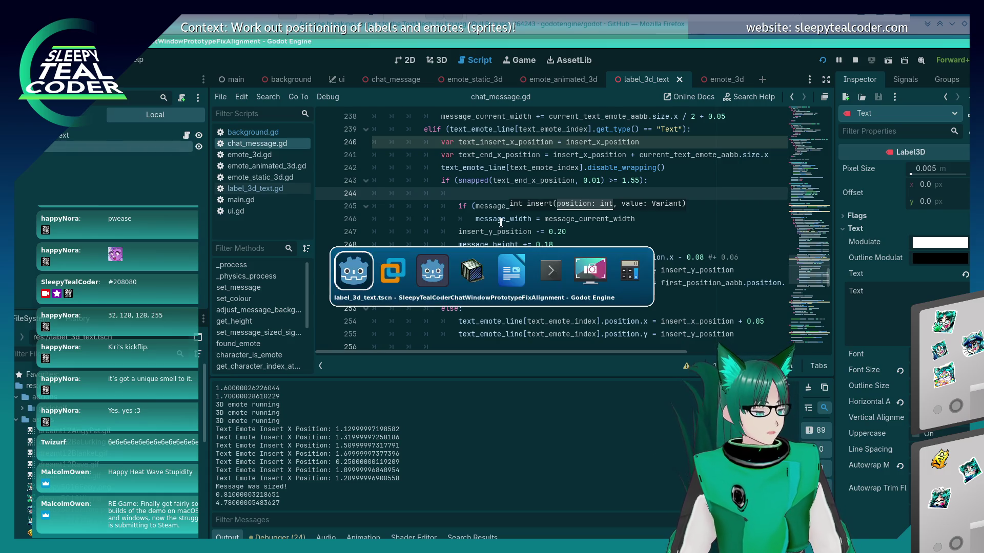
- In the running game, pick the first message's Looooooooong text Label3D
key(alt+Tab)
key(alt+Tab)
key(alt+Tab)
key(alt+Tab)
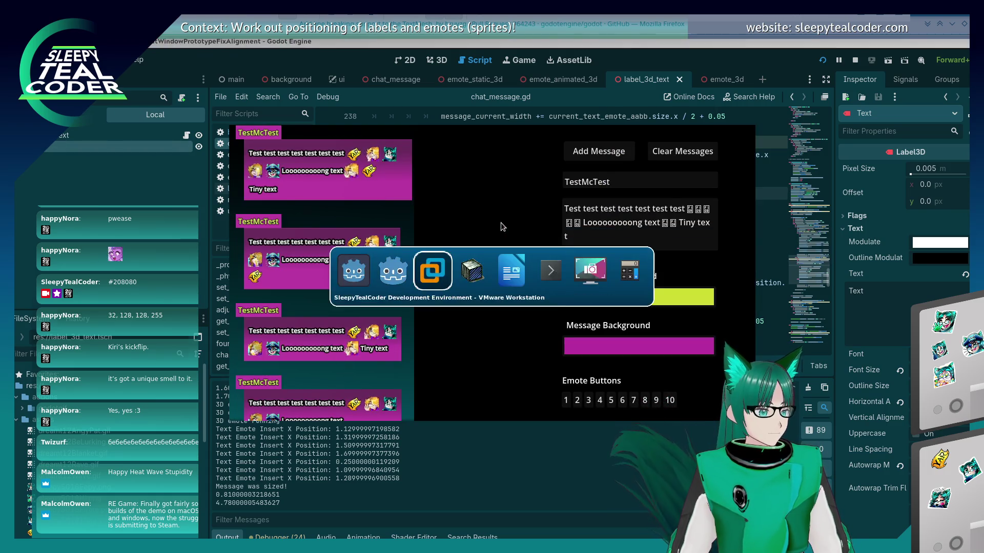
key(Escape)
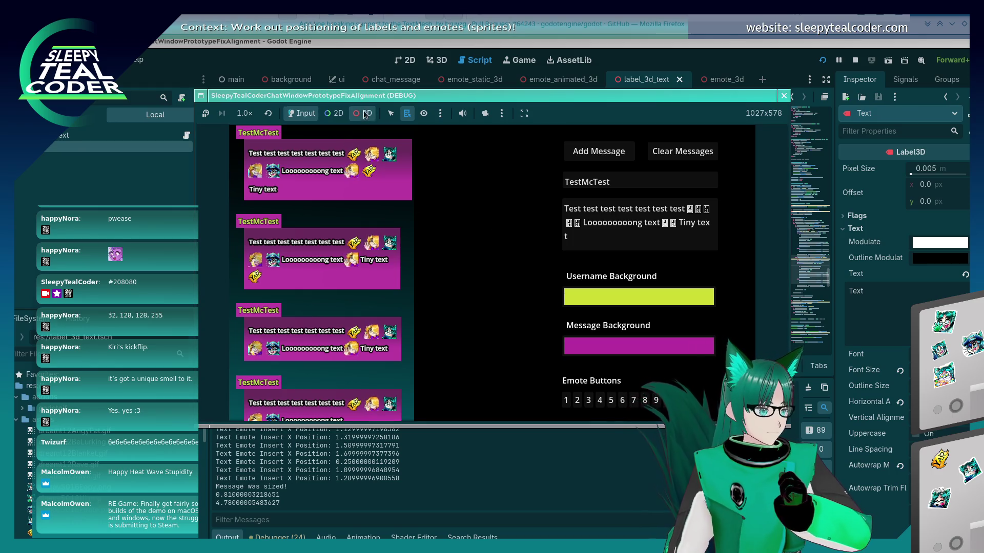
click(265, 190)
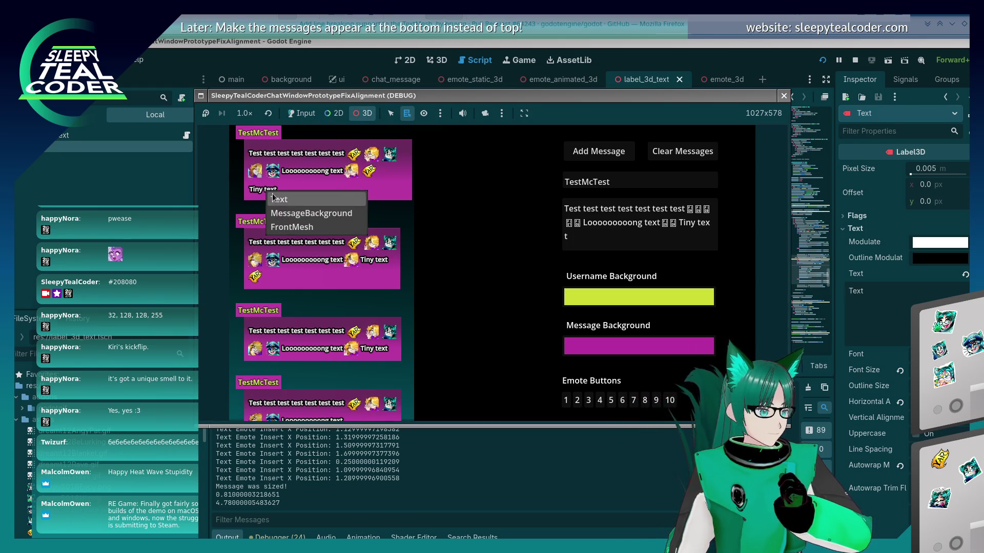
click(278, 199)
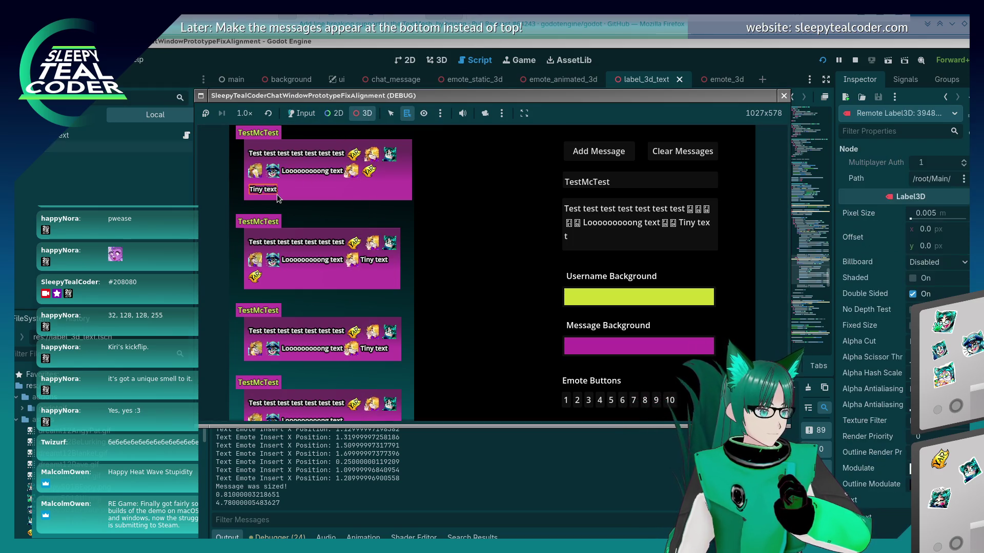
click(312, 173)
click(327, 183)
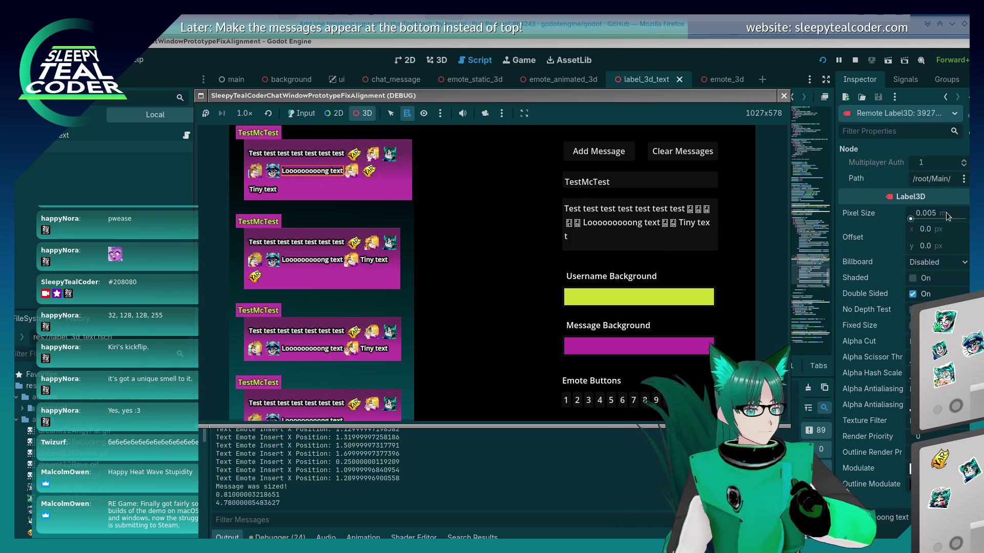
- Try a 1.5 px Offset x on the label, reset it to 0, and take a screenshot
click(928, 232)
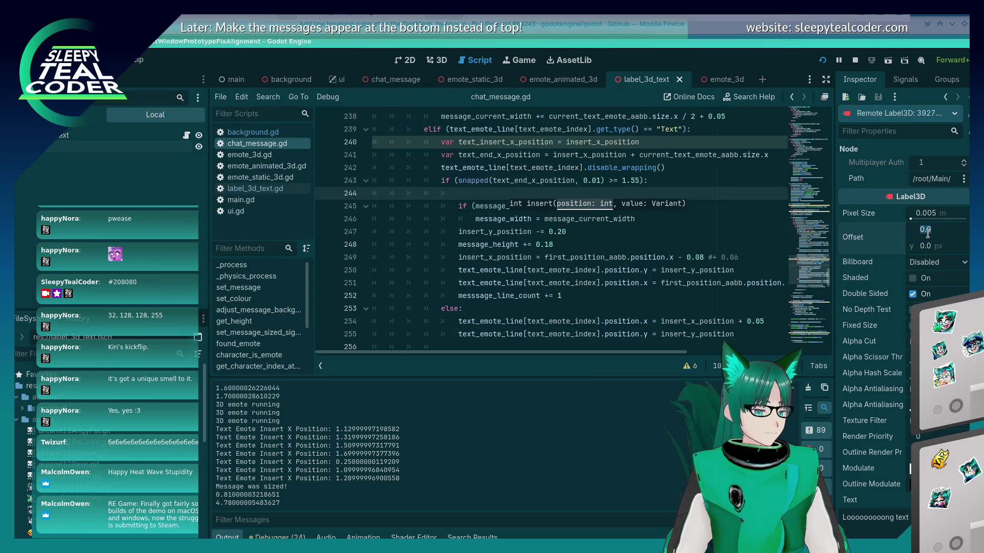
text(1.5)
key(Return)
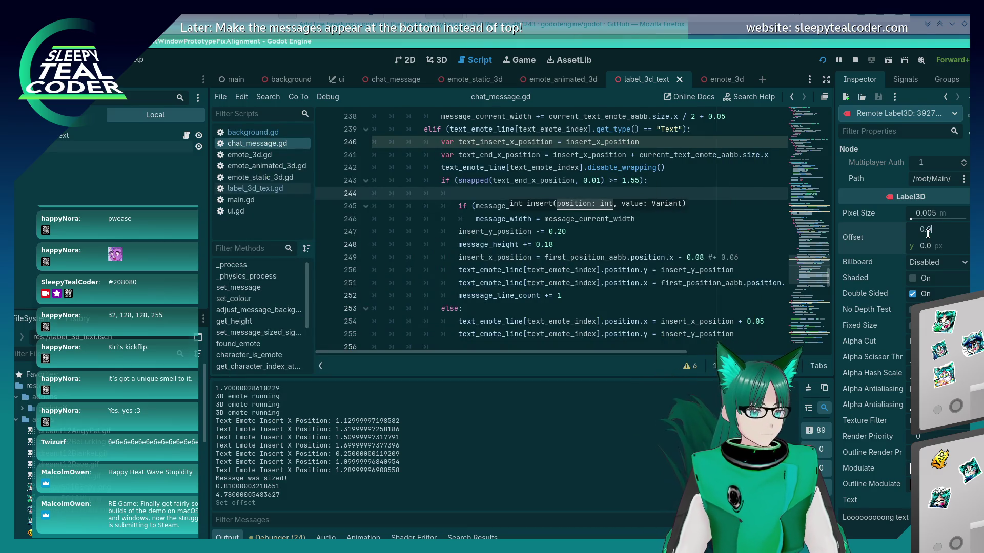
key(Return)
key(Print)
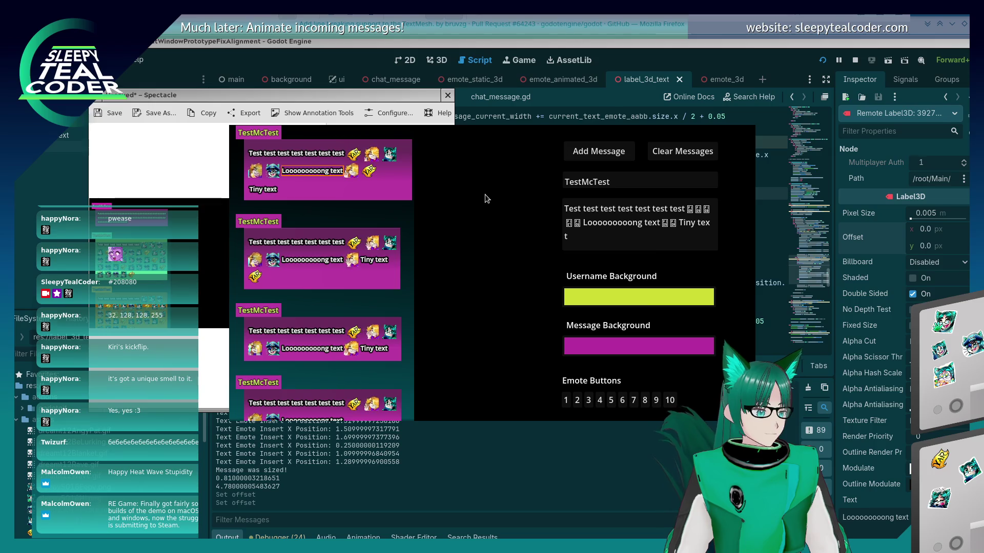
- Replace the message field with a long string of a's and add it to the chat
key(alt+Tab)
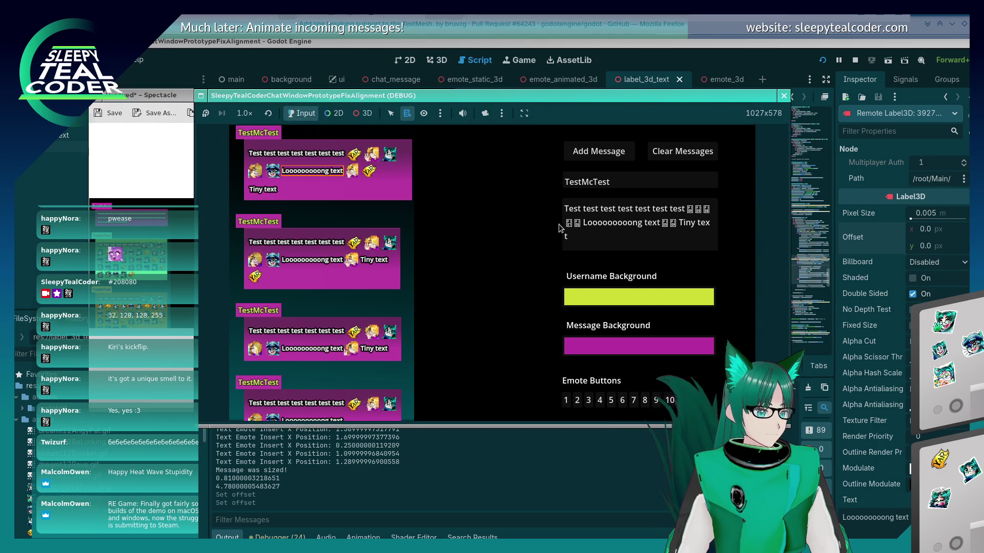
triple_click(559, 228)
text(Aaaaaa)
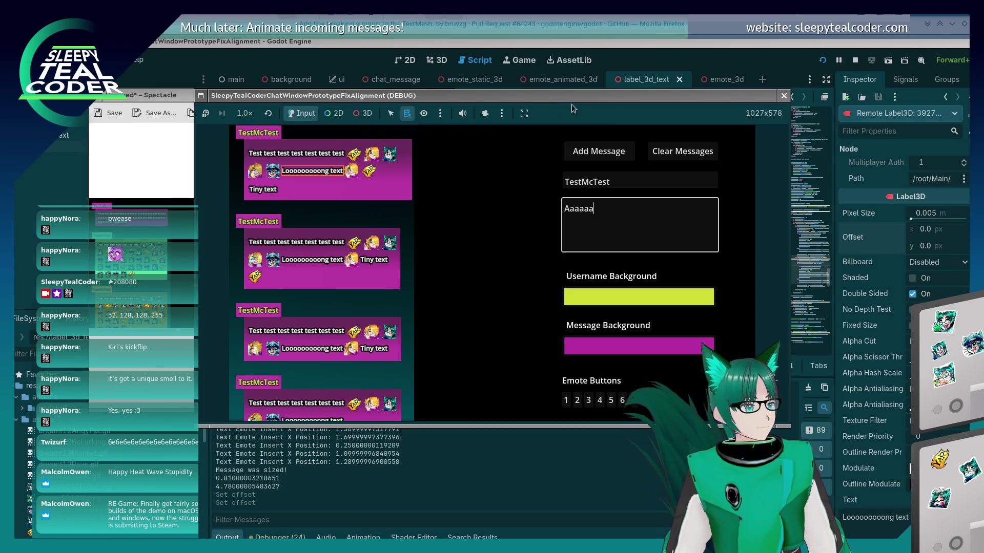
text(aaaaaaaaaaaaaaaaaaaaaaaaaaaaaaaaaaaaaaaaaaaaaaaaaa)
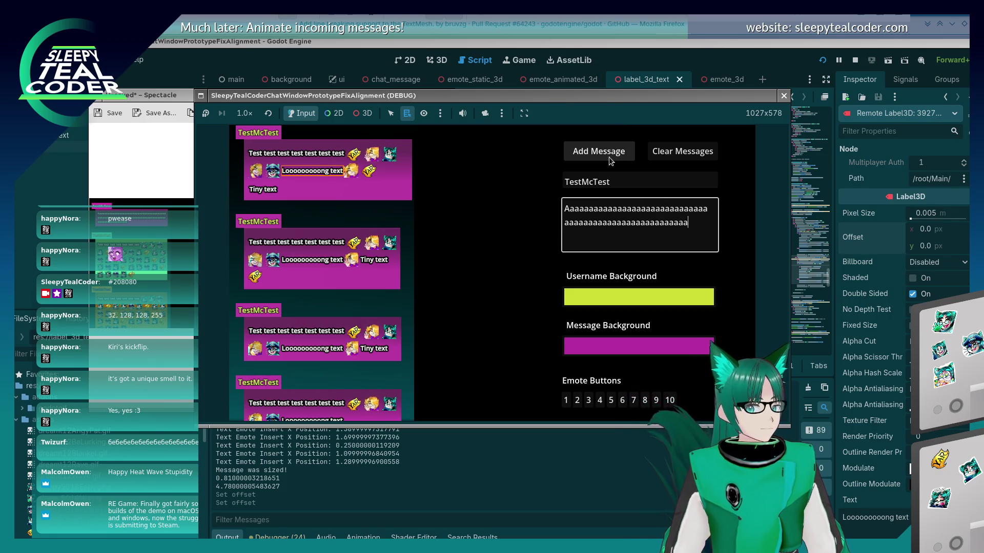
text(aaaaaaaaaaaaaaaaaaaaaaaaaaaaaaaaa)
click(609, 161)
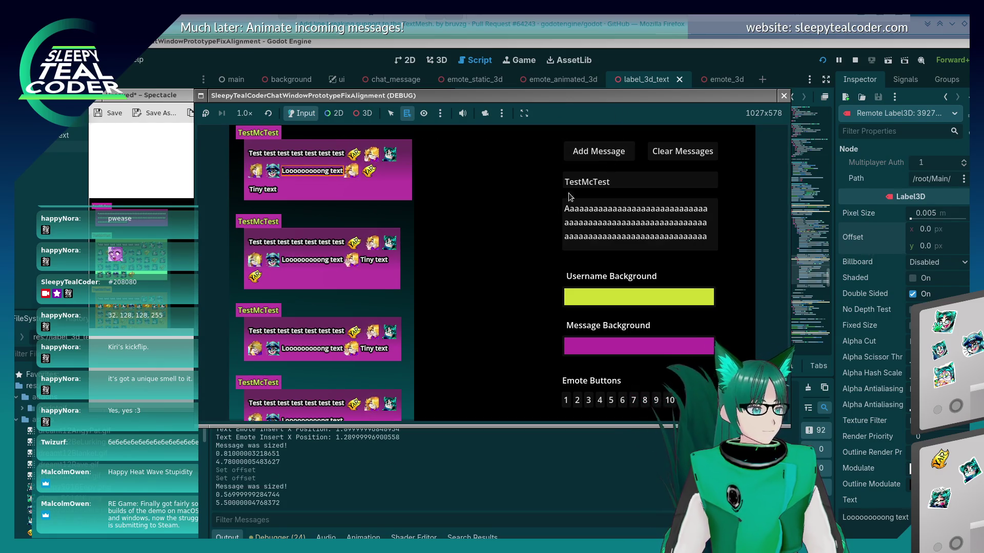
- Enable 3D picking and select the new message's mesh
click(378, 114)
right_click(343, 266)
click(362, 281)
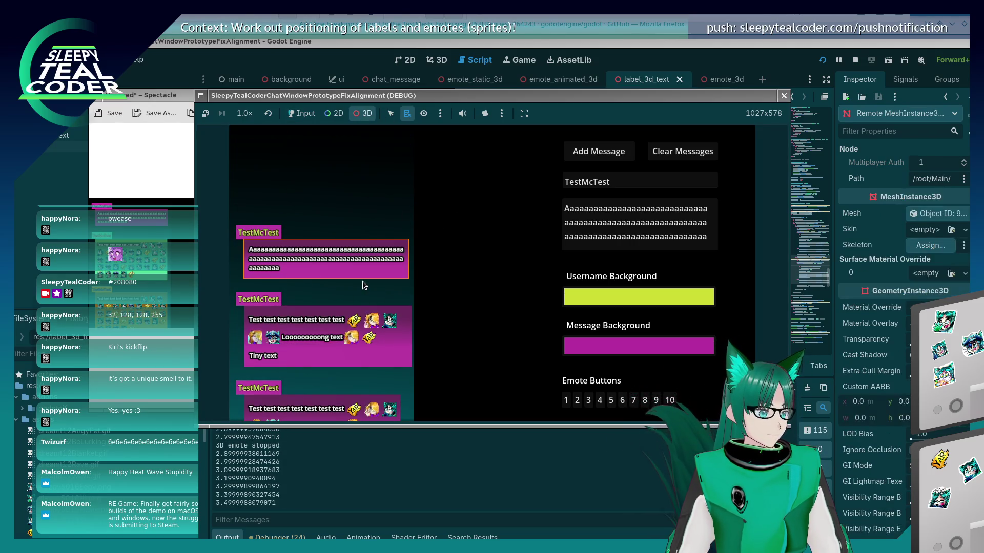
- Select the new message's Text label and set its Offset x to 2.5
right_click(357, 259)
click(373, 268)
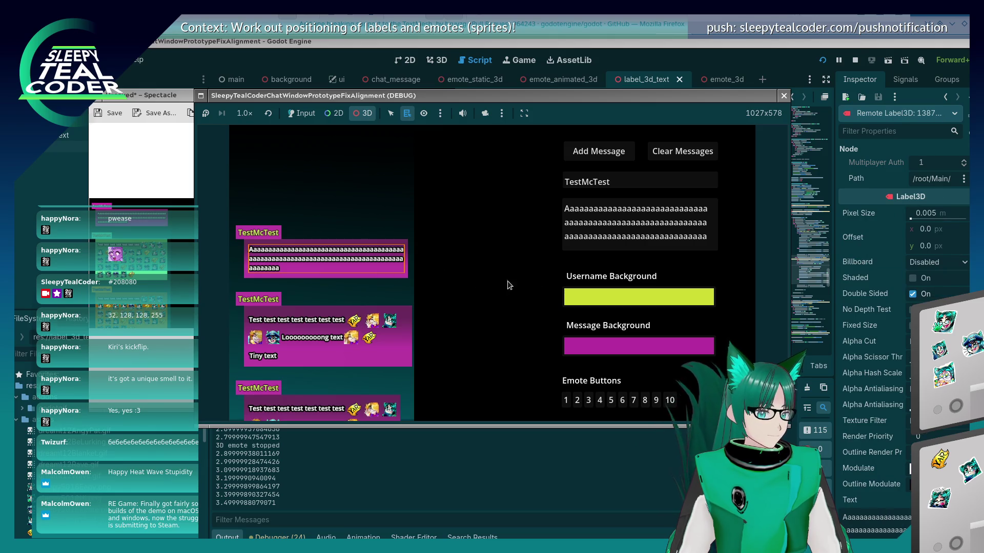
click(929, 229)
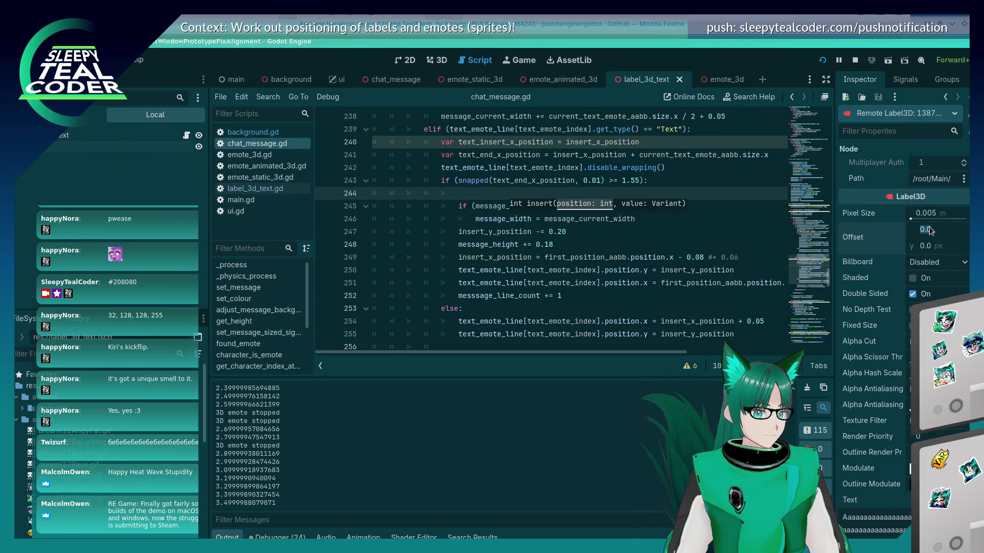
scroll(939, 234, down, 1)
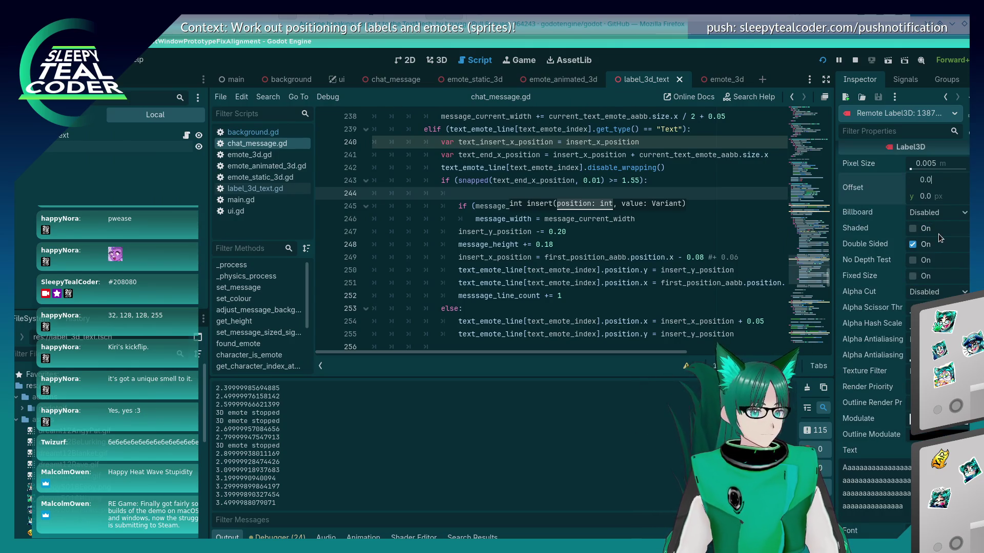
text(2.5)
key(Return)
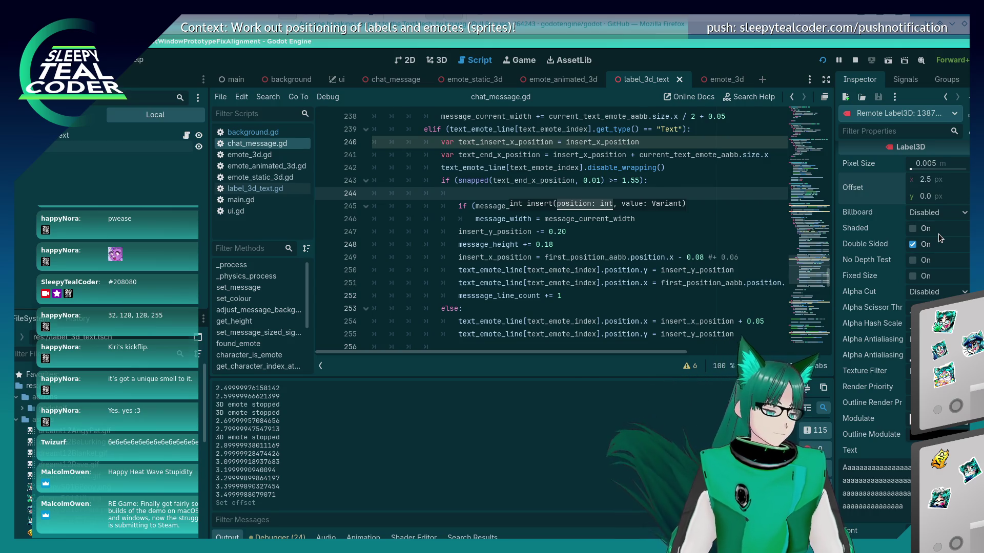
key(alt+Tab)
- Try an Offset x of 1000 in the running game, then undo the offset changes
click(939, 189)
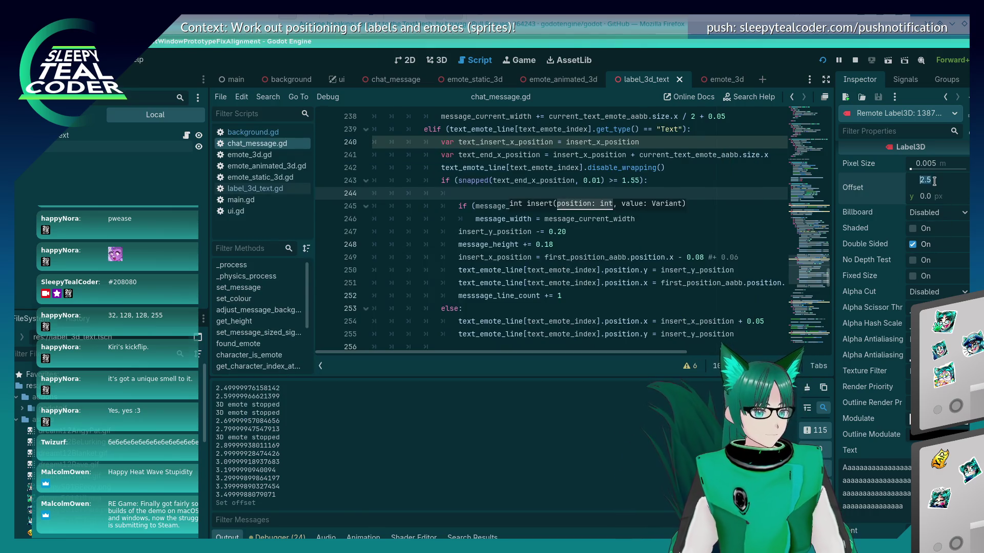
text(000)
key(Return)
key(alt+Tab)
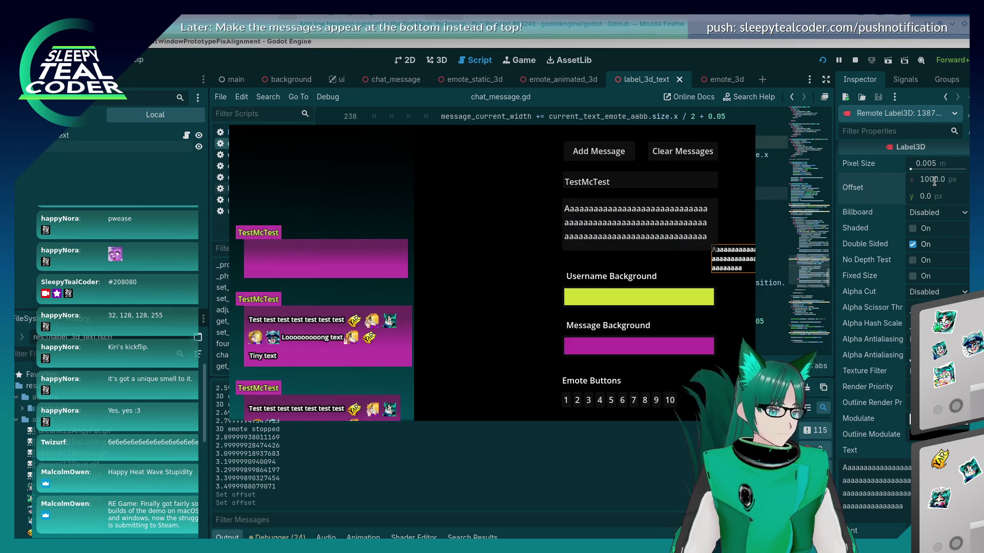
key(alt+Tab)
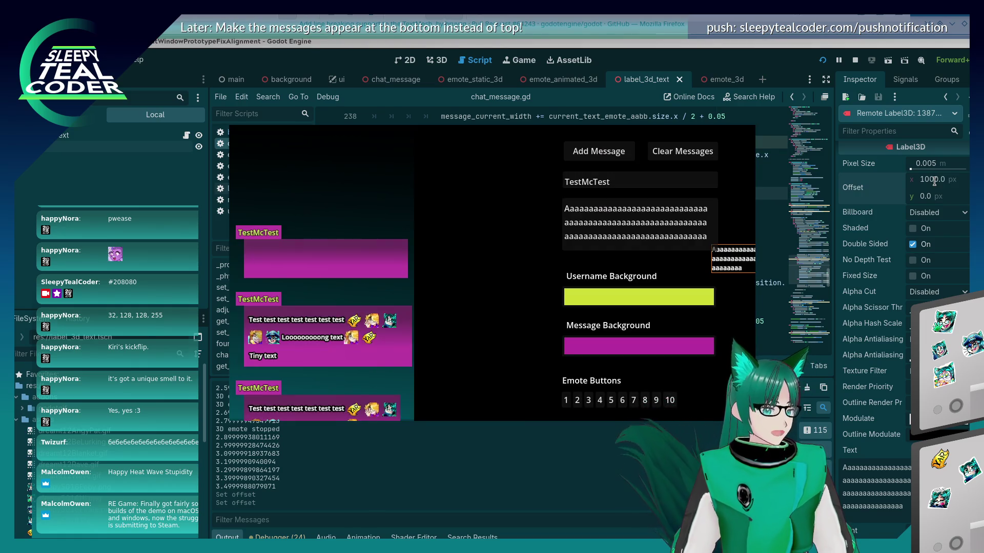
click(924, 189)
click(443, 456)
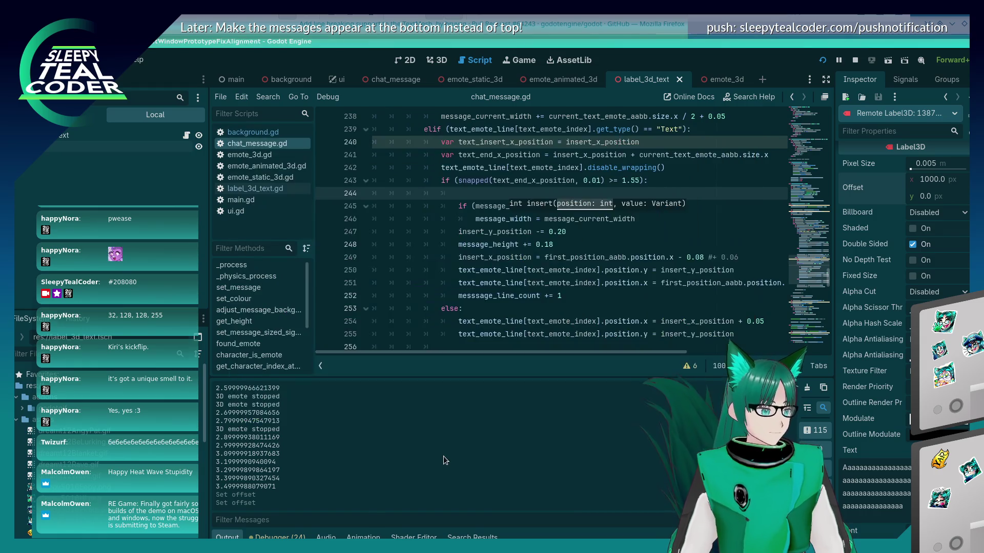
key(ctrl+z)
key(ctrl+z)
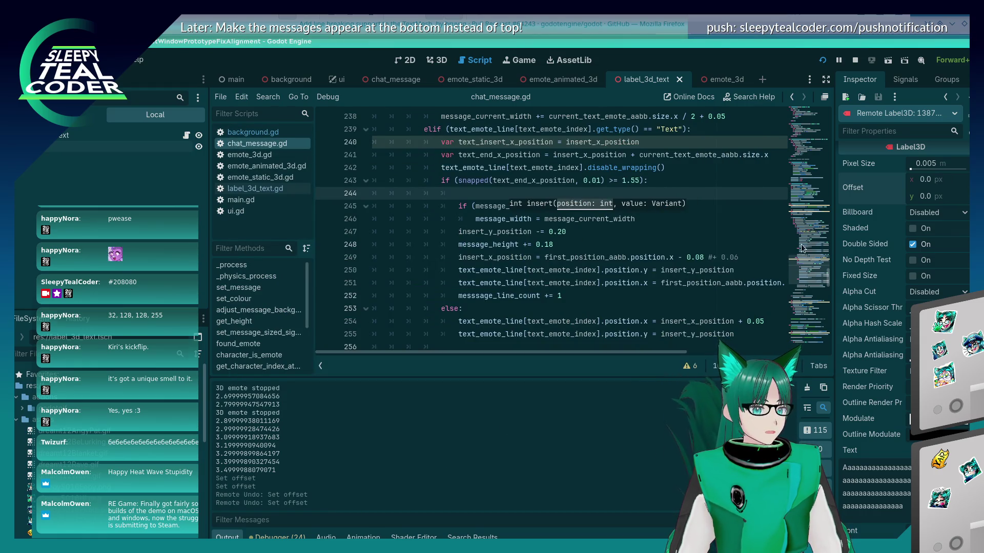
- Set the label's Billboard to Enabled, then back to Disabled
click(927, 212)
click(930, 239)
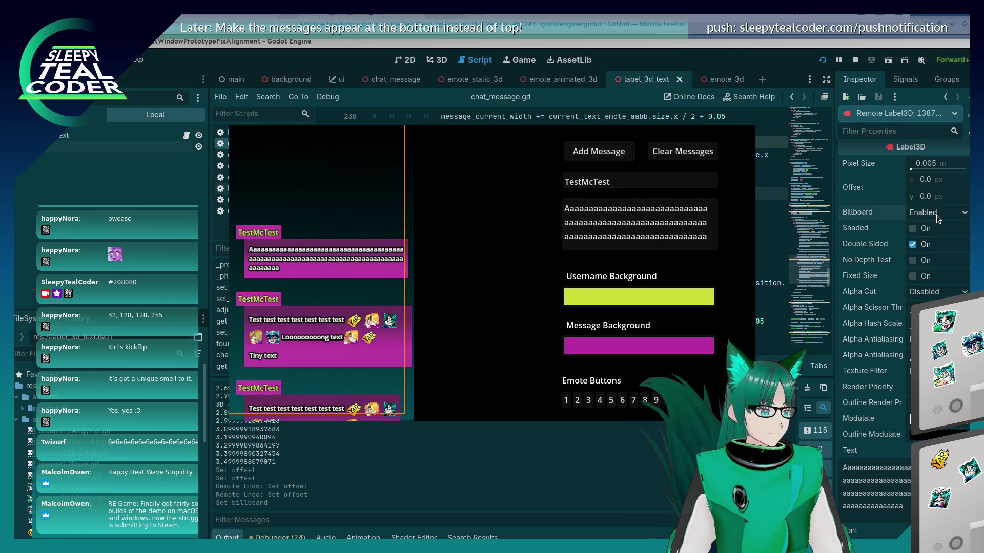
click(936, 214)
click(936, 225)
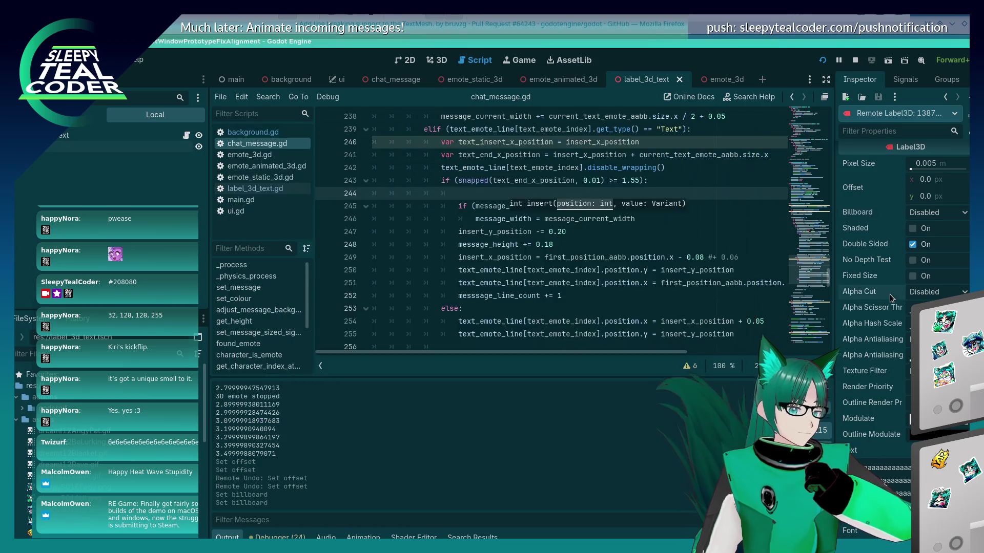
- Review the label's 0.0 px line spacing, Arbitrary autowrap and 340 px width, then return to the game
scroll(890, 302, down, 5)
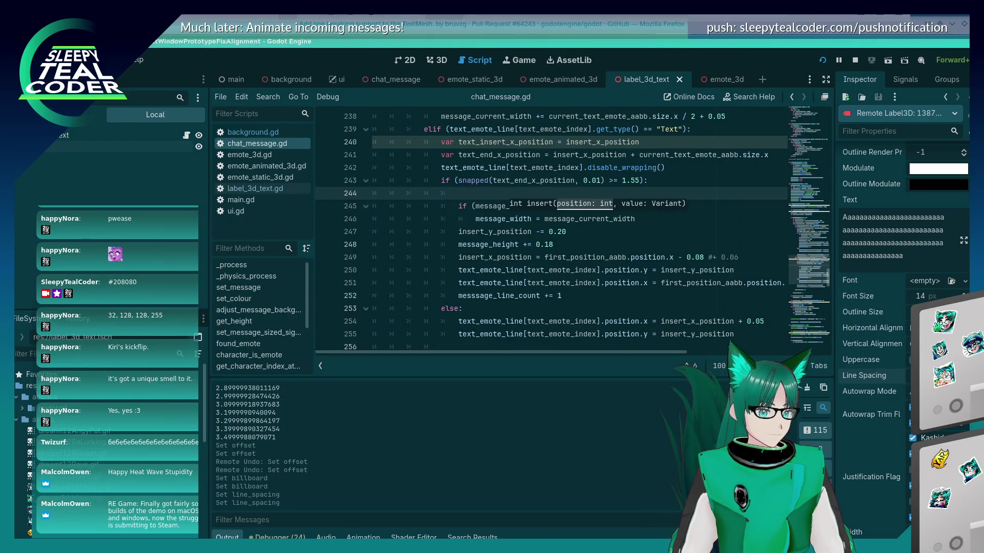
scroll(881, 456, down, 3)
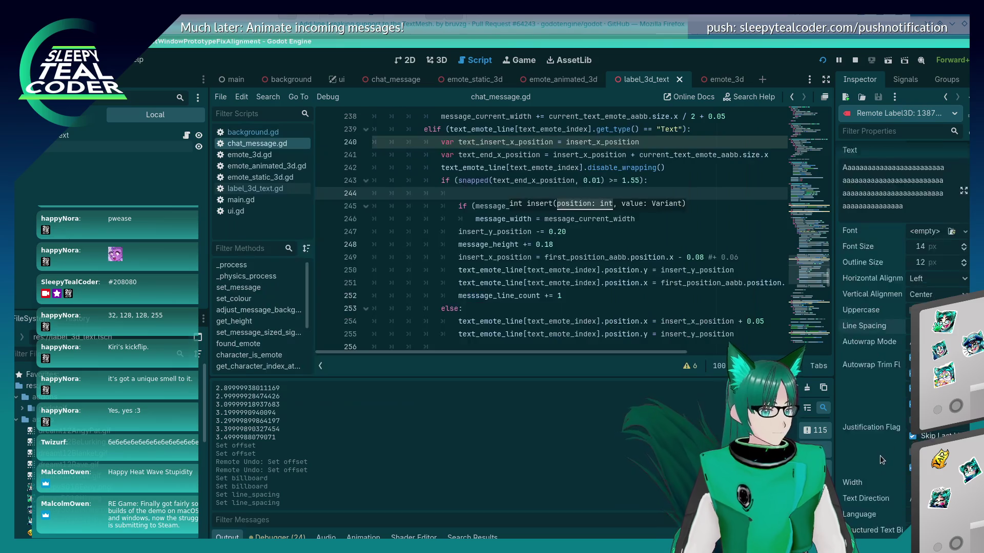
scroll(880, 456, down, 2)
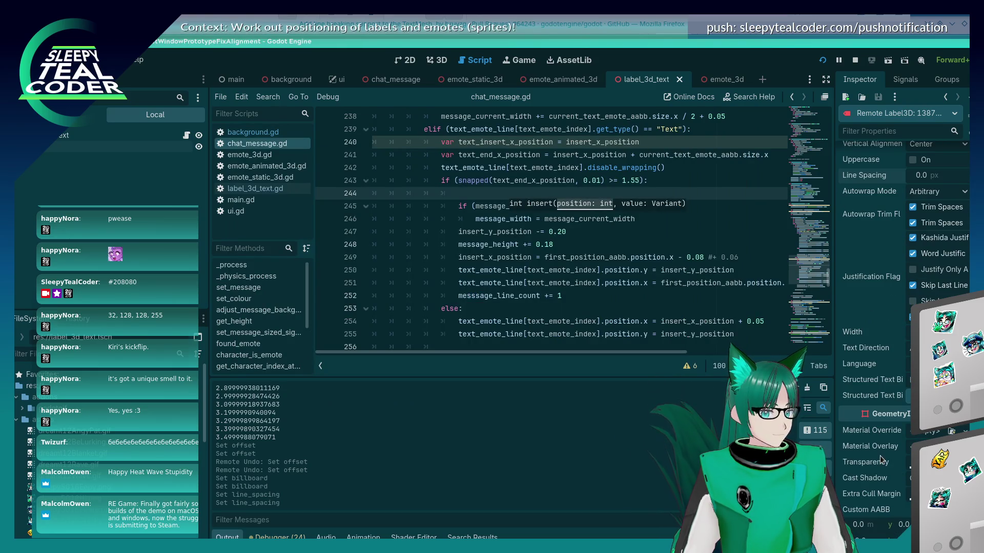
scroll(889, 424, down, 1)
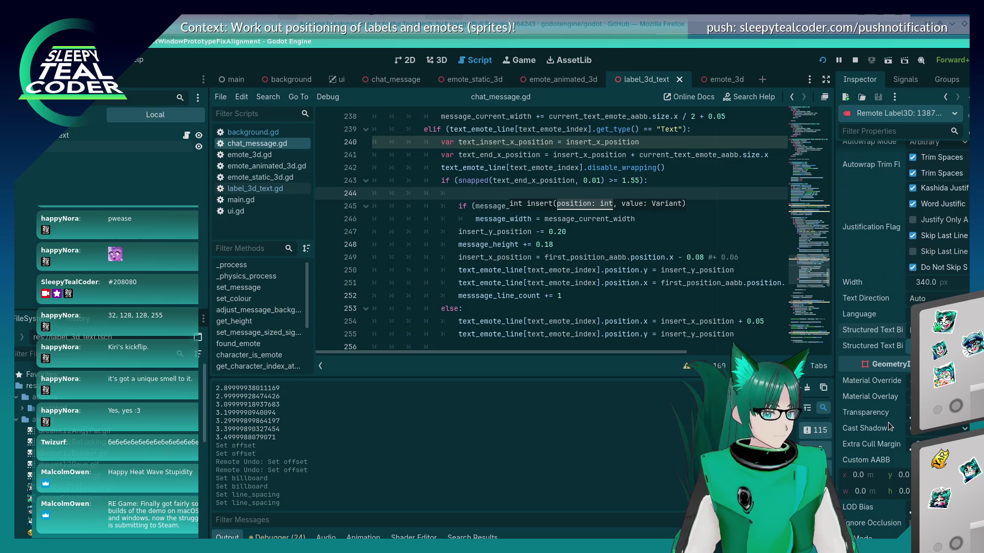
scroll(888, 423, down, 1)
scroll(889, 426, down, 1)
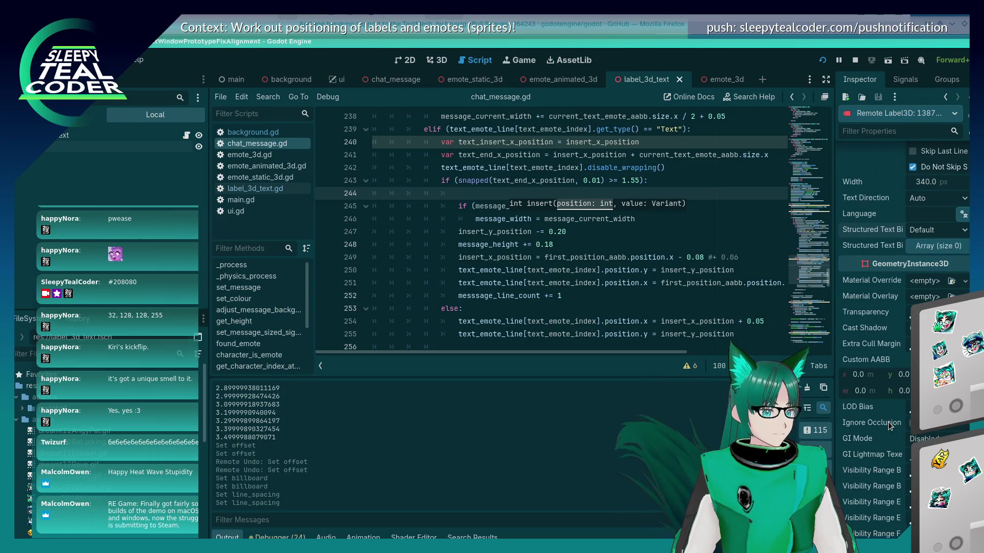
scroll(889, 424, down, 7)
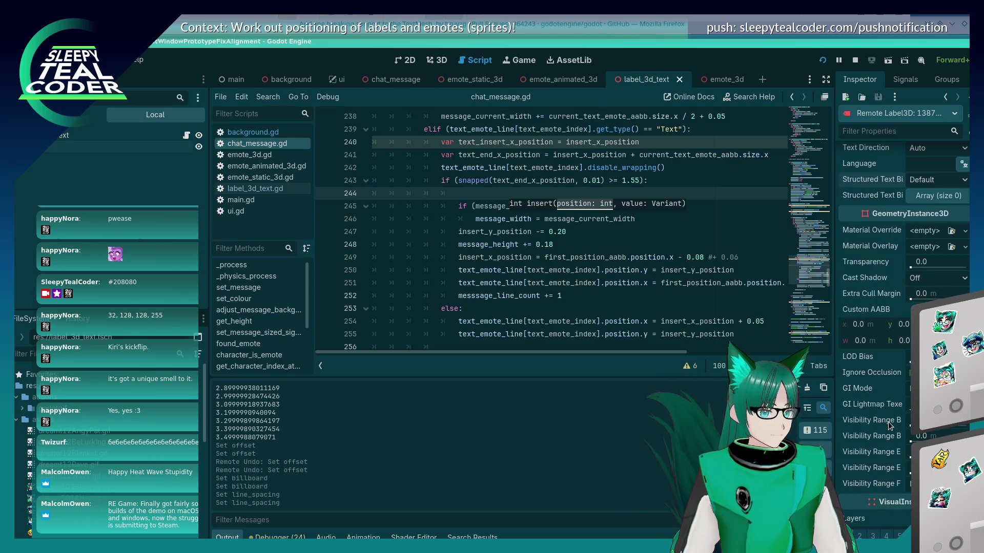
scroll(889, 425, down, 1)
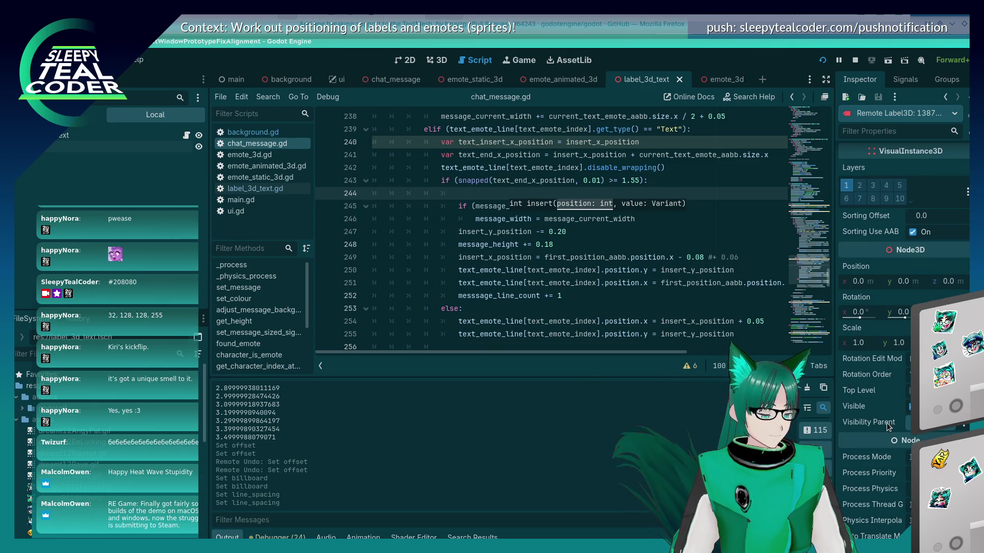
key(alt+Tab)
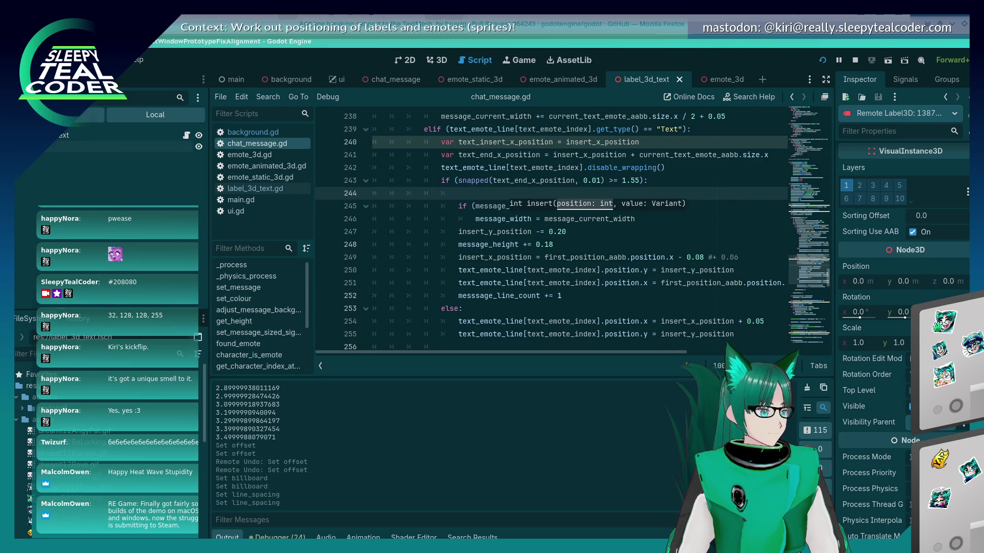
- Inspect the live remote scene tree, put the Text node in the Evaluator, and check Video RAM usage
click(67, 115)
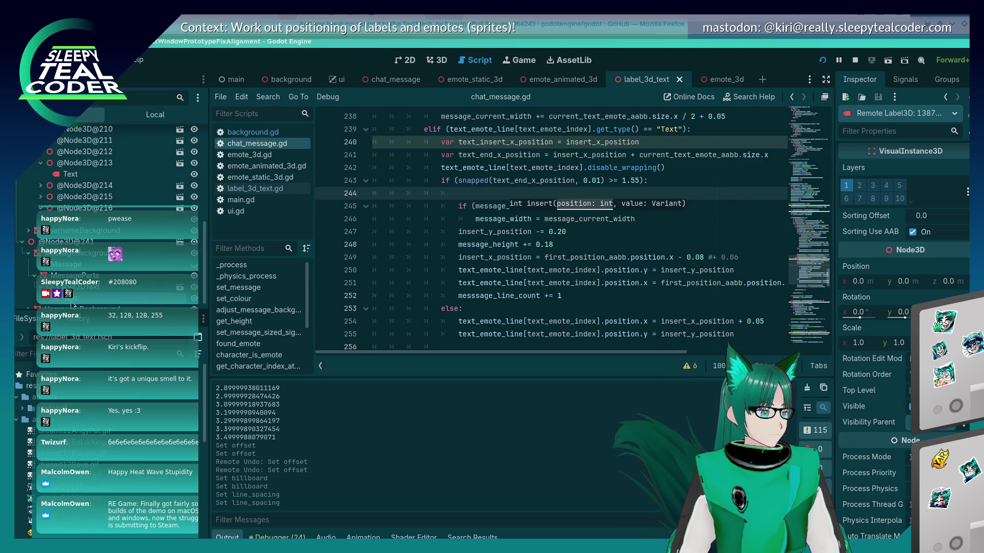
click(277, 537)
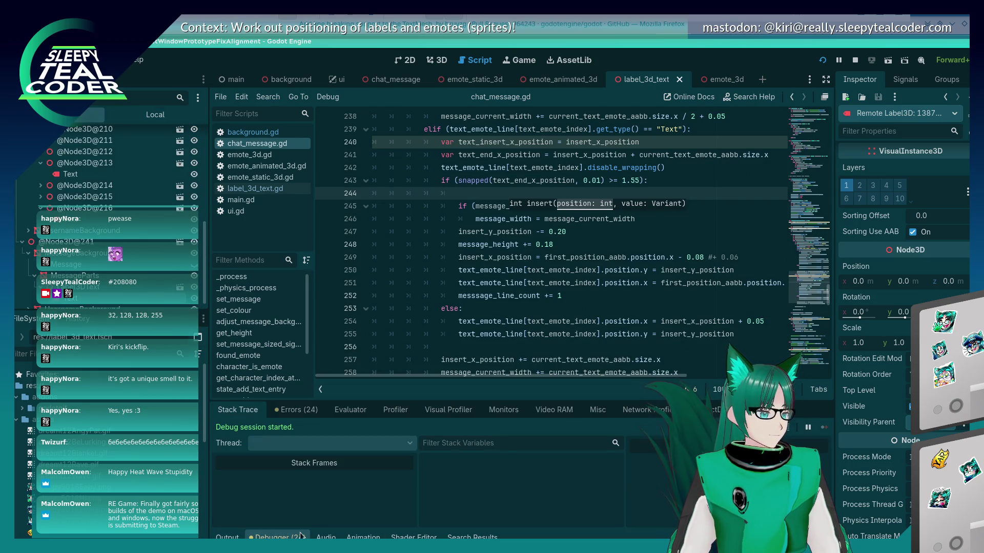
click(359, 412)
mouse_move(70, 175)
mouse_down()
mouse_move(292, 428)
mouse_move(492, 433)
mouse_up()
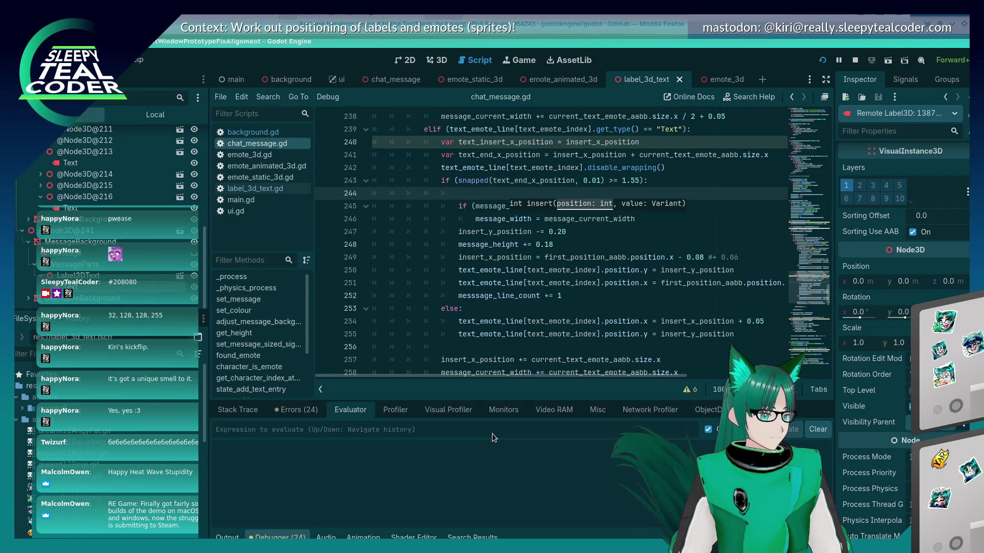
click(548, 410)
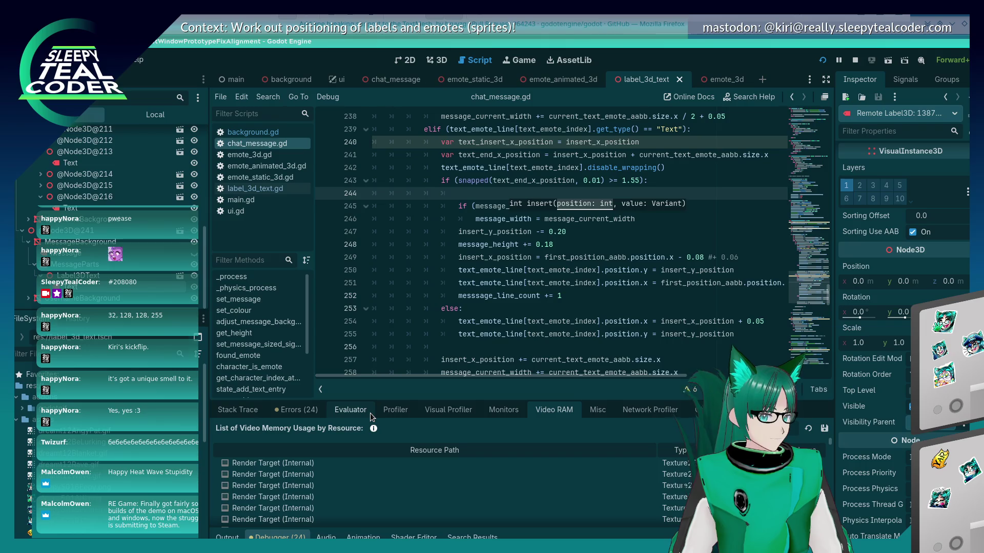
key(alt+Tab)
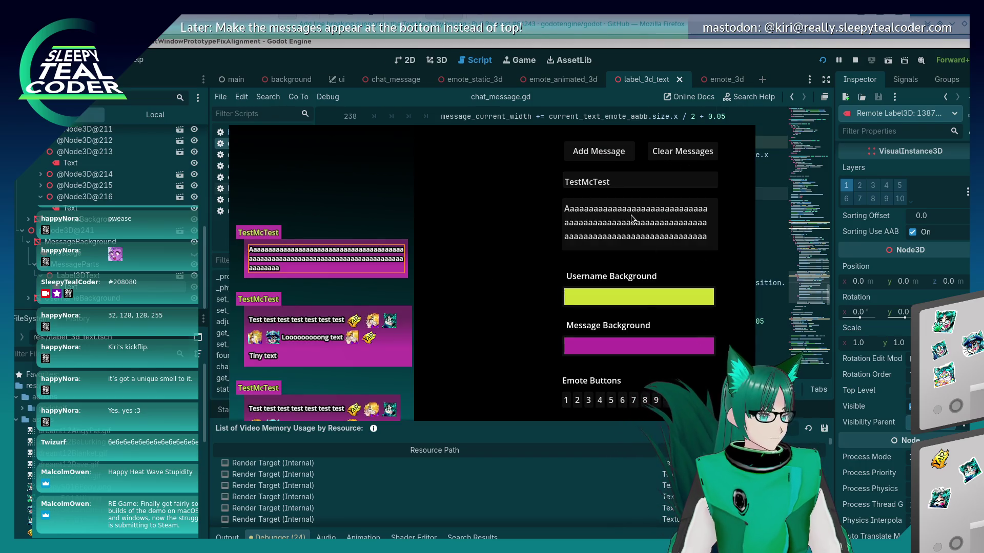
- In the running game, enable Input mode, clear the old messages, and add one new TestMcTest message
key(alt+Tab)
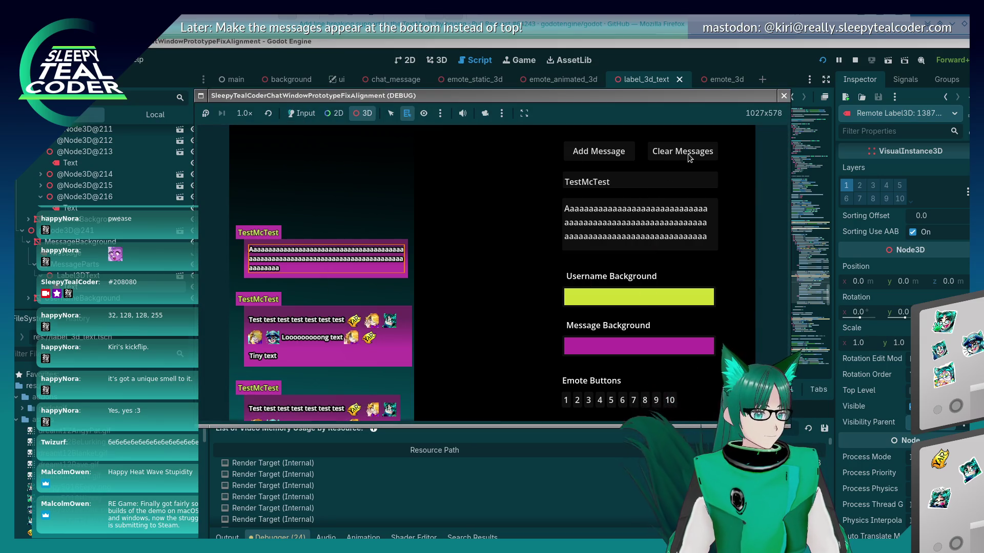
click(298, 114)
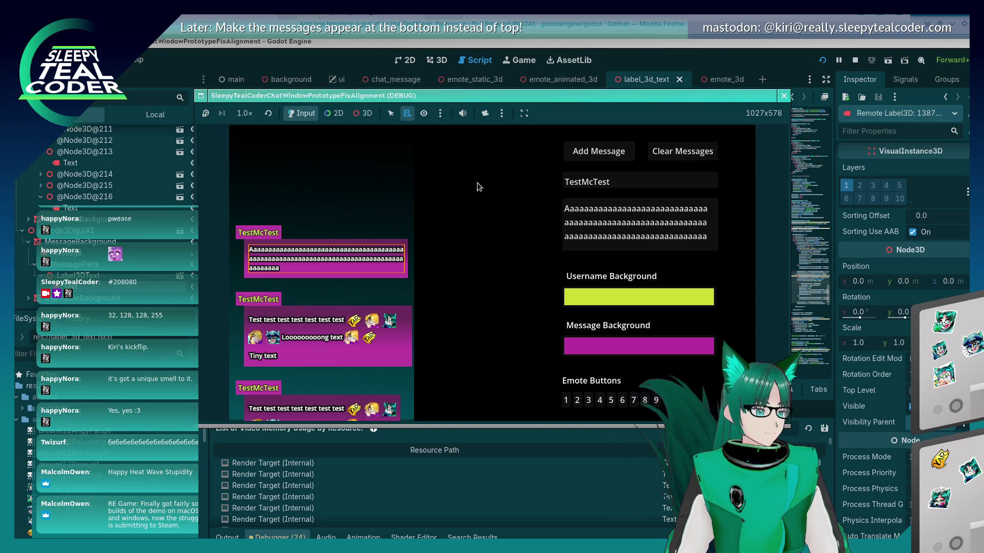
click(663, 156)
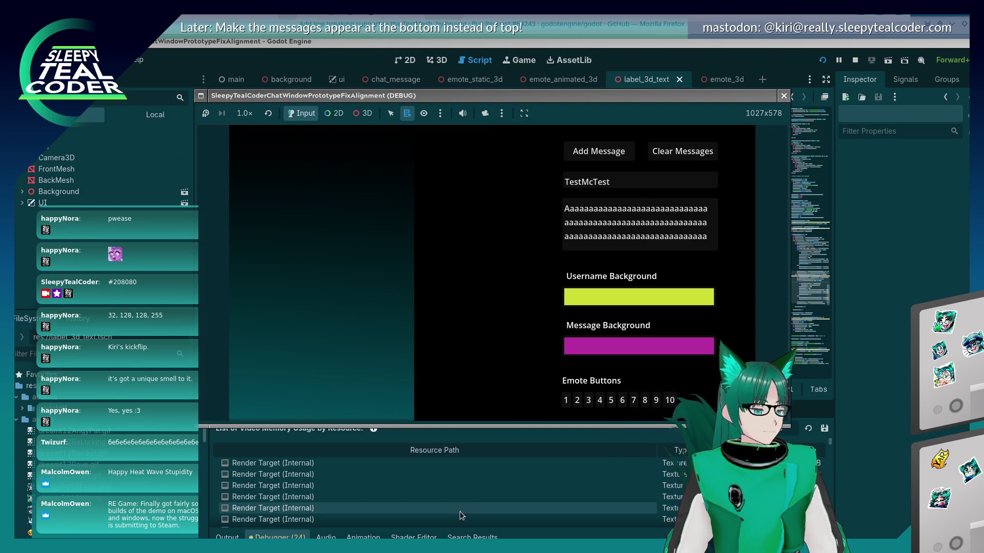
click(869, 457)
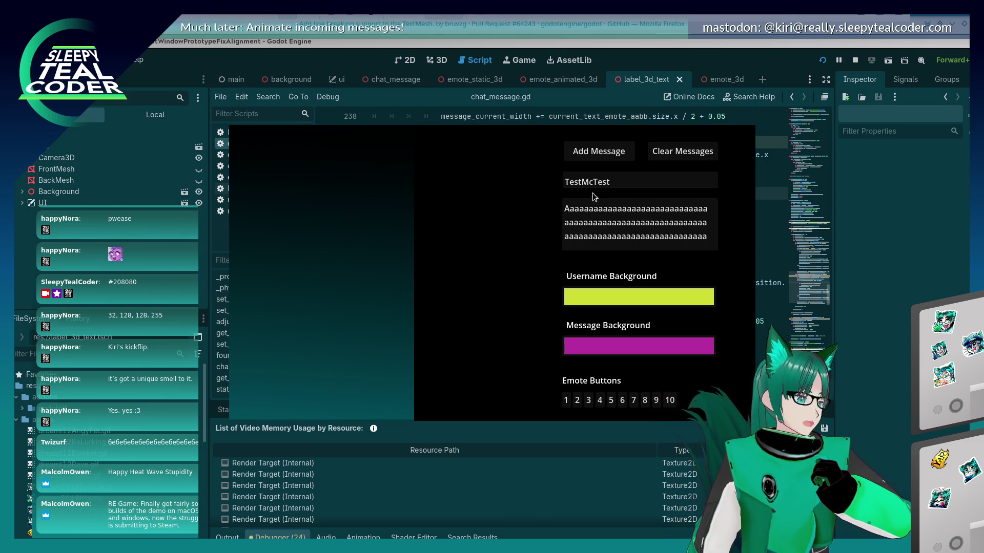
click(598, 154)
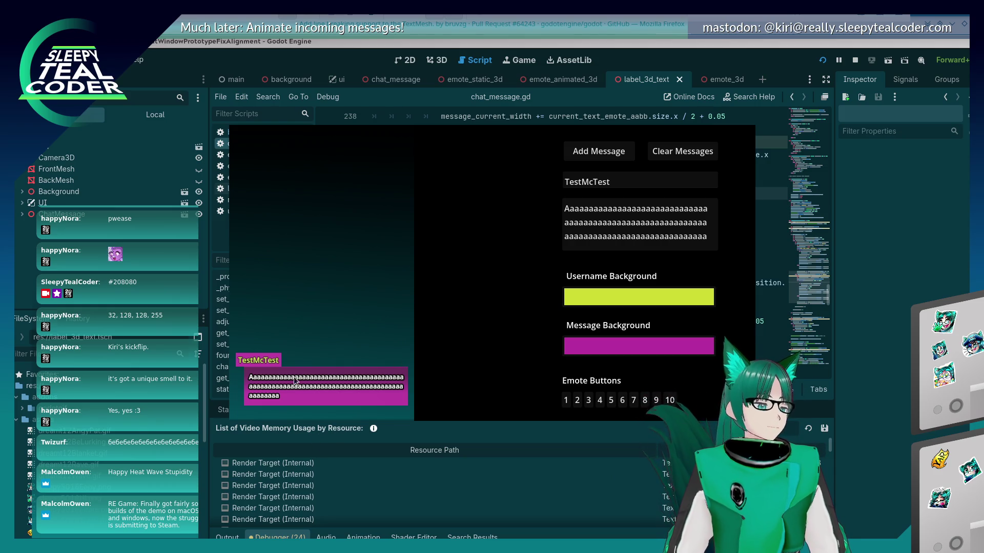
click(861, 380)
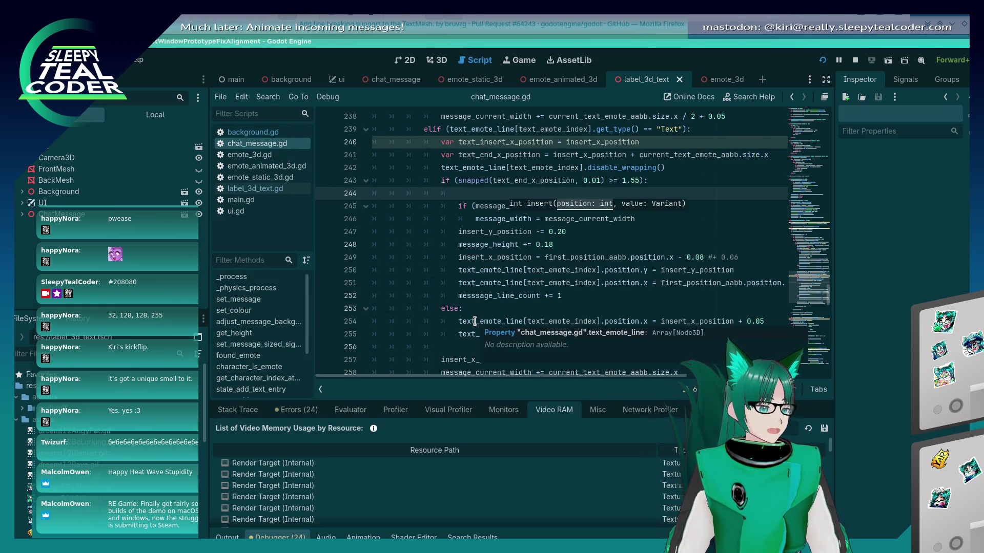
- Read through chat_message.gd's text-emote line-wrap code, including the last_text_emote check and line 267
scroll(475, 321, down, 2)
scroll(475, 321, up, 3)
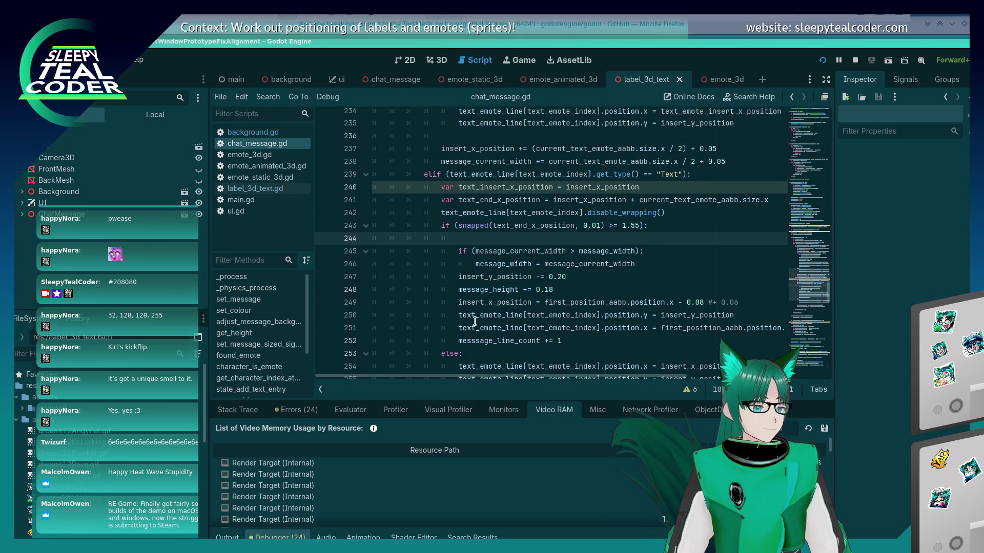
scroll(475, 322, up, 9)
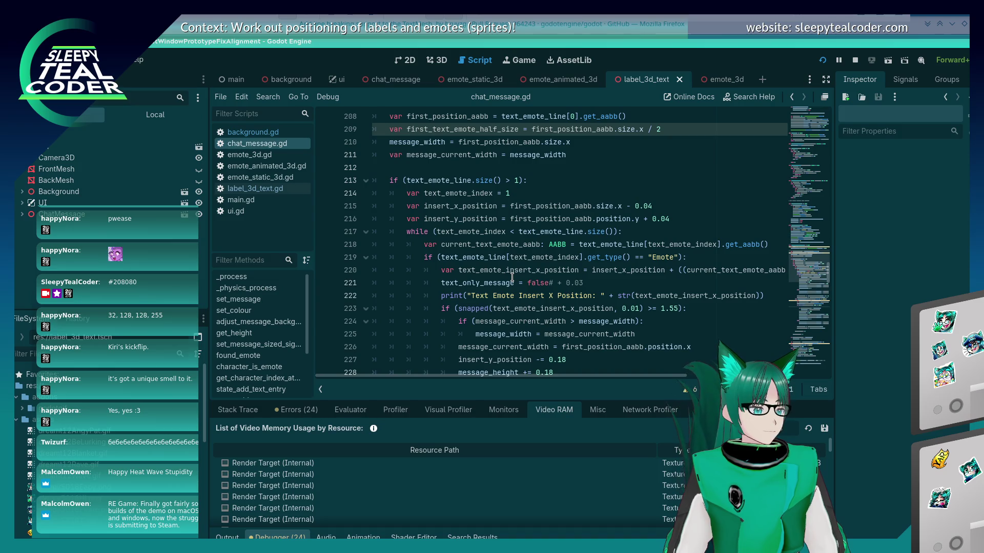
scroll(512, 277, down, 16)
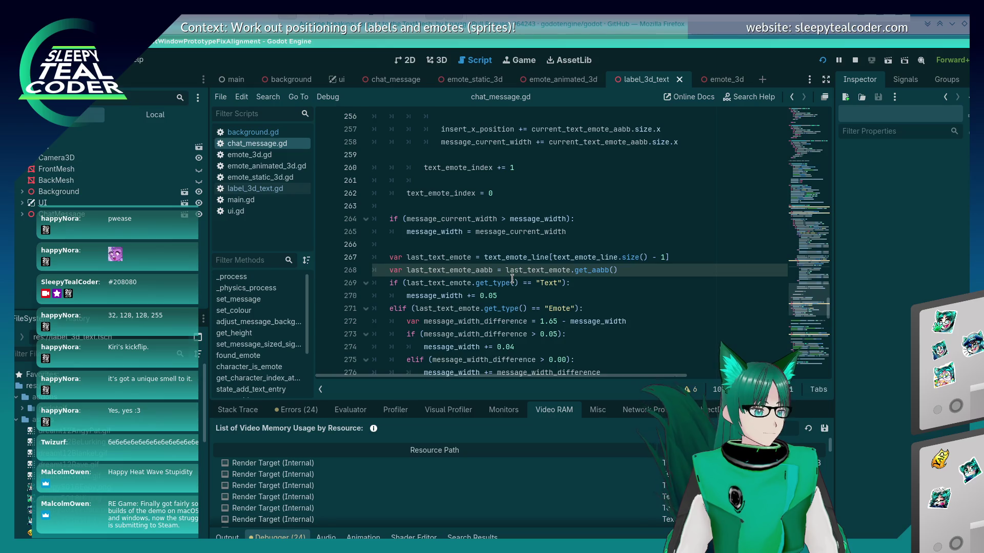
click(426, 283)
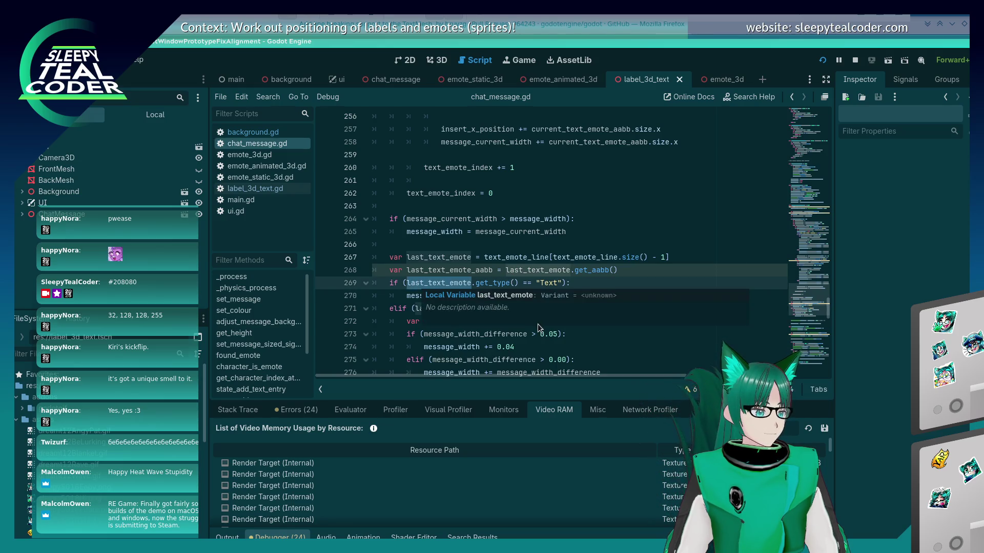
click(555, 257)
scroll(555, 257, down, 1)
scroll(555, 257, down, 1)
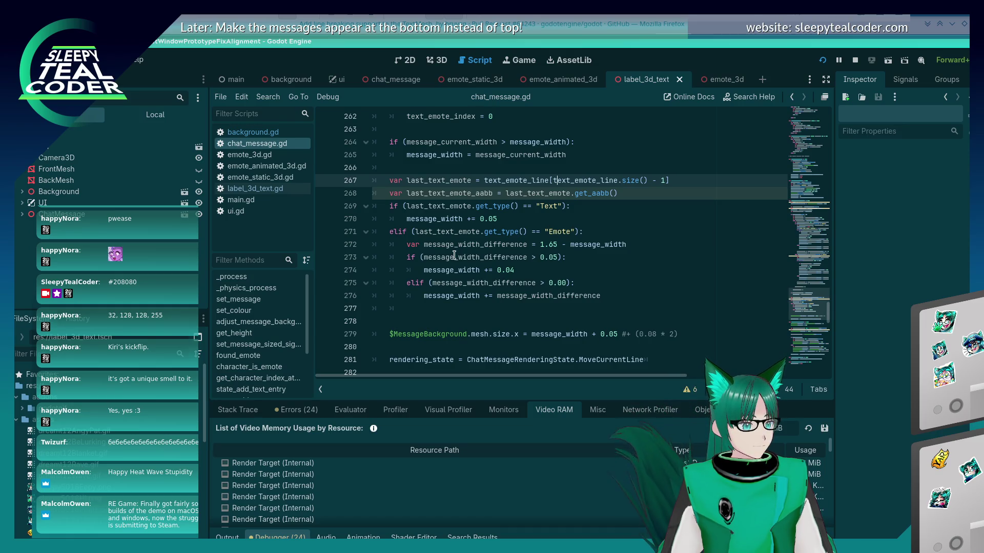
scroll(454, 254, up, 7)
scroll(450, 277, down, 6)
scroll(449, 277, down, 1)
scroll(449, 276, down, 5)
scroll(450, 277, up, 7)
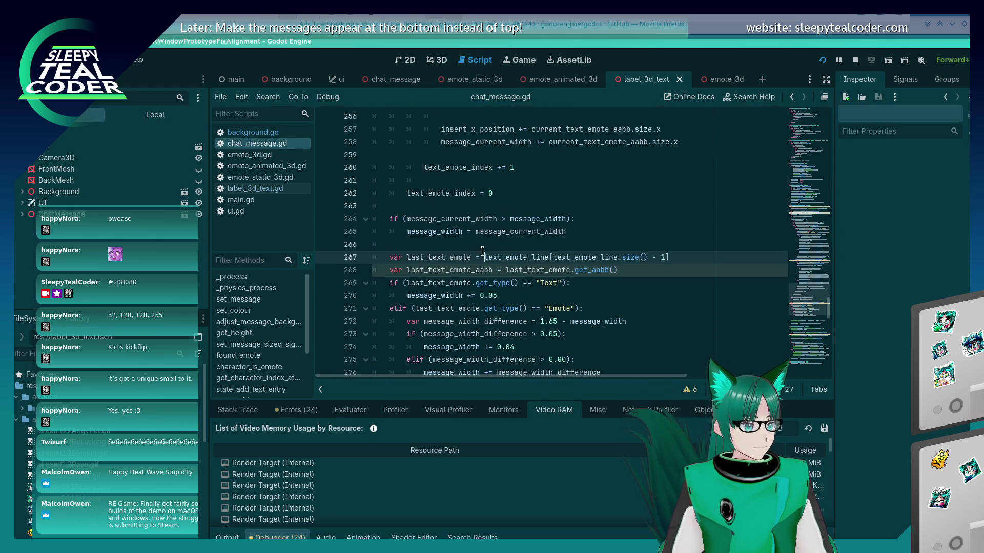
- Search the script for 'if (text_' and inspect the background-position code on lines 295–297
key(ctrl+f)
text(if (text_)
key(Escape)
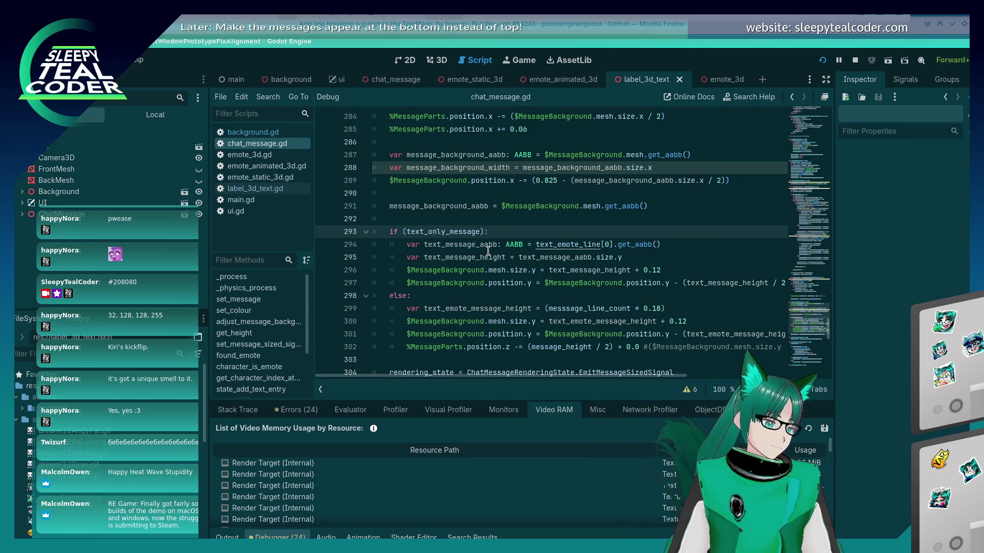
scroll(512, 233, down, 2)
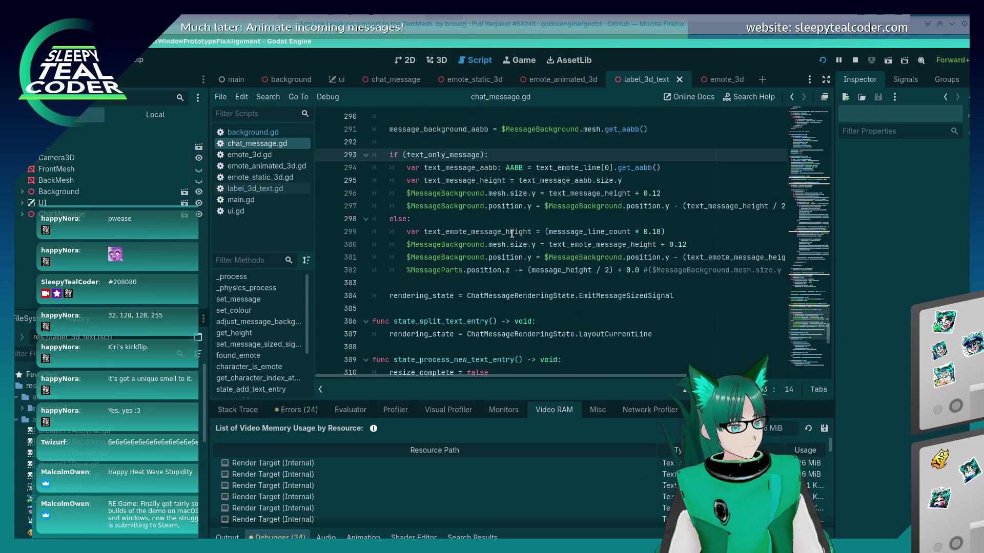
click(543, 206)
click(646, 183)
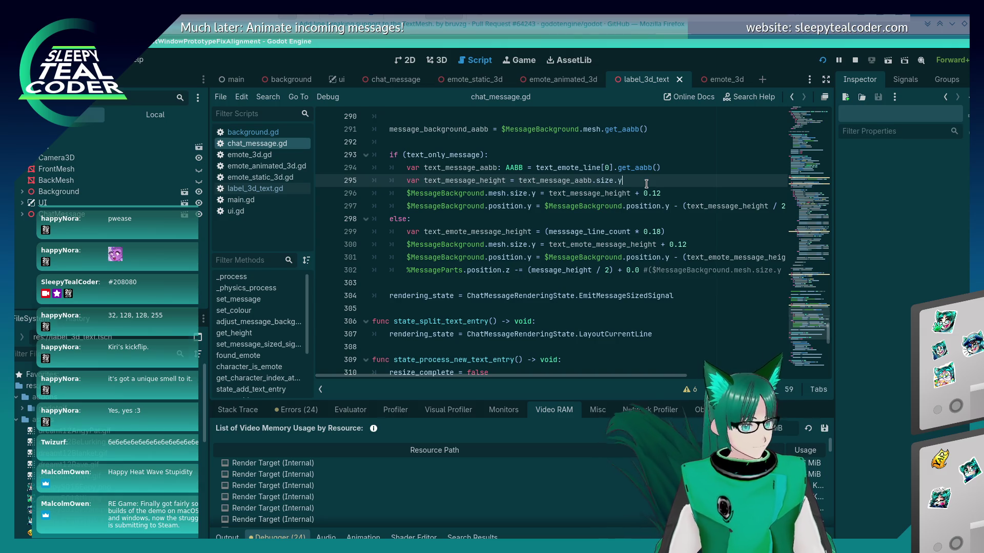
key(alt+Tab)
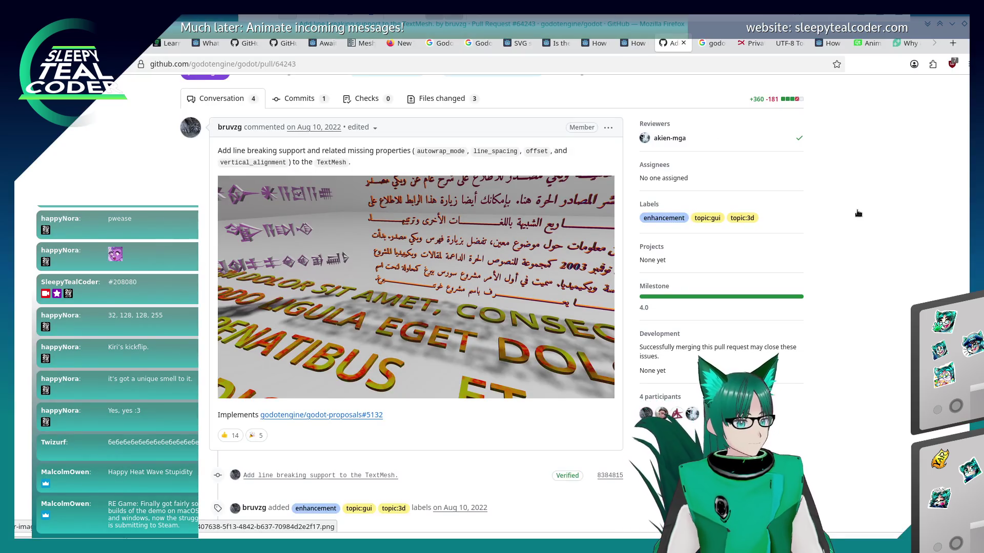
- Look over the forum tabs on MeshInstance3D, rounding decimals and 3D mesh size, then the TextMesh pull request
click(623, 47)
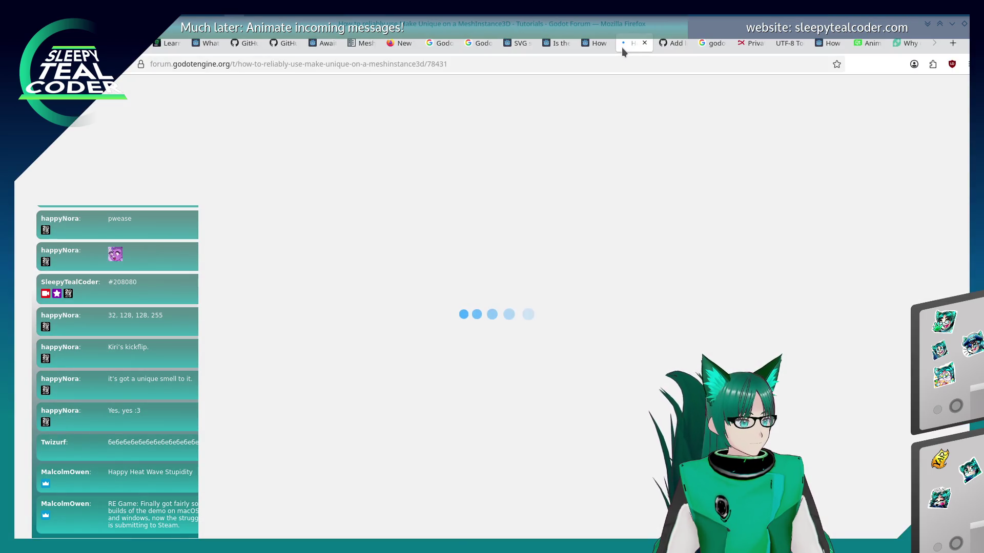
click(584, 46)
scroll(545, 162, down, 3)
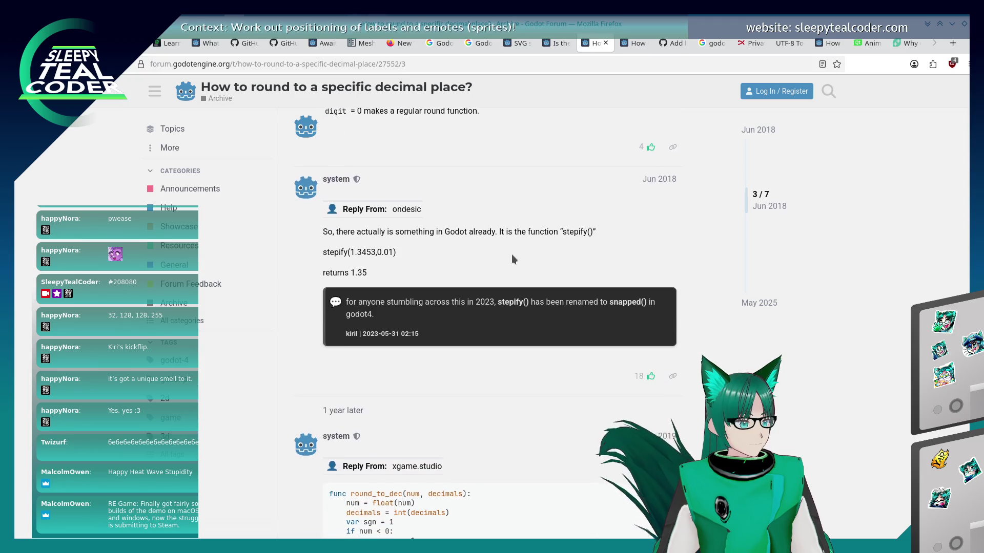
click(552, 45)
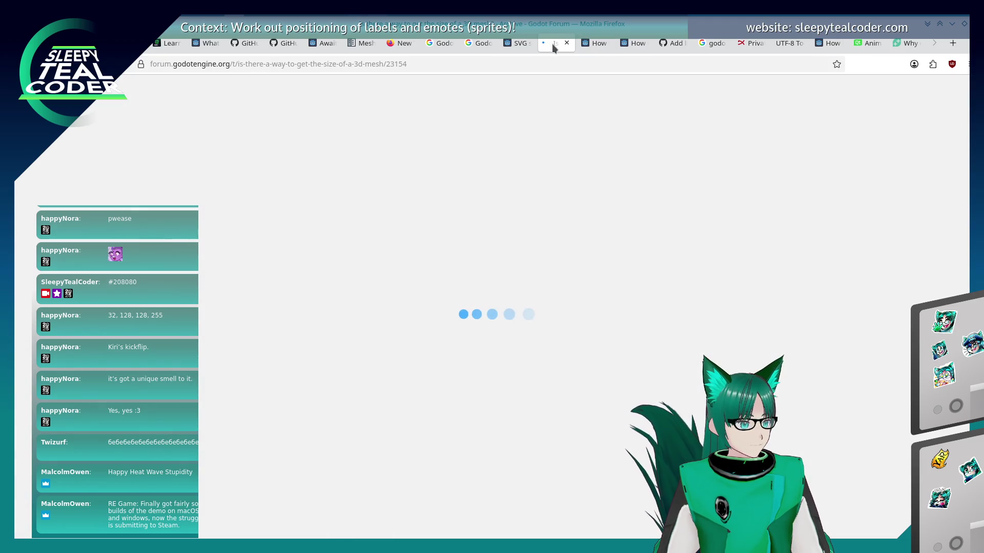
click(679, 46)
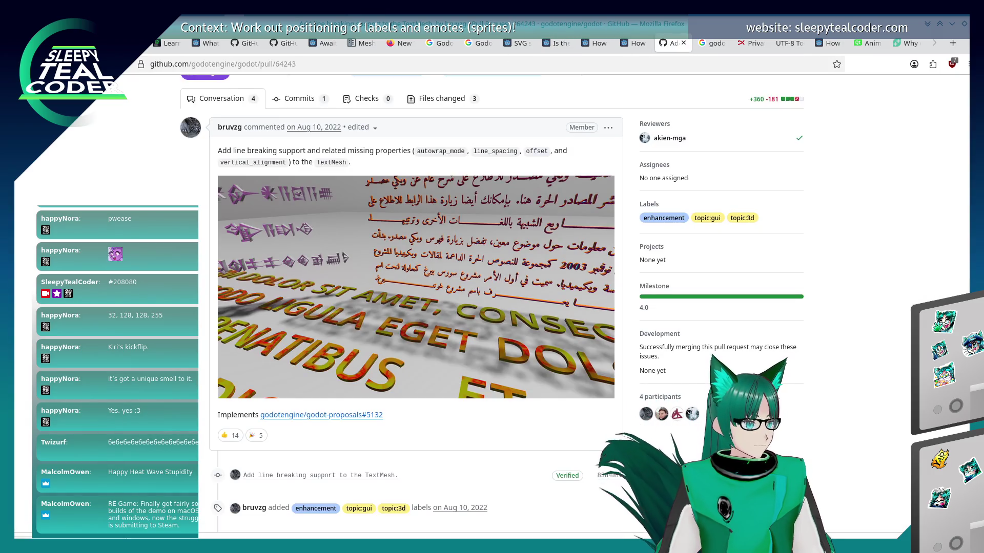
- Go back through the tab history past the audio samples and String docs to the Label3D reference
right_click(27, 63)
click(48, 150)
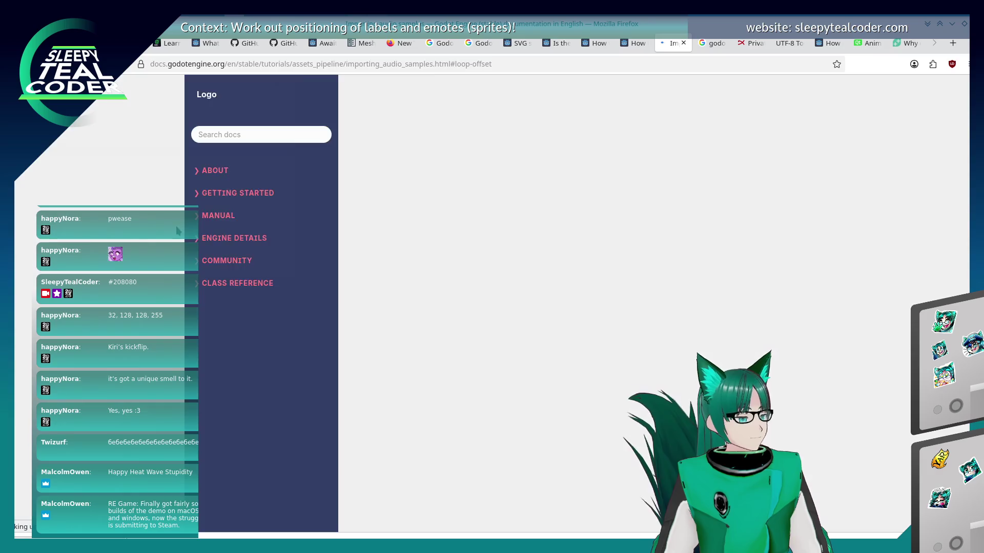
key(alt+Left)
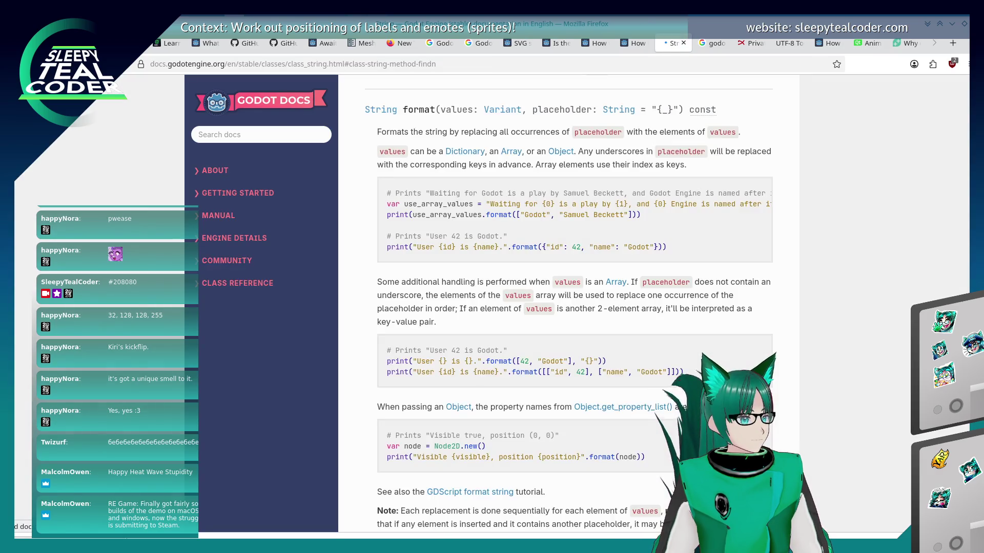
scroll(630, 314, down, 2)
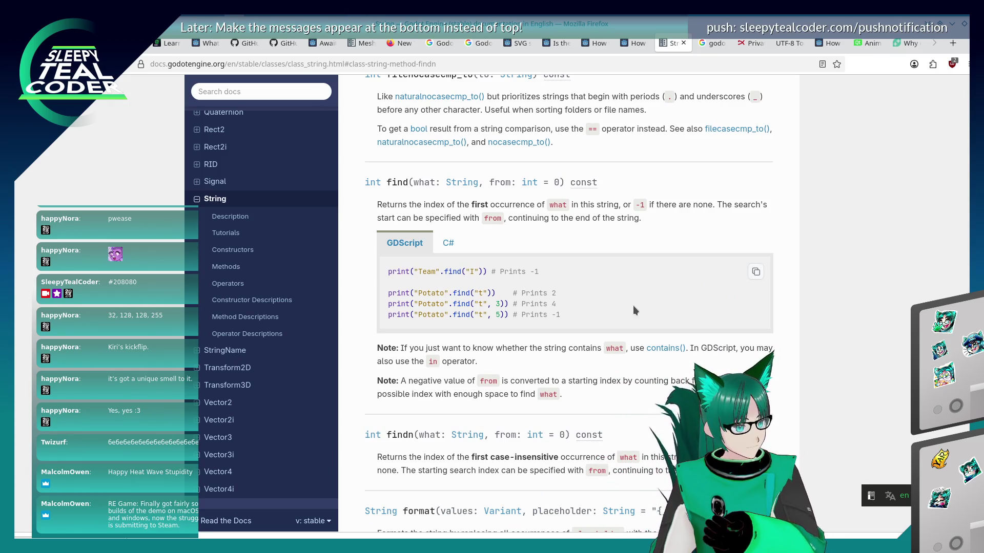
key(alt+Left)
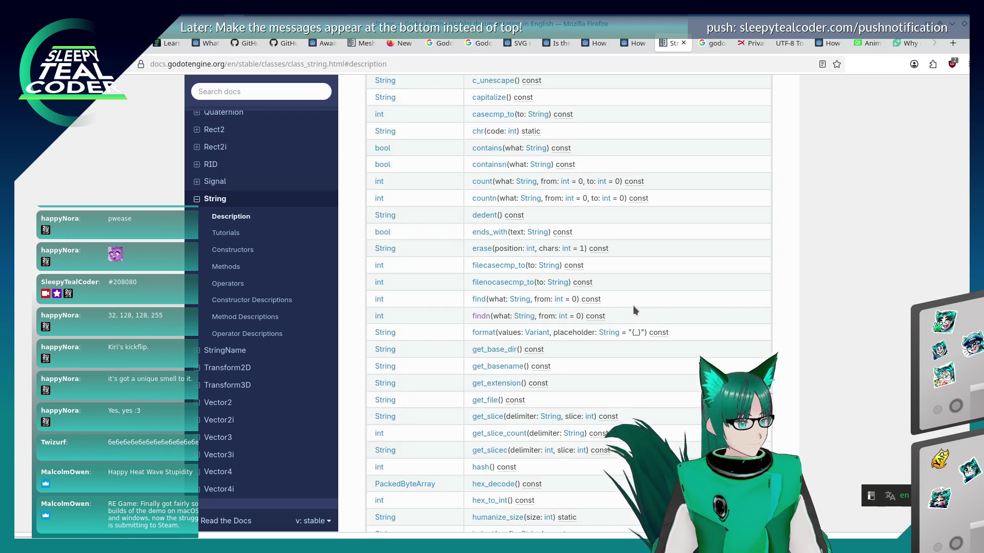
key(alt+Left)
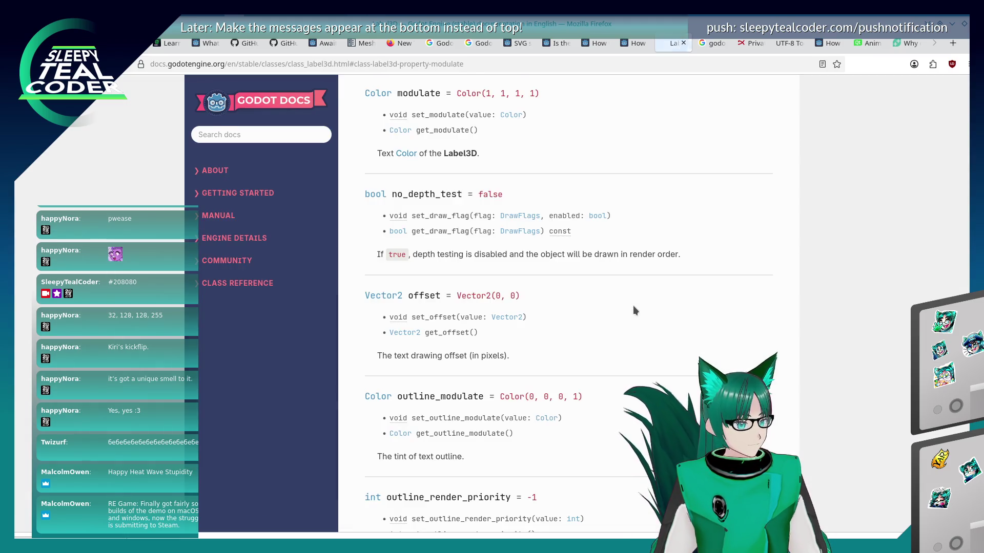
scroll(634, 310, up, 20)
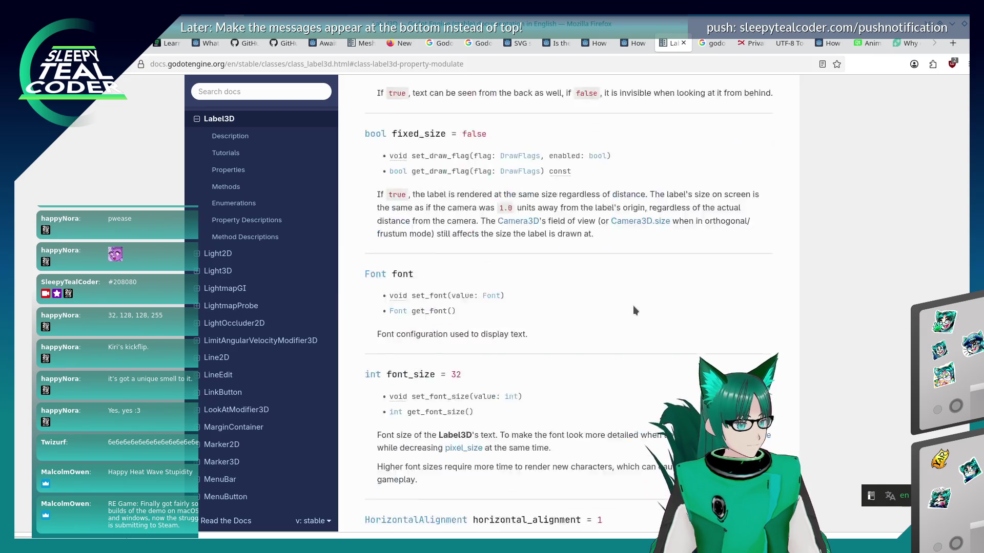
key(Return)
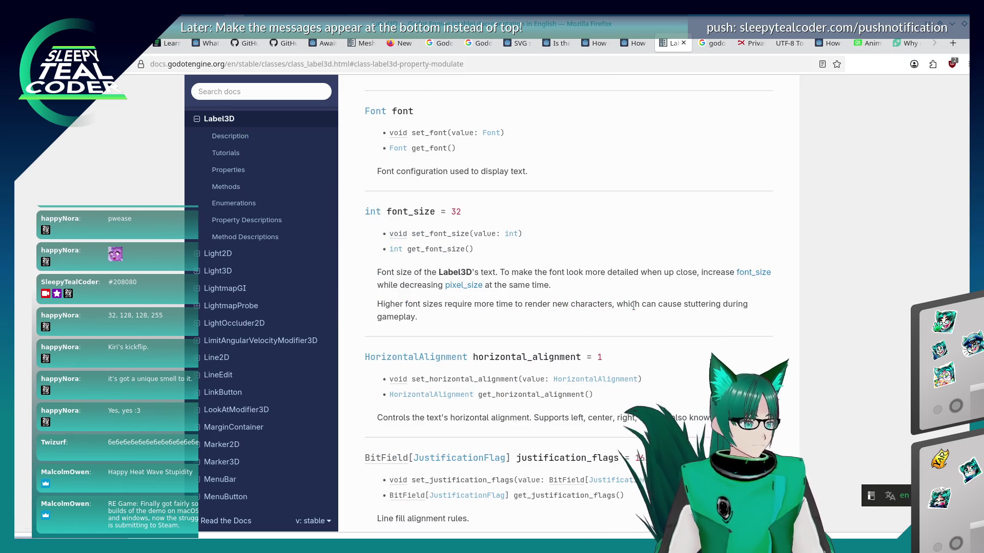
key(Escape)
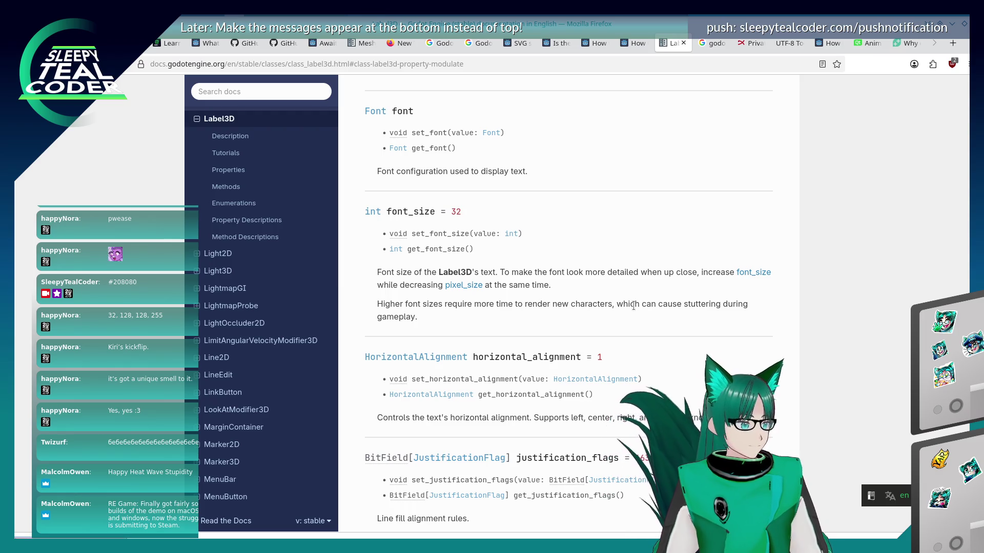
key(ctrl+f)
text(return)
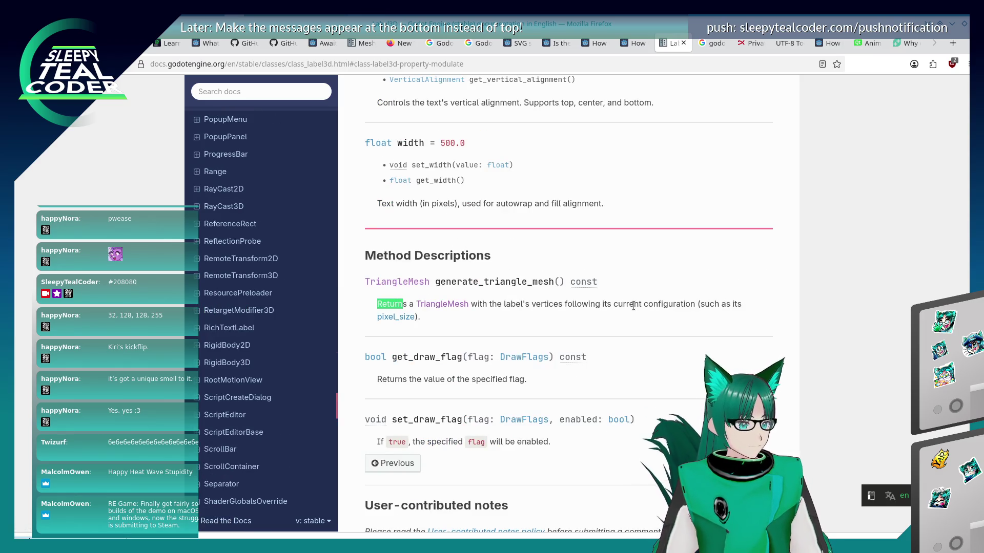
key(Return)
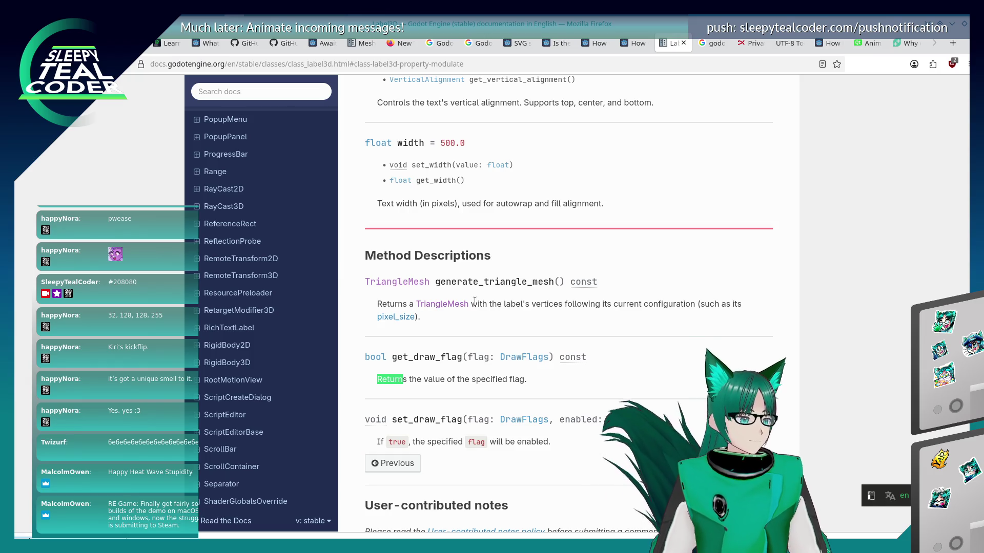
key(Return)
key(Return)
key(Return)
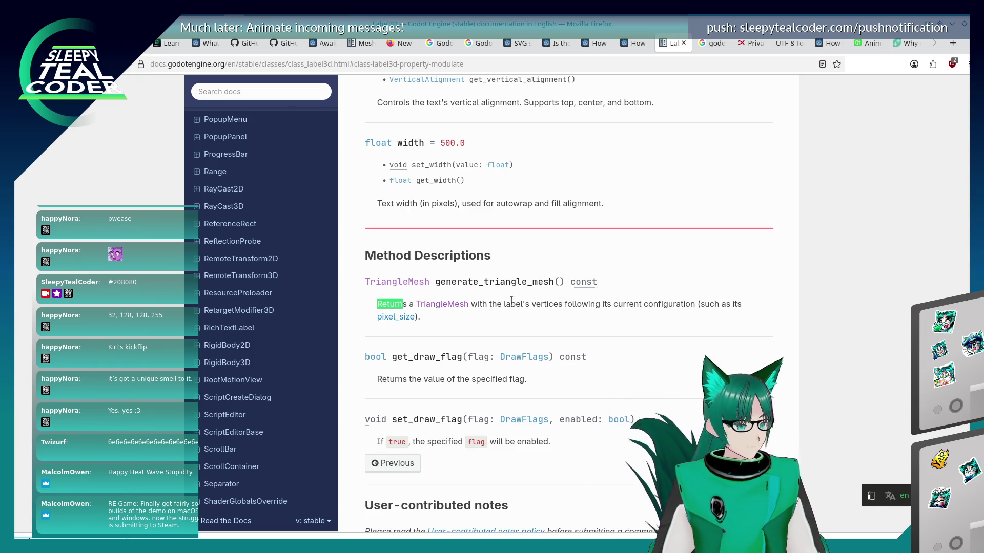
scroll(482, 359, down, 2)
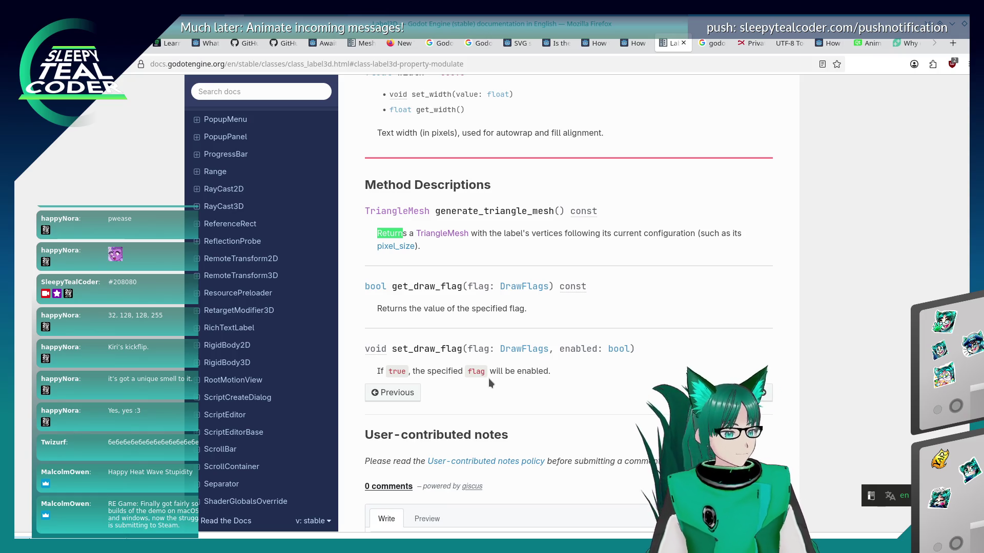
scroll(488, 378, up, 8)
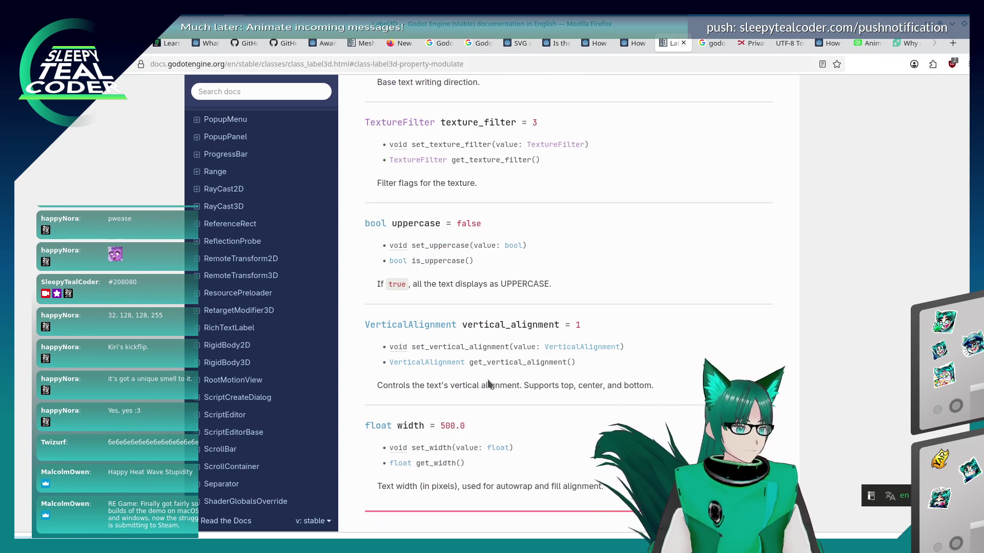
scroll(488, 382, up, 6)
scroll(487, 386, up, 7)
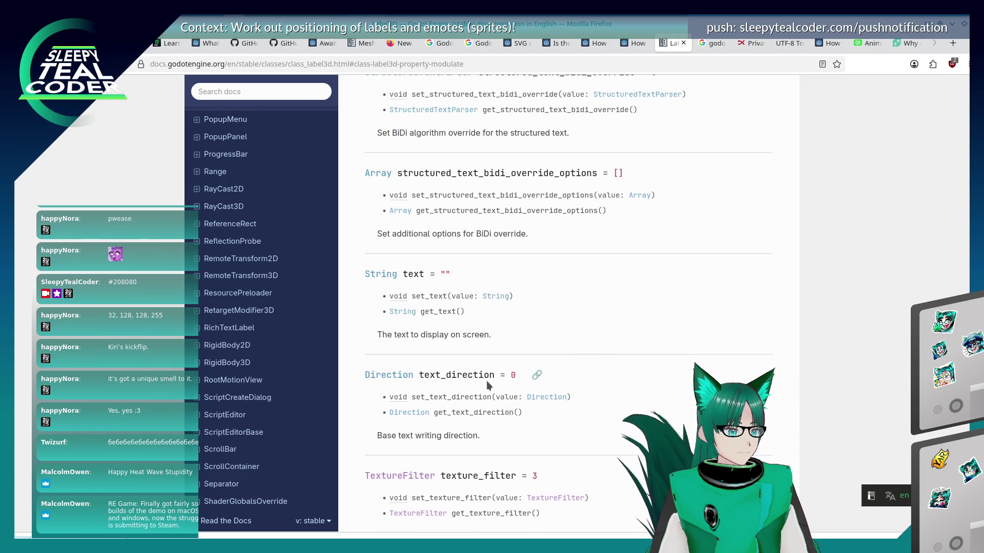
scroll(461, 399, down, 6)
scroll(451, 404, up, 6)
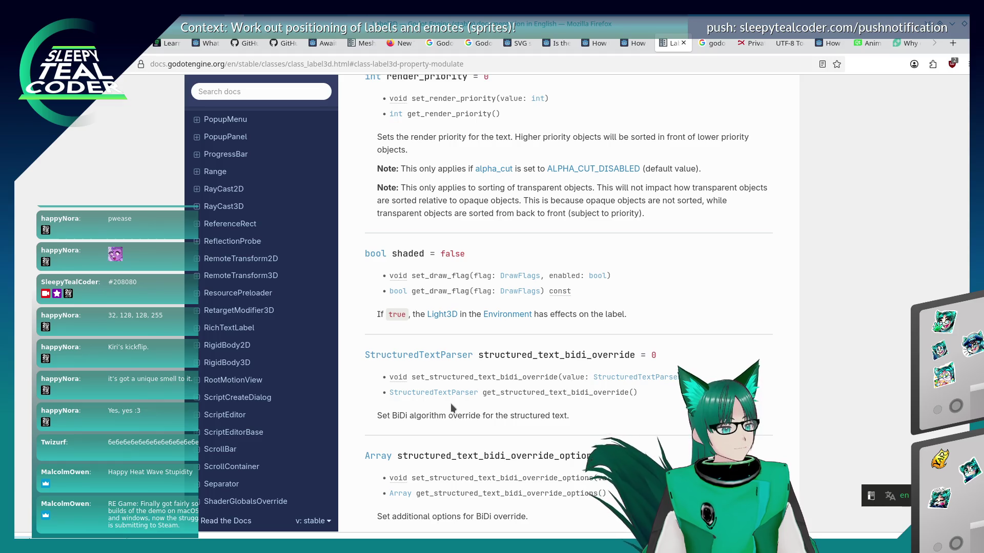
scroll(450, 404, up, 7)
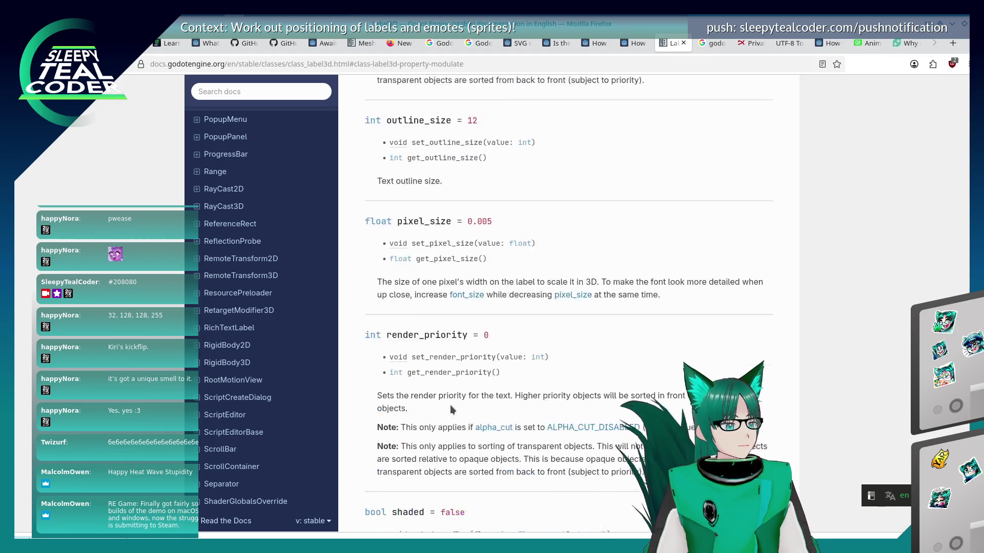
scroll(450, 405, up, 10)
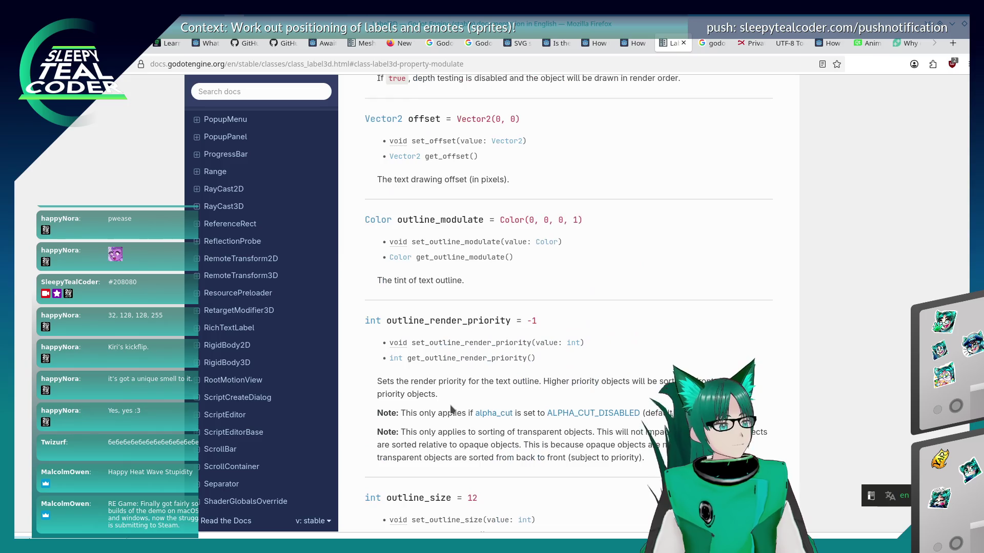
scroll(450, 405, up, 12)
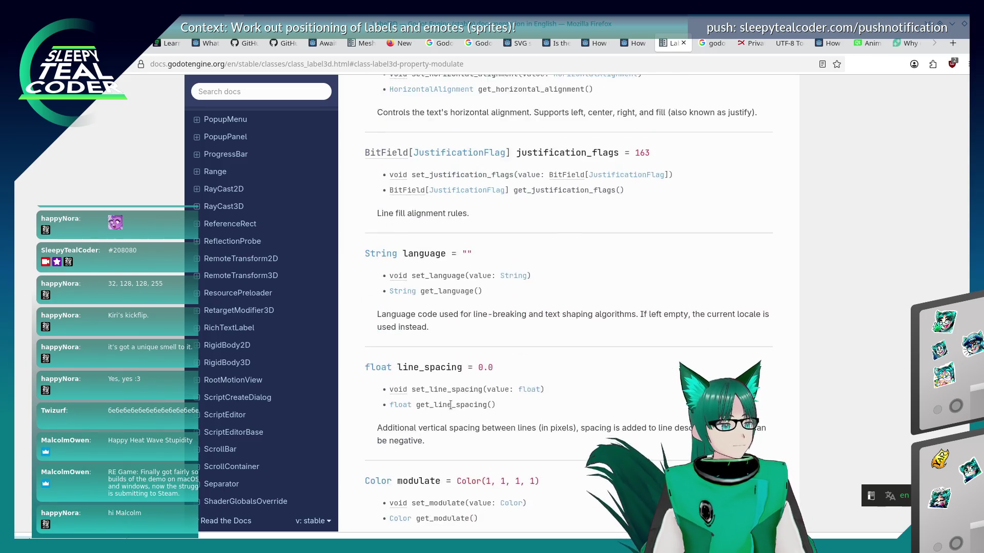
scroll(450, 405, up, 15)
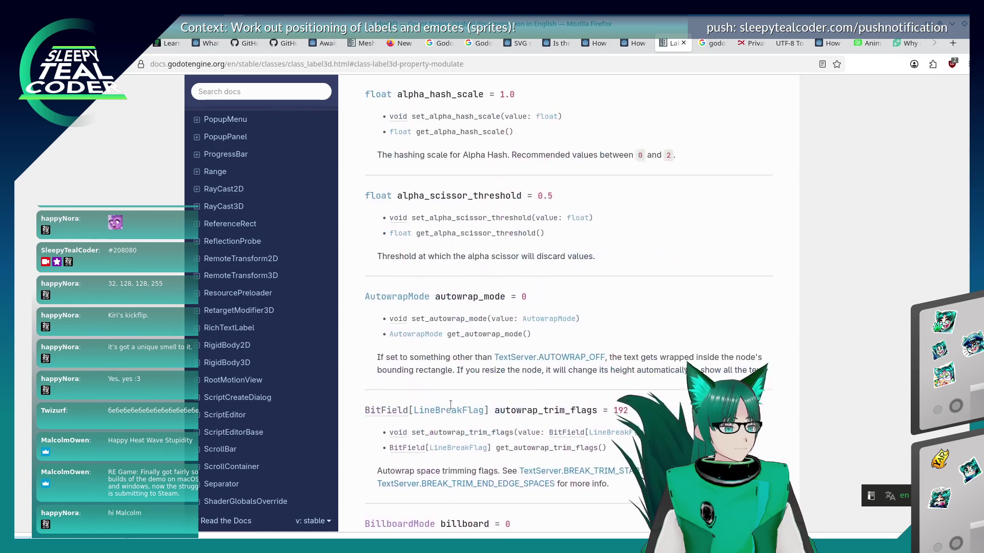
scroll(450, 407, up, 4)
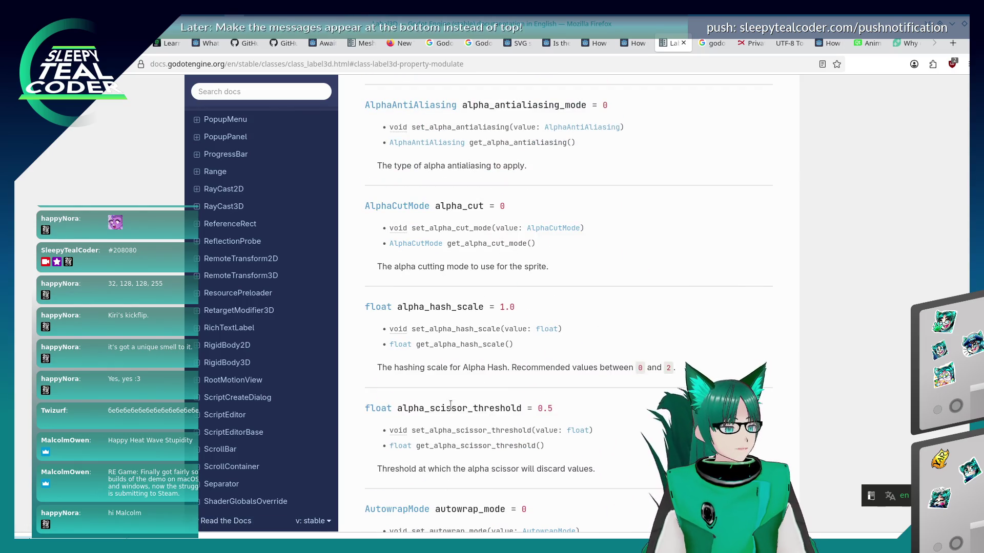
scroll(450, 405, up, 3)
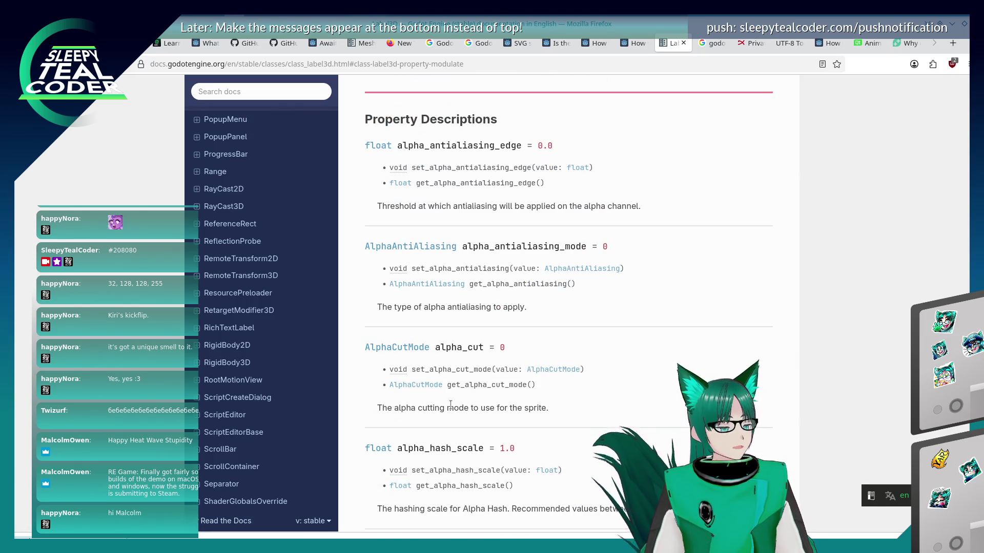
scroll(450, 405, up, 20)
scroll(449, 405, up, 9)
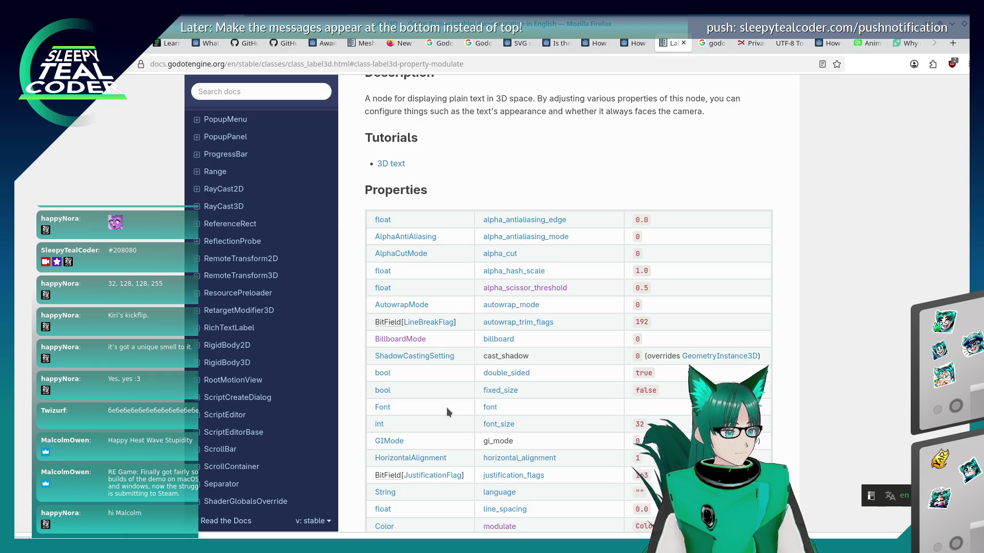
scroll(447, 407, up, 3)
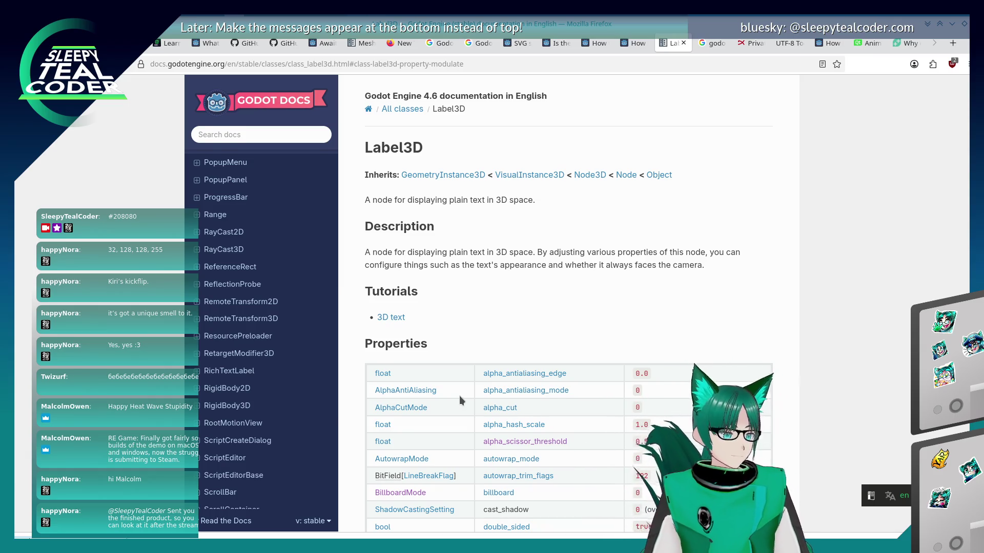
scroll(459, 396, down, 10)
scroll(459, 396, down, 2)
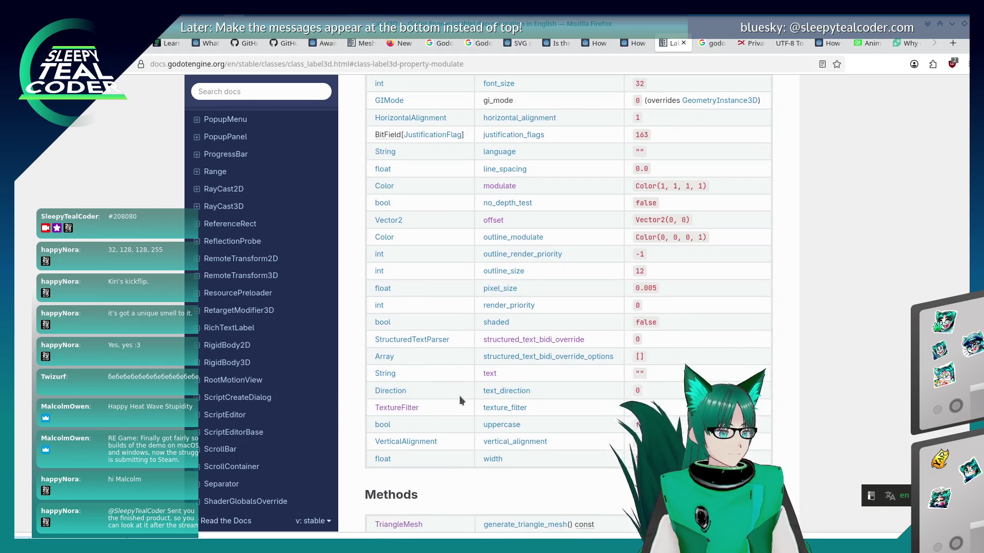
scroll(459, 396, up, 2)
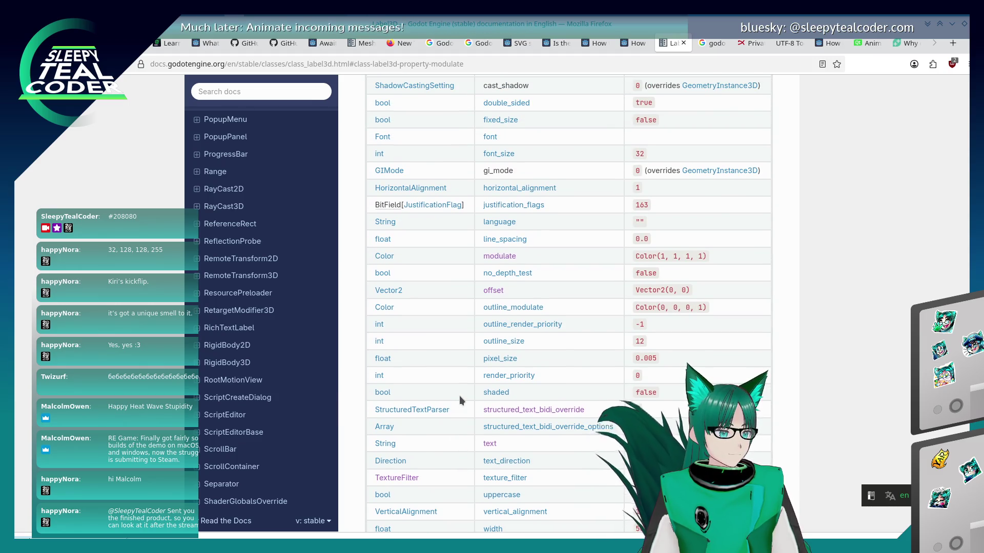
scroll(459, 396, down, 6)
scroll(460, 395, down, 3)
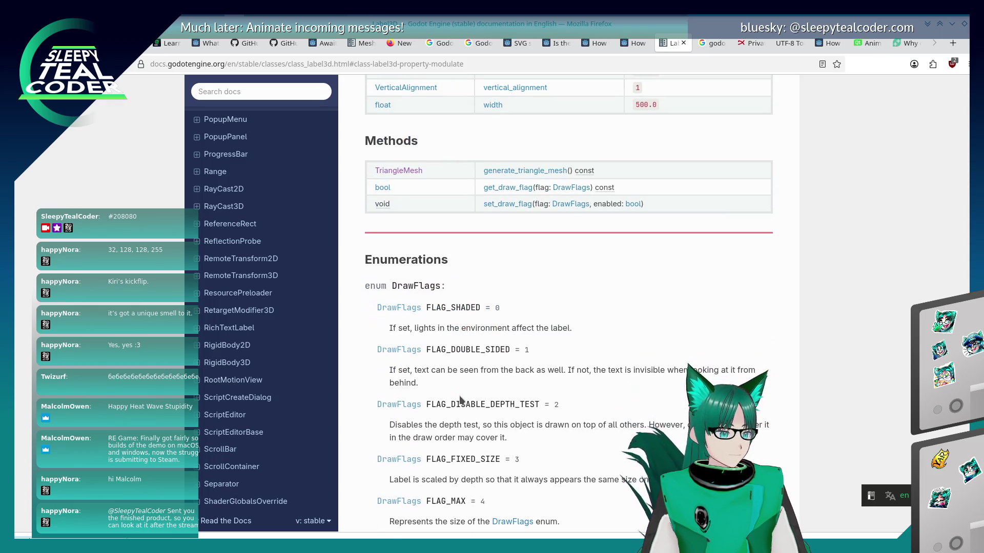
scroll(460, 399, down, 7)
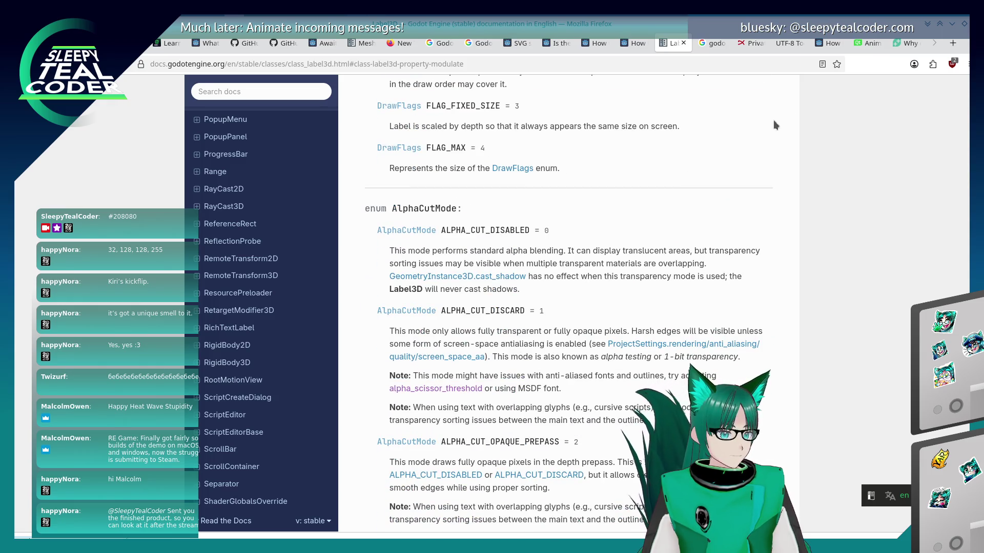
- Replace 'theme override' in the Google query with 'label3d, way to get text as formatted' and scan the results
click(709, 43)
drag(144, 101, 229, 106)
key(BackSpace)
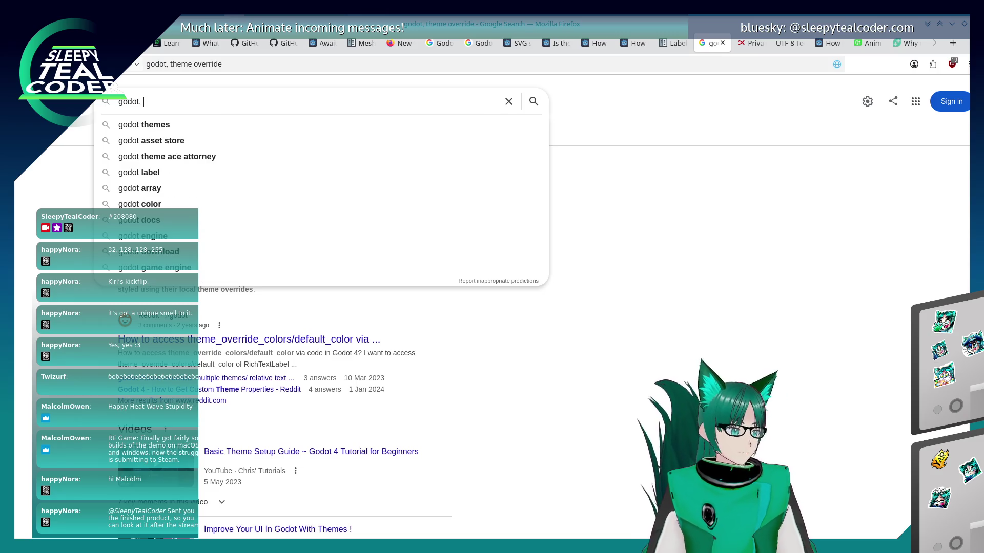
text(label)
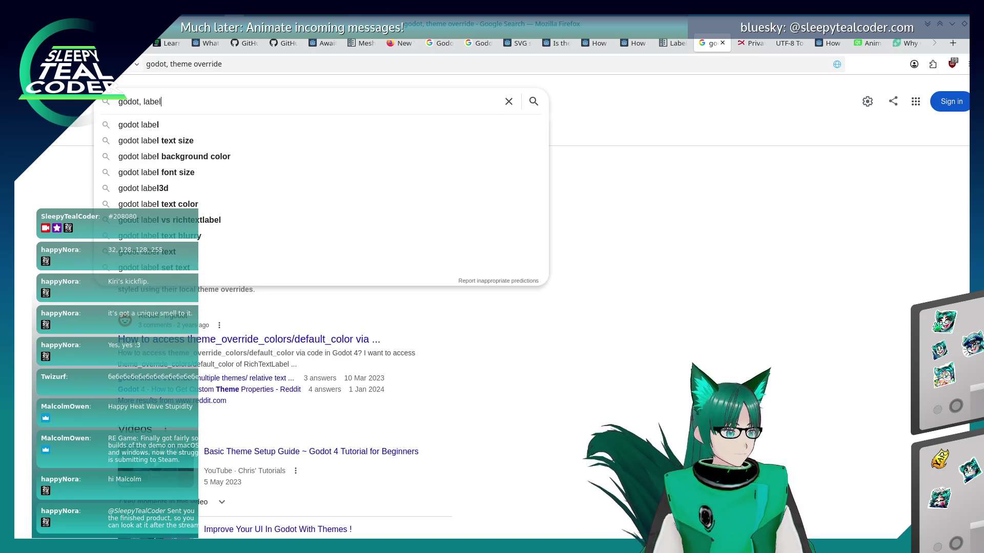
text(3d, way to ge)
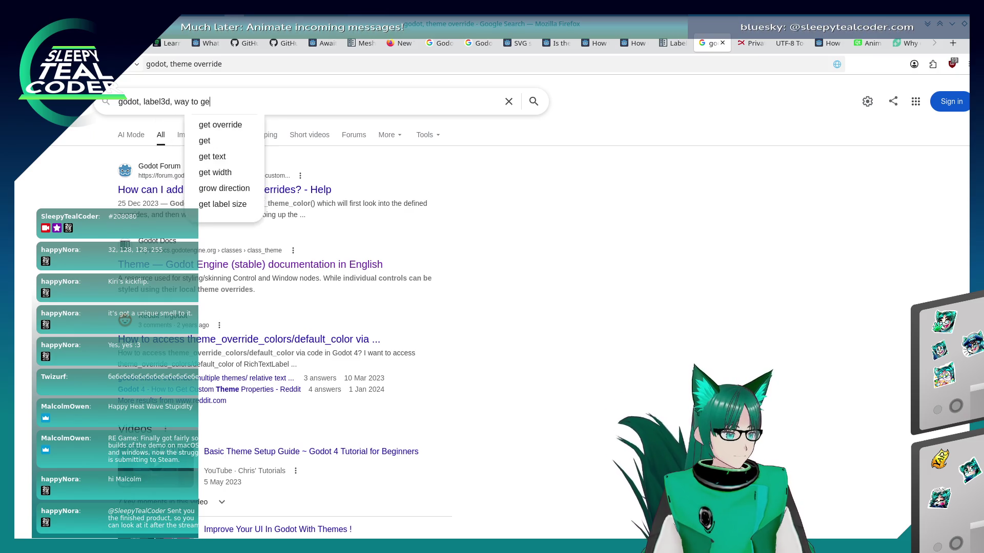
text(t text as format)
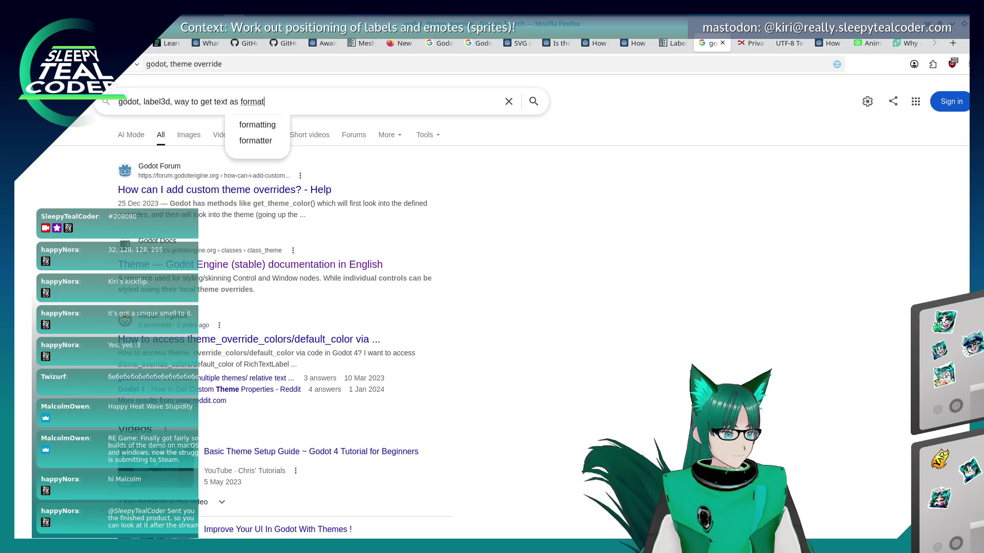
text(ted)
key(Return)
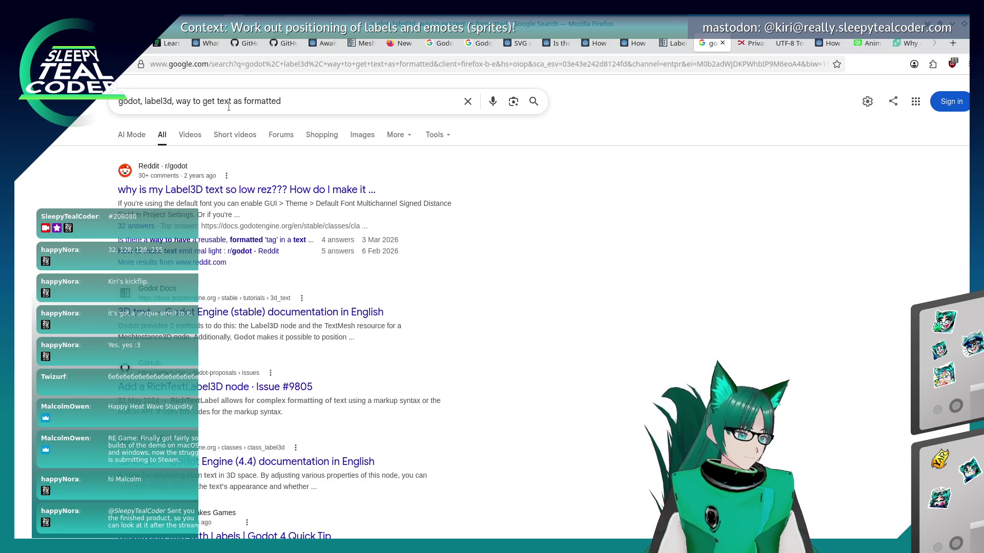
scroll(251, 284, down, 2)
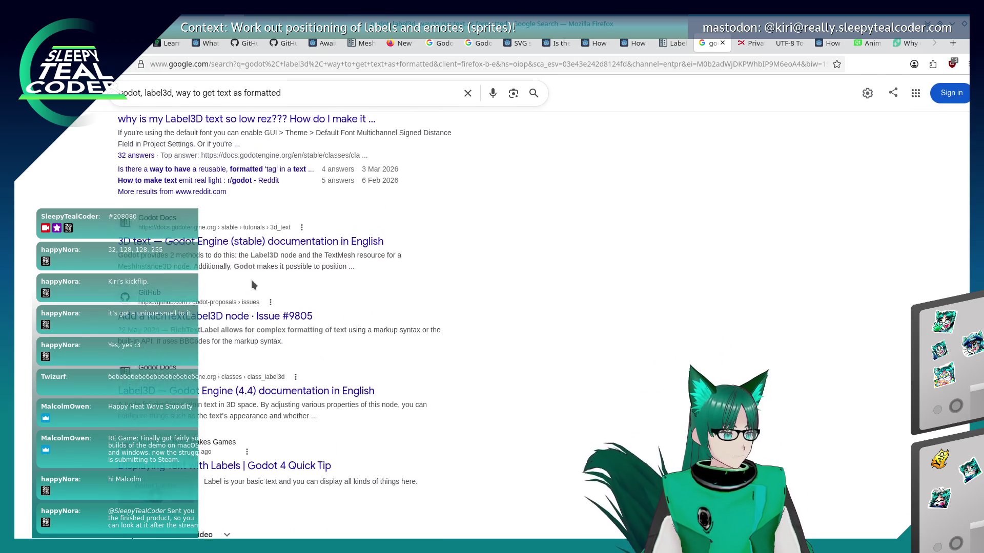
scroll(252, 284, up, 2)
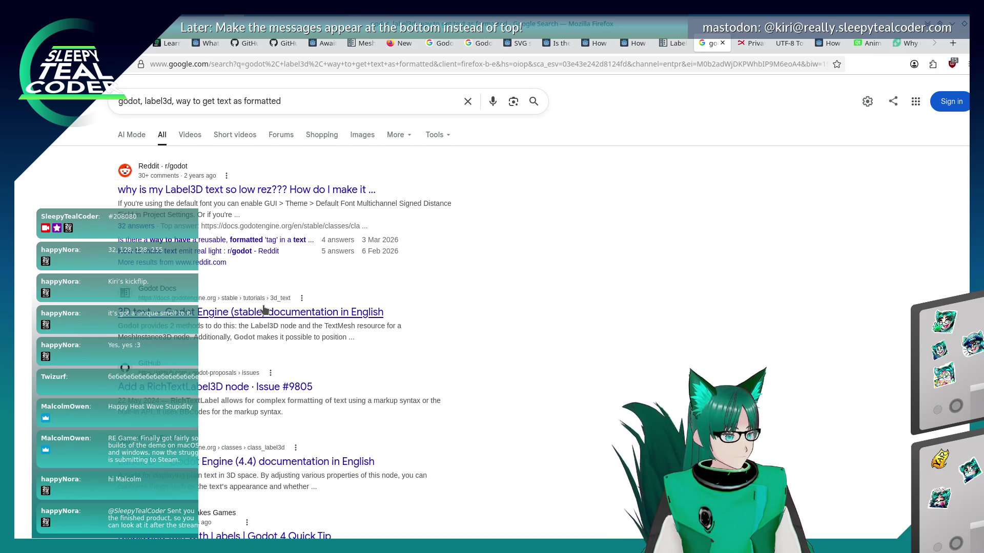
scroll(264, 310, down, 2)
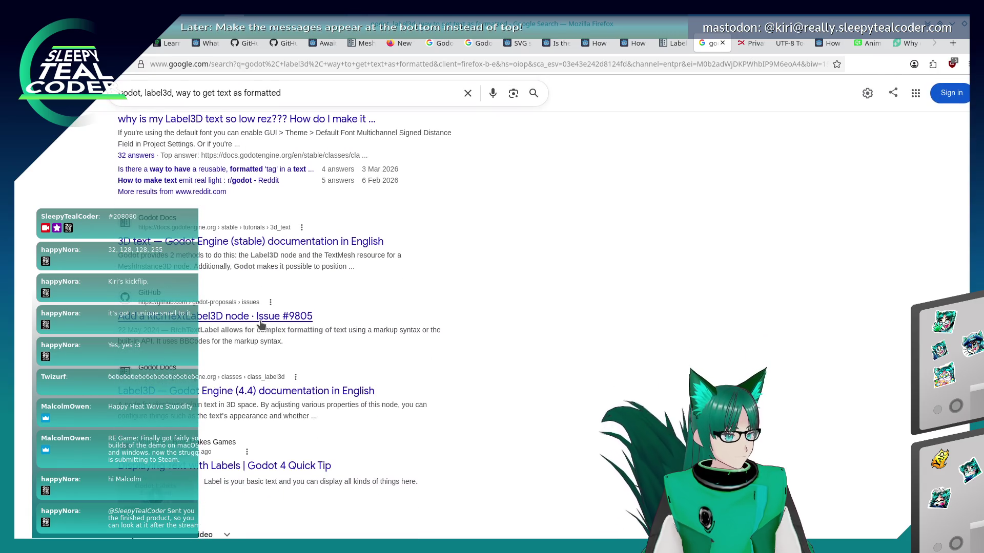
- Open the 'Add a RichTextLabel3D node #9805' proposal and read through to its later 3D UI comments
click(261, 322)
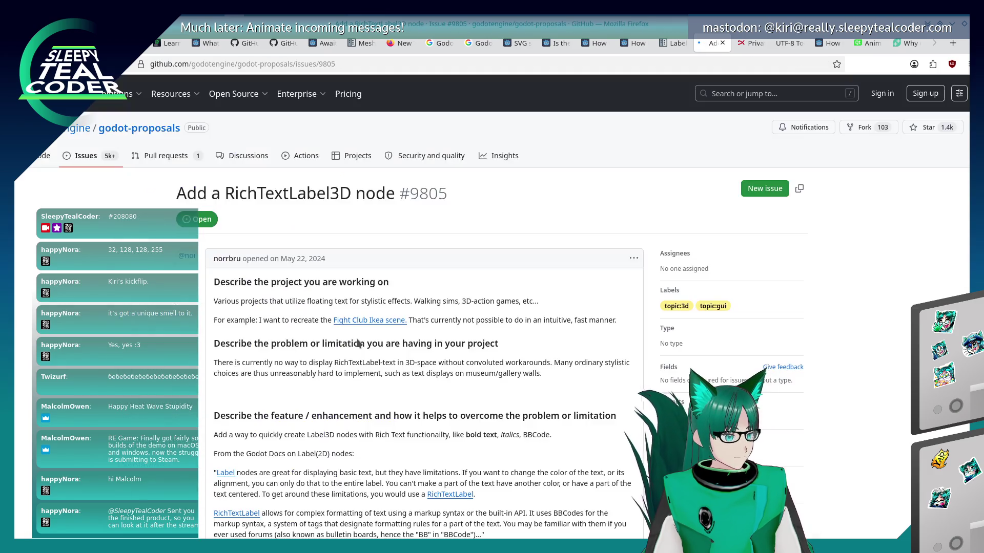
scroll(357, 340, down, 5)
scroll(357, 339, down, 6)
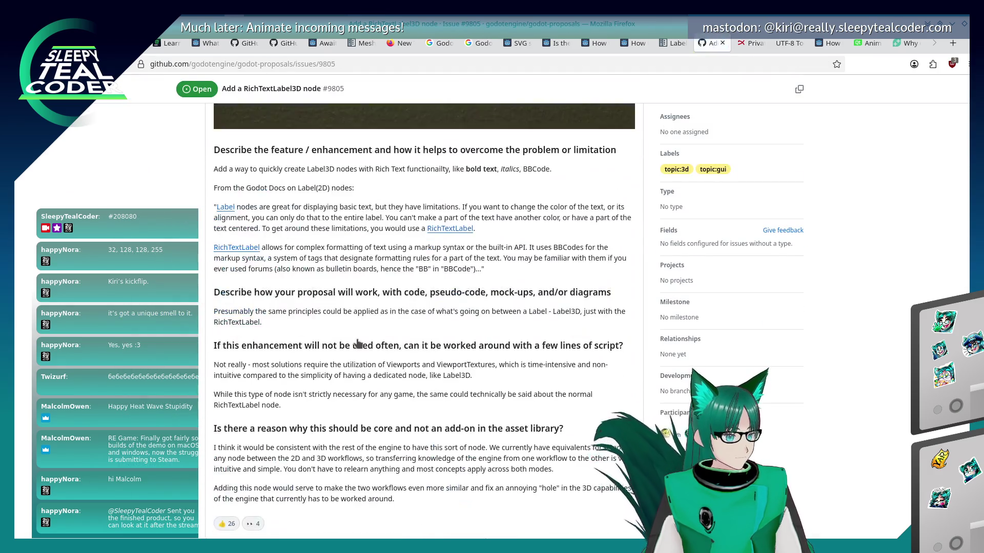
scroll(357, 339, up, 6)
scroll(358, 343, down, 2)
scroll(358, 343, down, 12)
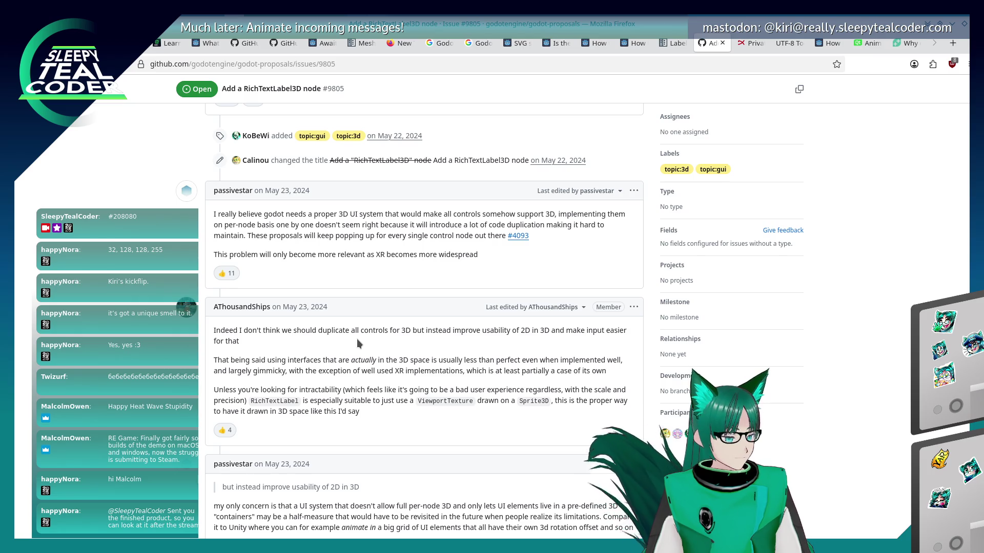
scroll(357, 343, down, 2)
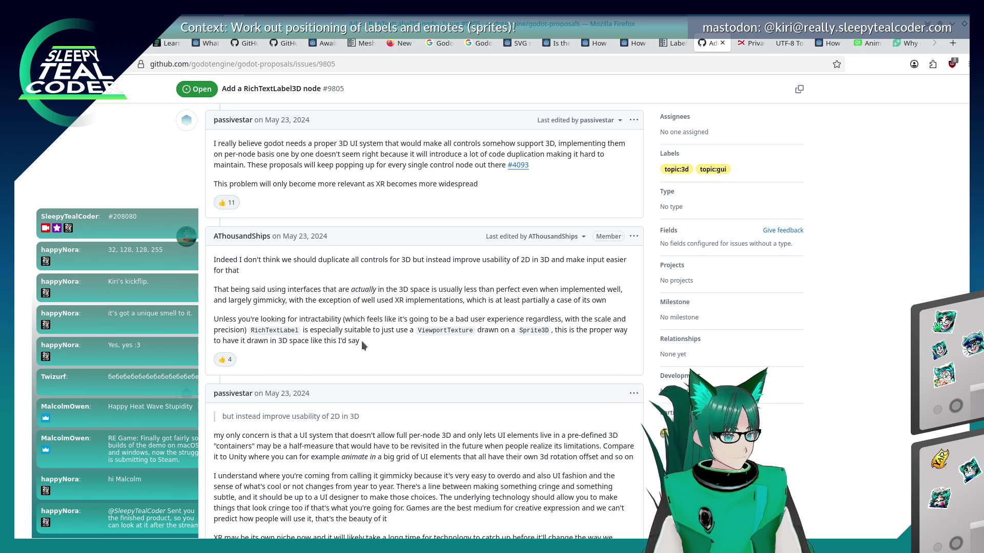
scroll(362, 343, down, 2)
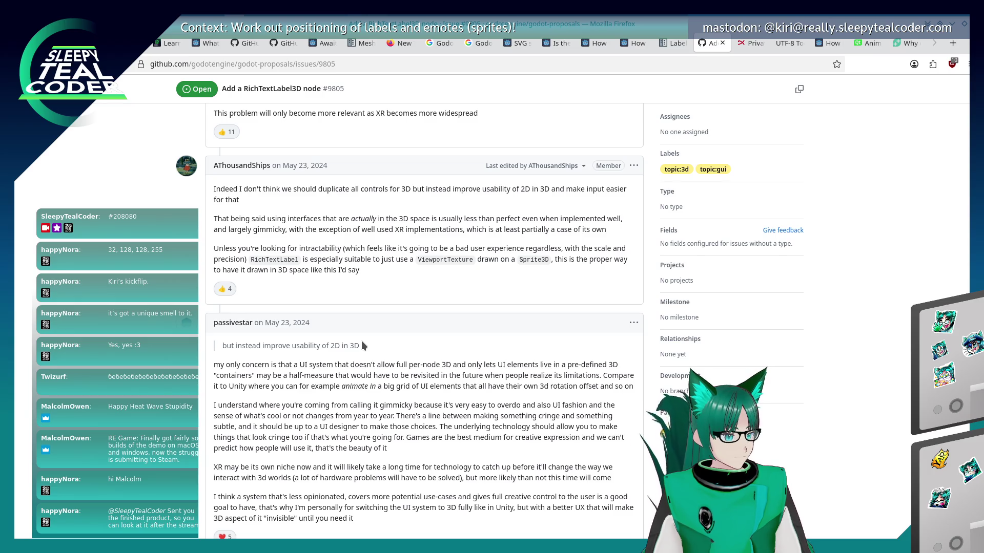
scroll(362, 342, down, 2)
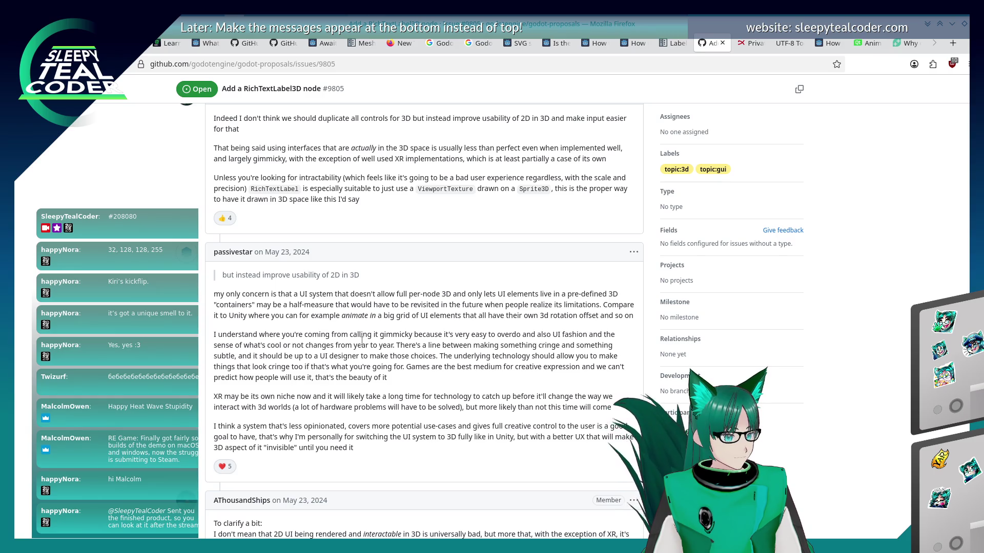
scroll(362, 340, down, 2)
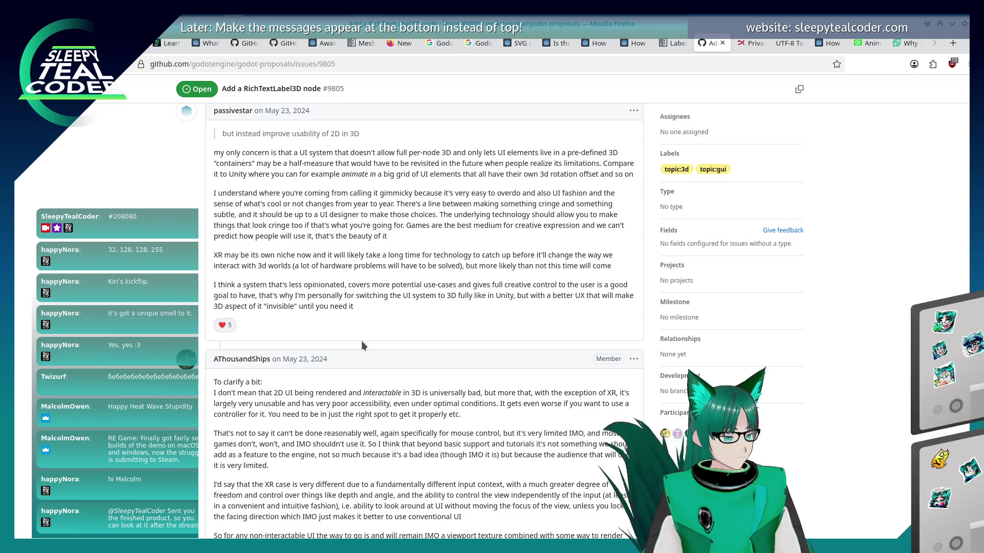
scroll(361, 341, down, 3)
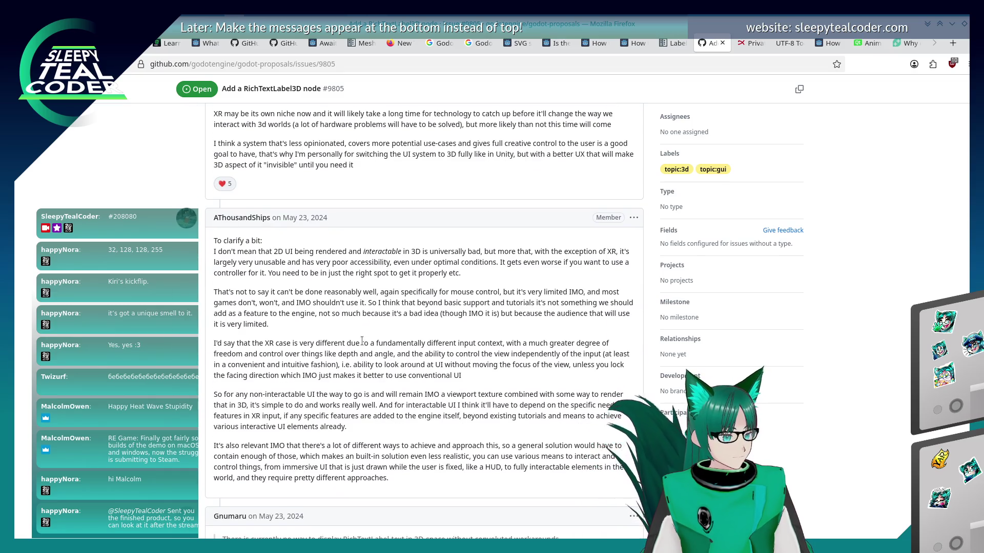
scroll(362, 341, down, 2)
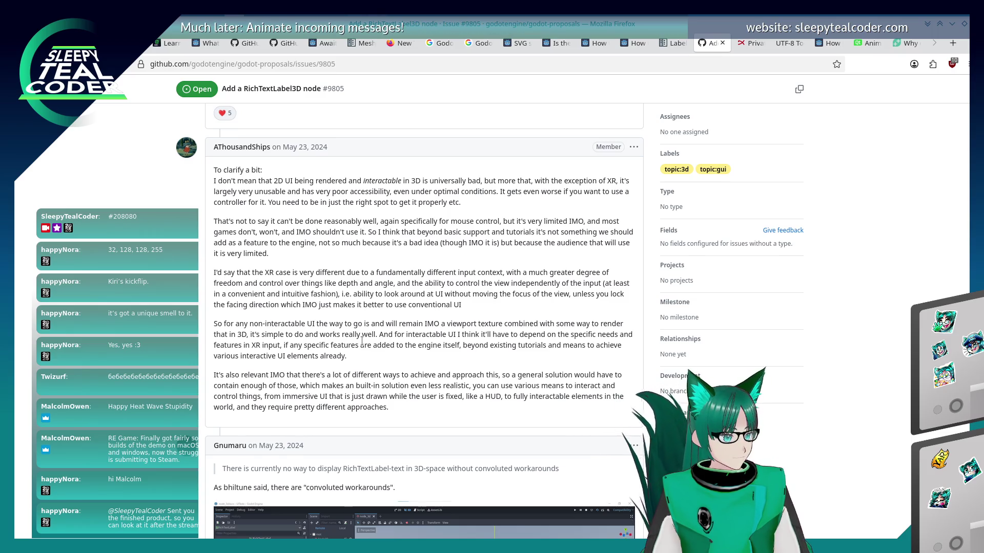
scroll(362, 340, down, 4)
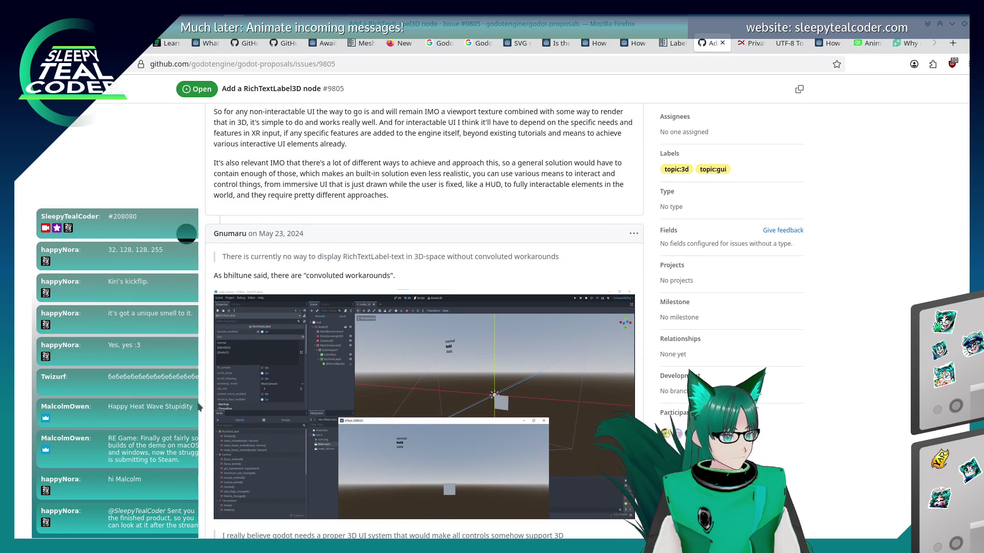
scroll(200, 406, down, 4)
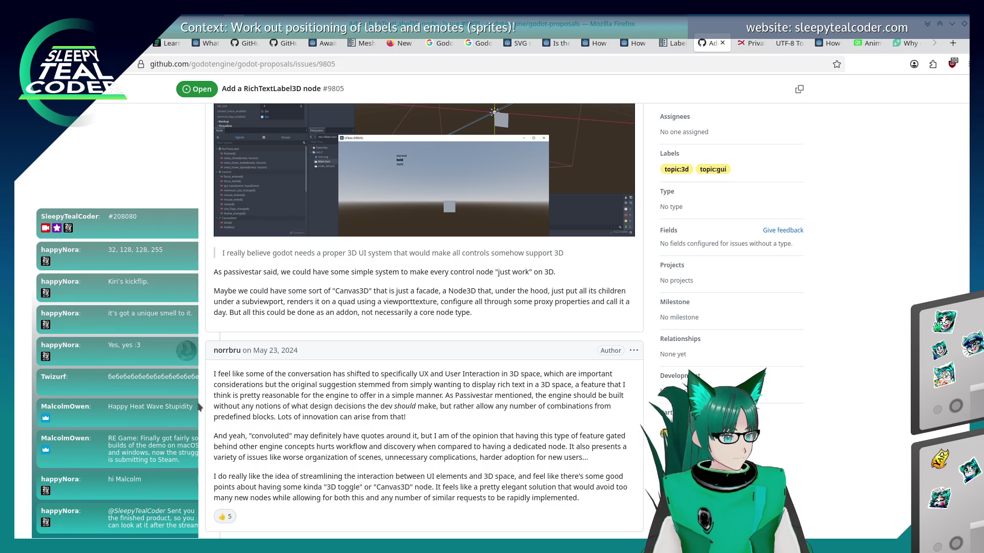
scroll(198, 406, down, 3)
scroll(199, 406, down, 5)
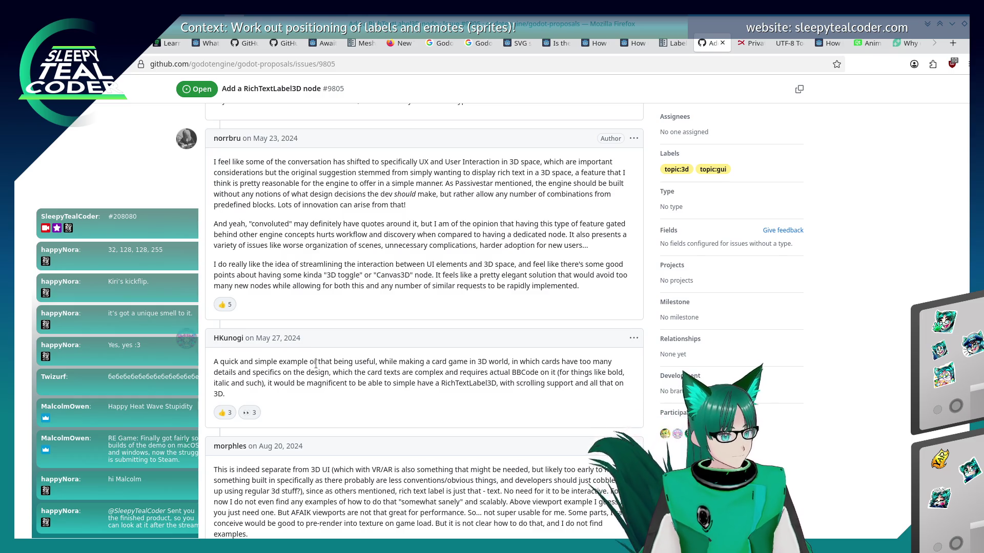
key(alt+Tab)
key(alt+Tab)
key(alt+Tab)
key(alt+Tab)
key(alt+Tab)
key(ctrl+a)
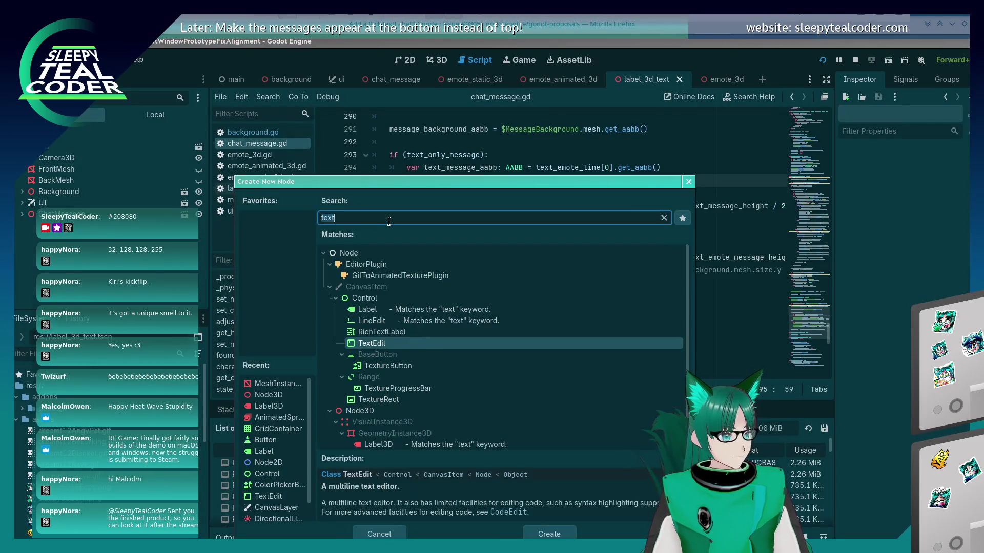
text(ca)
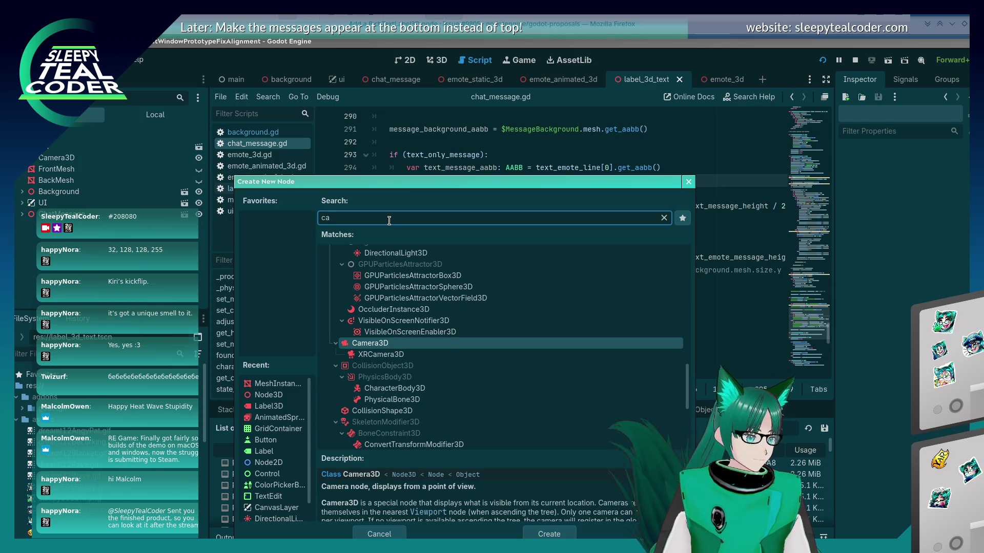
text(nv)
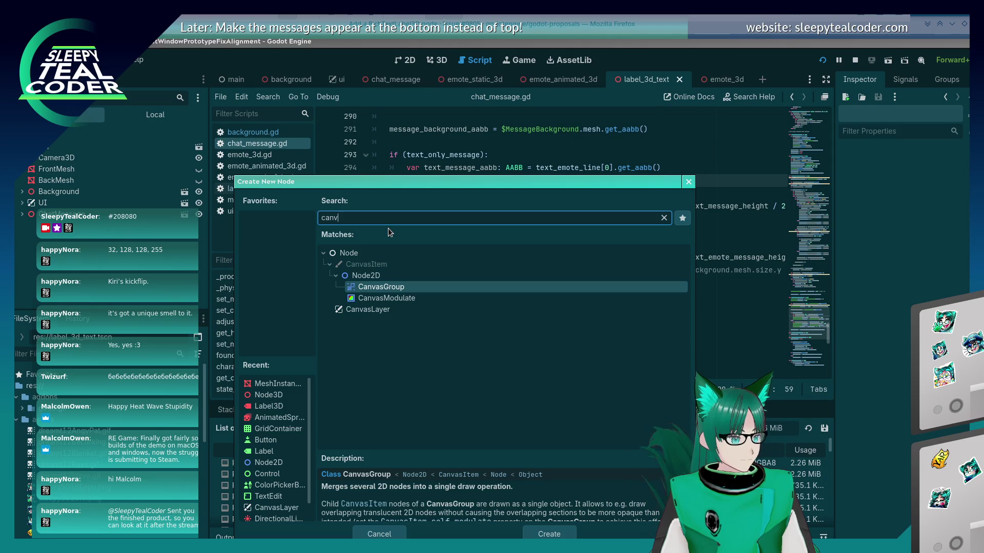
click(375, 308)
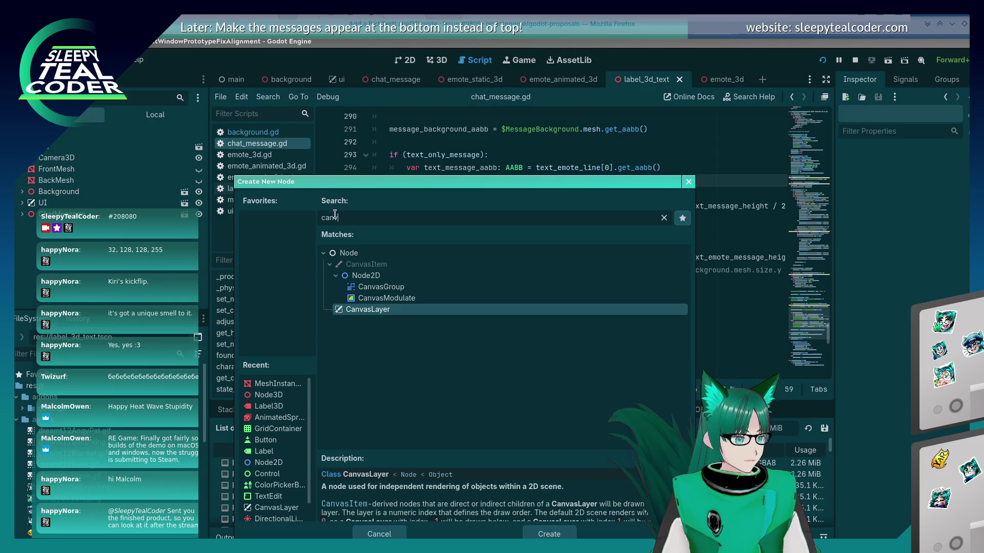
key(BackSpace)
key(BackSpace)
key(BackSpace)
click(330, 298)
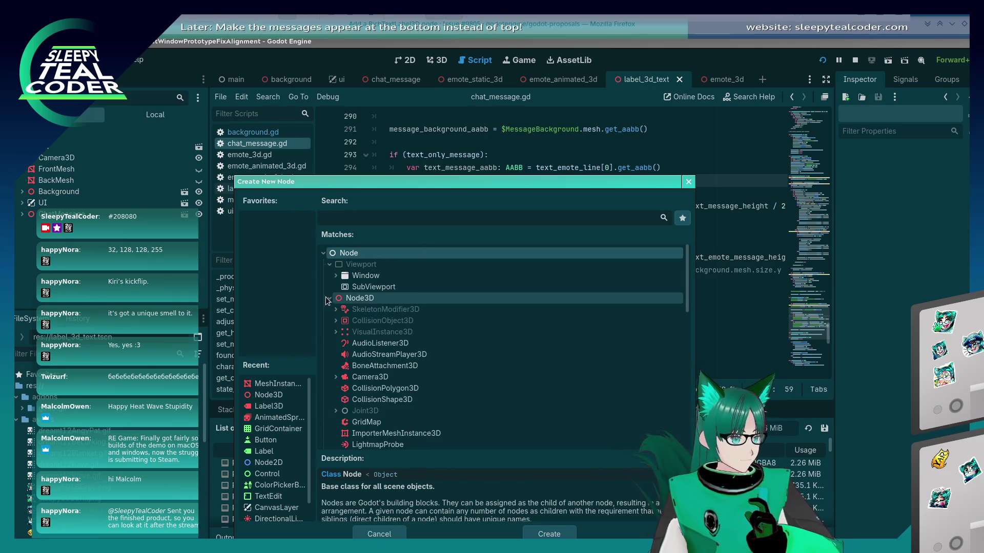
scroll(380, 360, down, 1)
scroll(379, 359, down, 5)
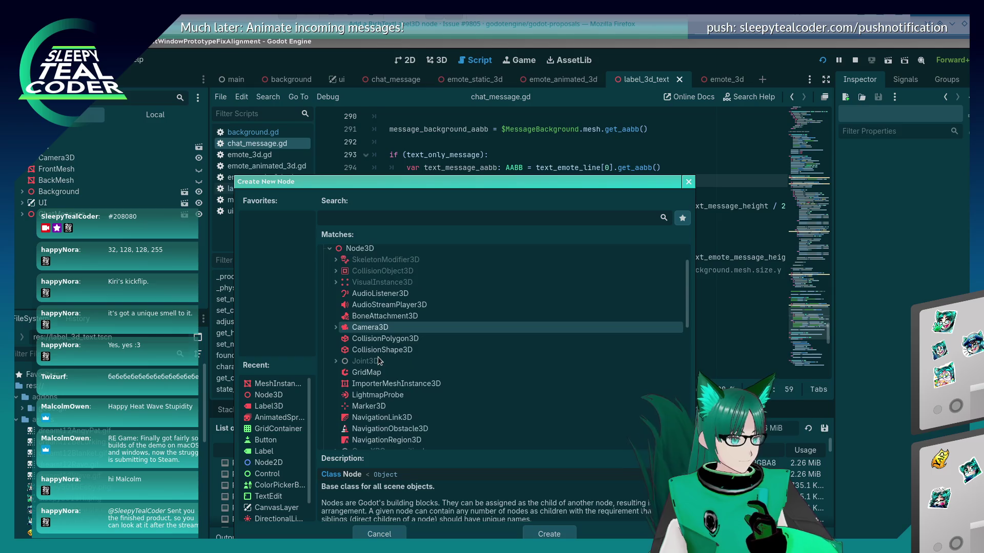
scroll(379, 360, down, 3)
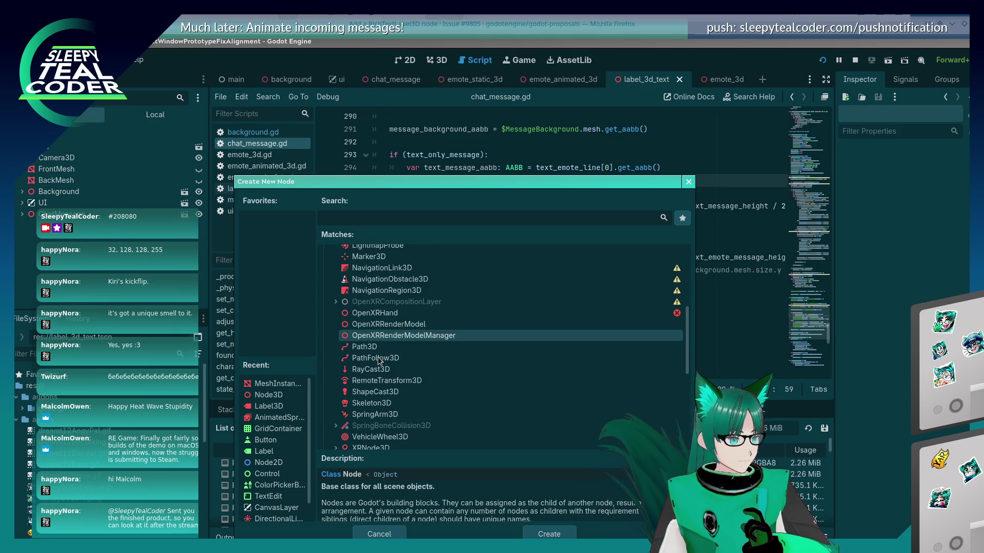
scroll(375, 297, up, 5)
click(369, 218)
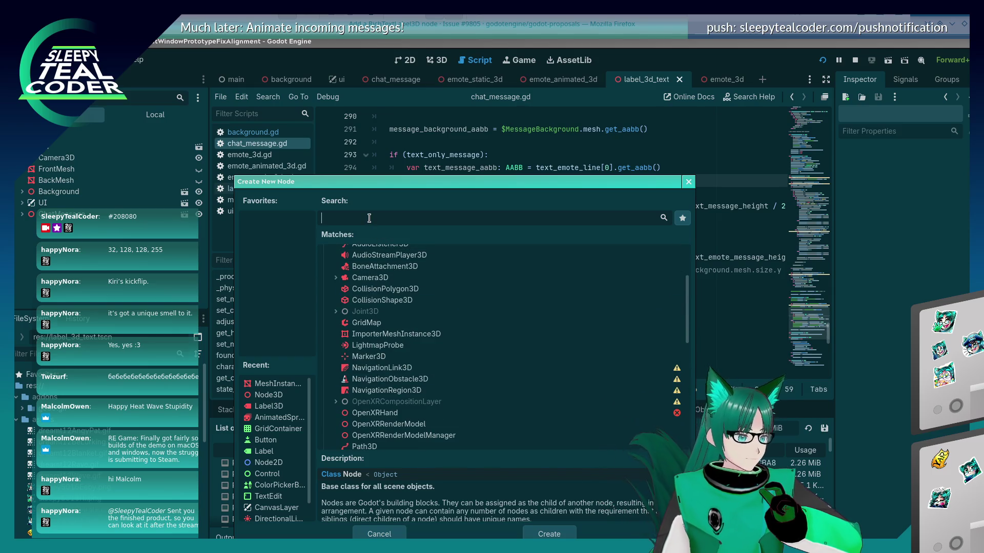
text(control)
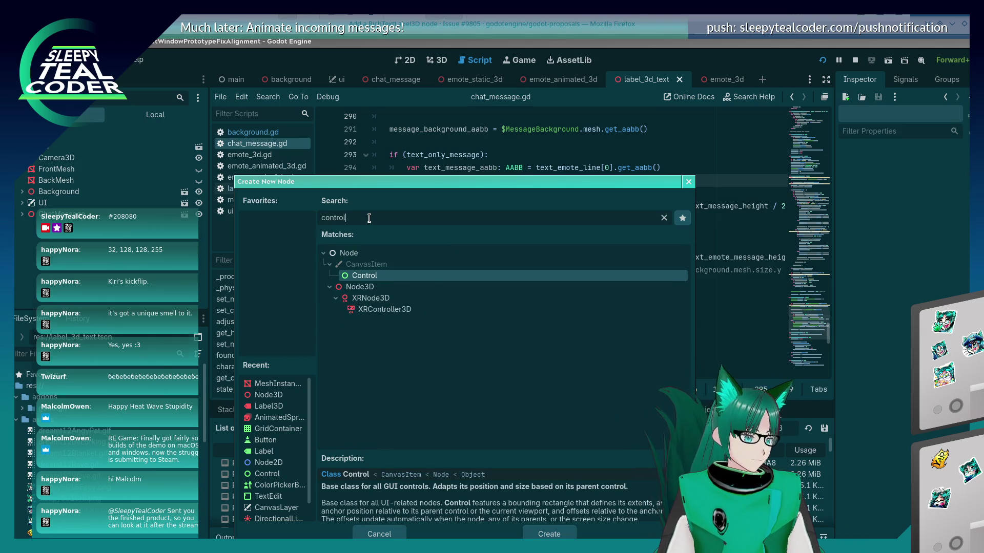
click(377, 298)
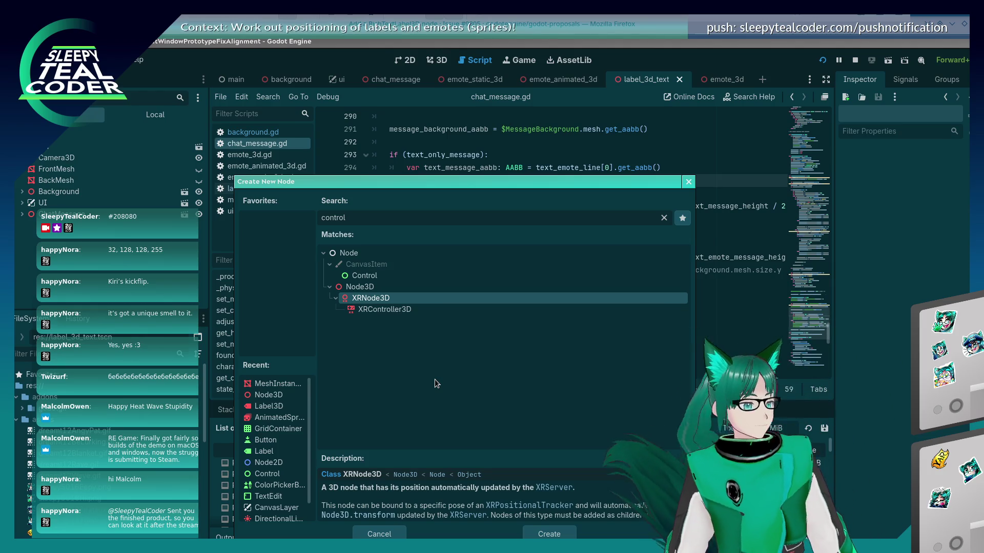
key(Escape)
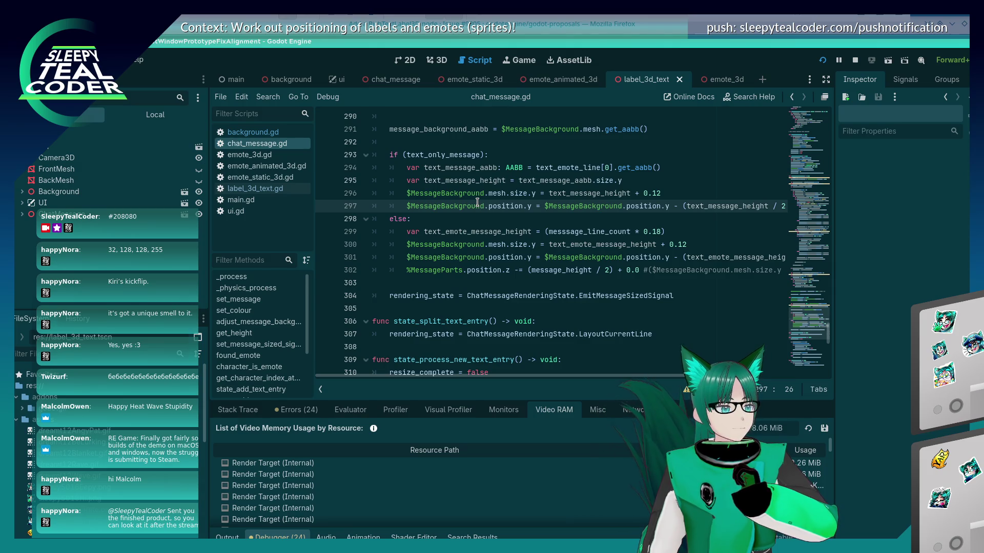
key(alt+Tab)
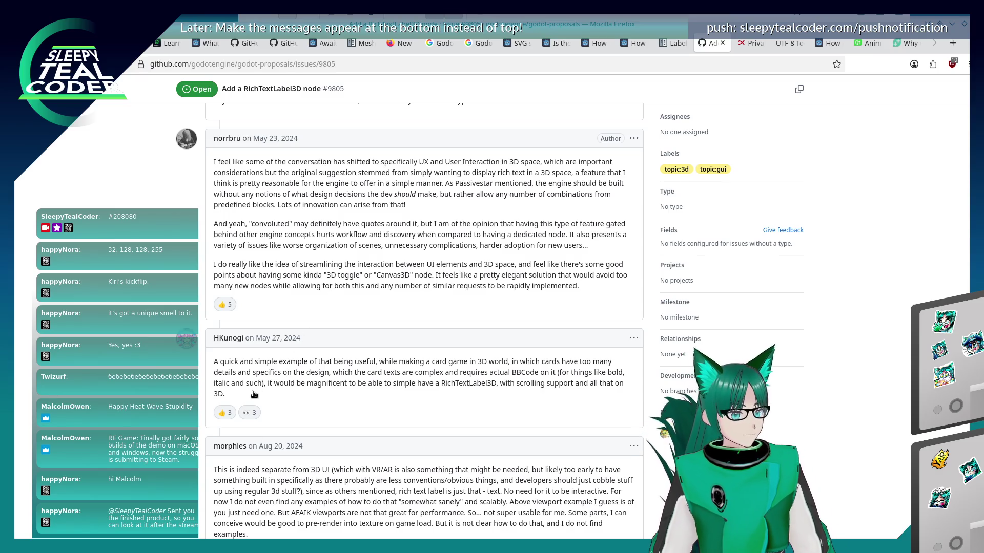
- Read the #9805 comments on per-label framebuffer cost and lost animated effects, then return to the results
scroll(146, 488, down, 3)
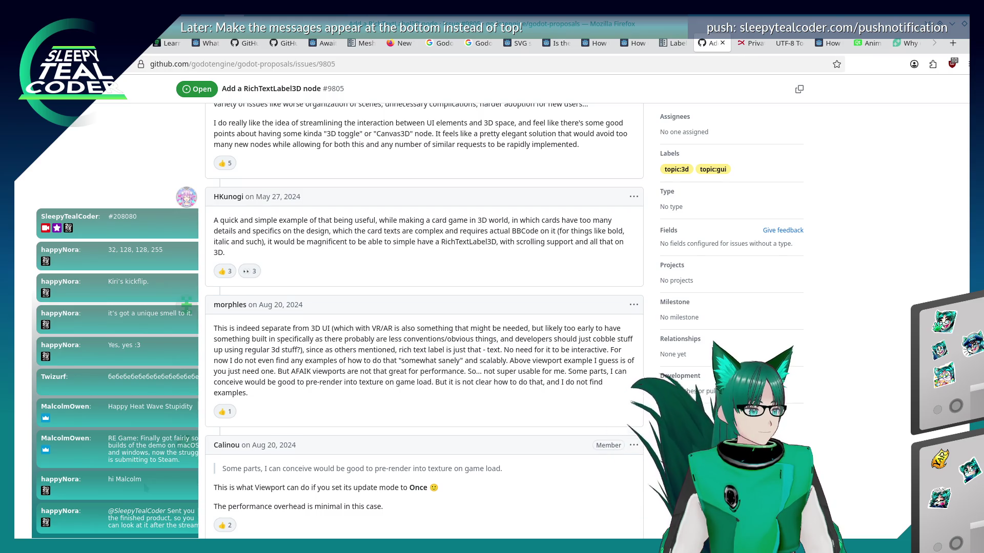
scroll(146, 488, down, 2)
scroll(146, 488, down, 3)
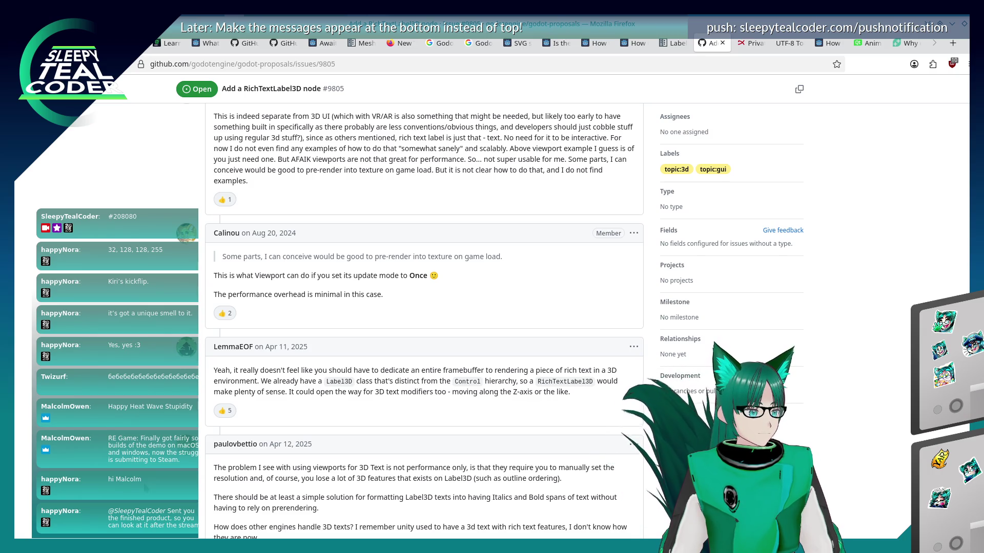
scroll(146, 488, down, 2)
scroll(146, 489, down, 2)
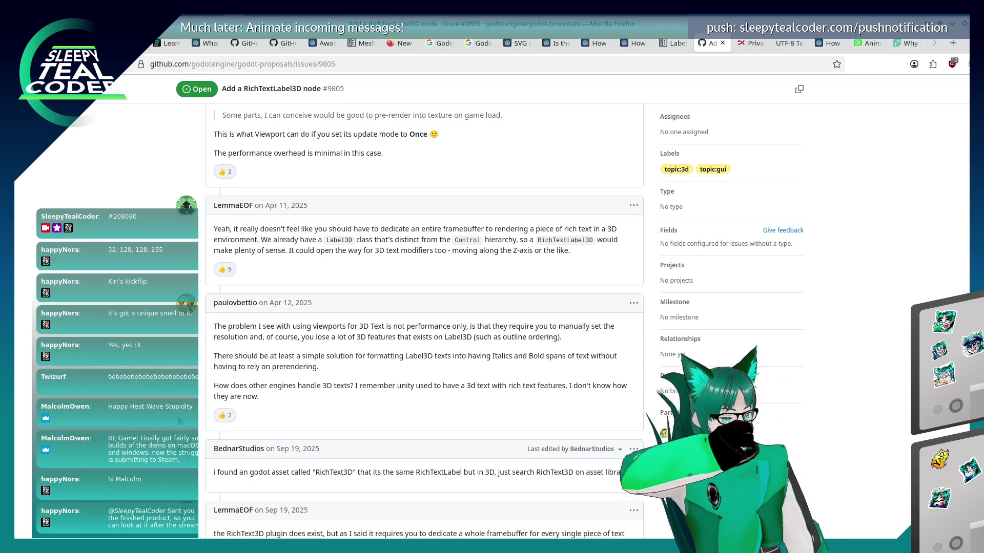
scroll(169, 338, down, 4)
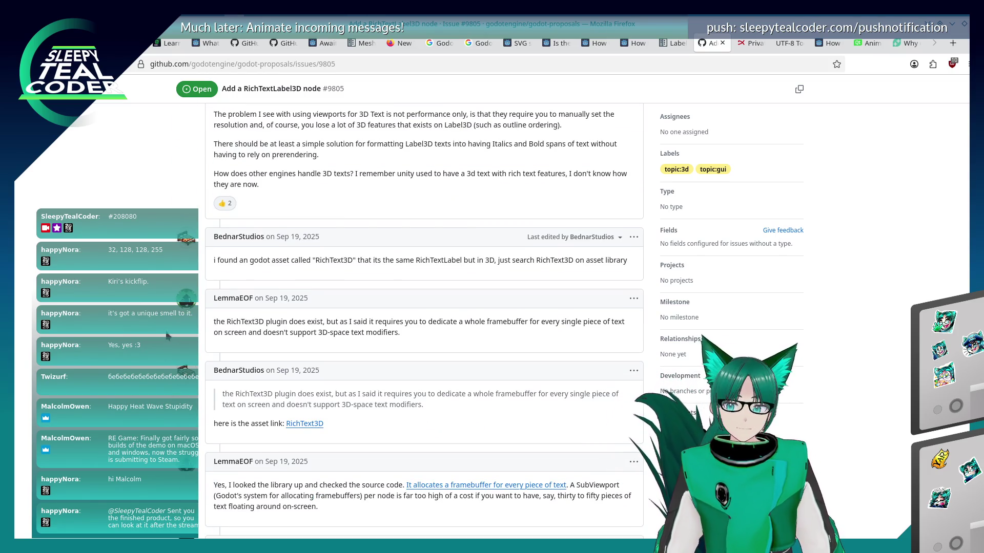
scroll(164, 341, down, 3)
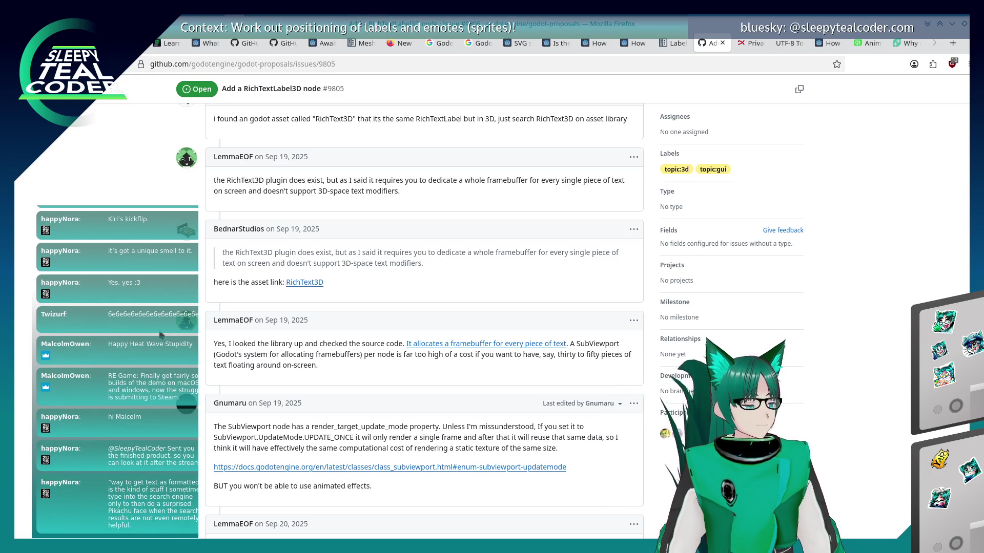
scroll(161, 335, down, 3)
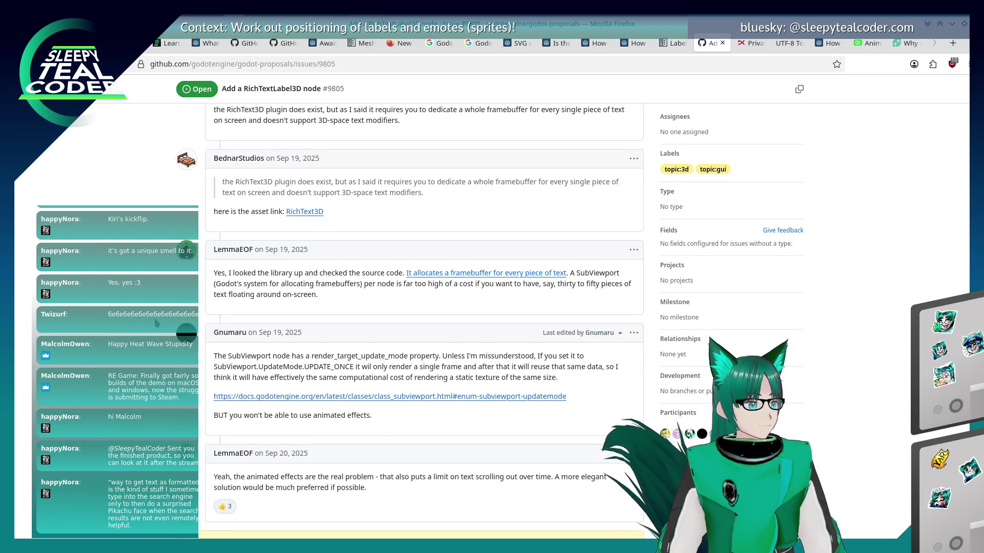
scroll(152, 317, down, 5)
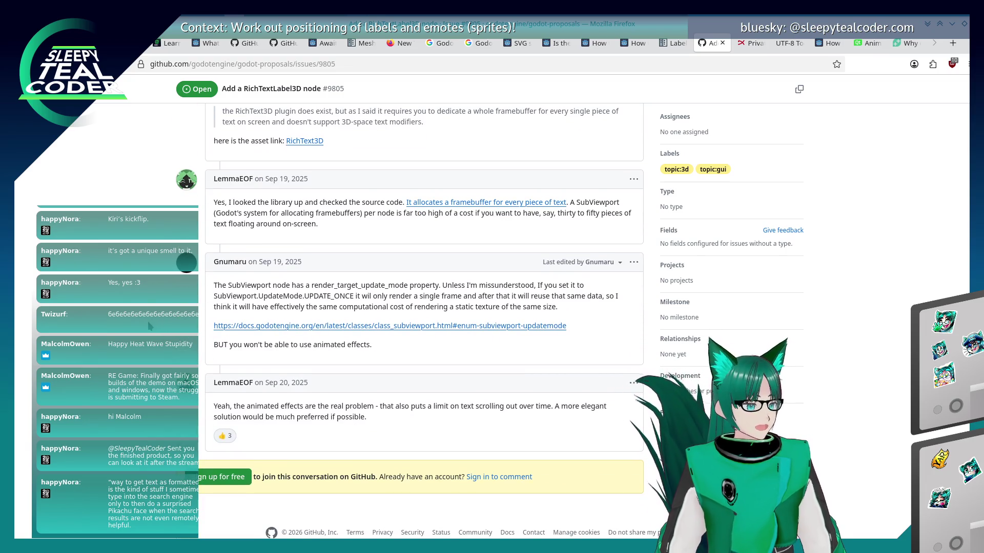
scroll(150, 326, up, 5)
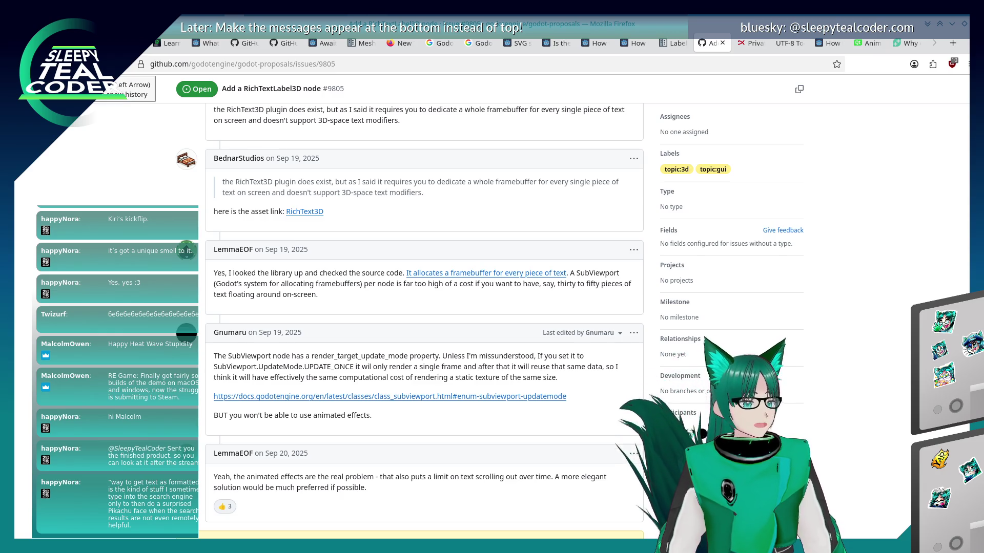
click(95, 64)
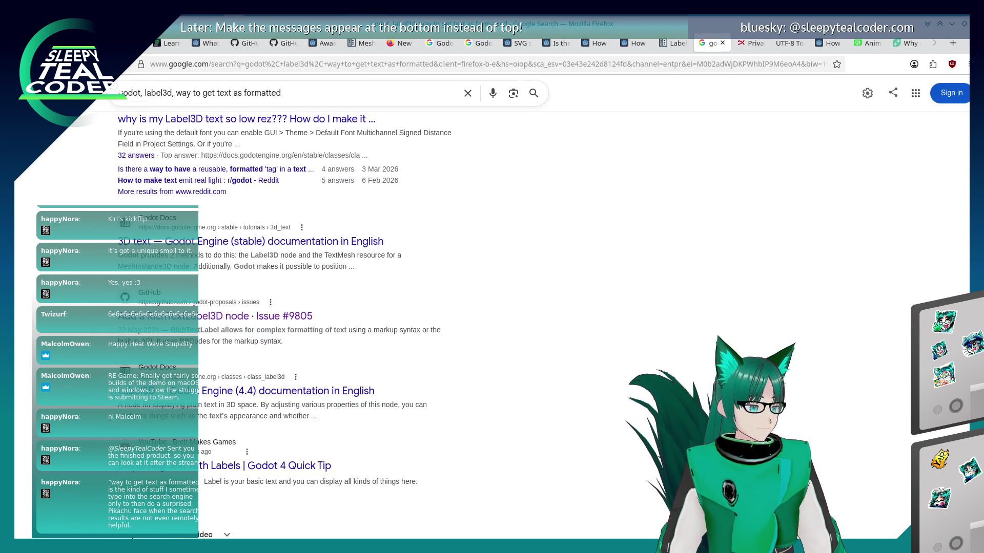
- Skim the Google results for 'godot, label3d, way to get text as formatted'
scroll(98, 269, down, 5)
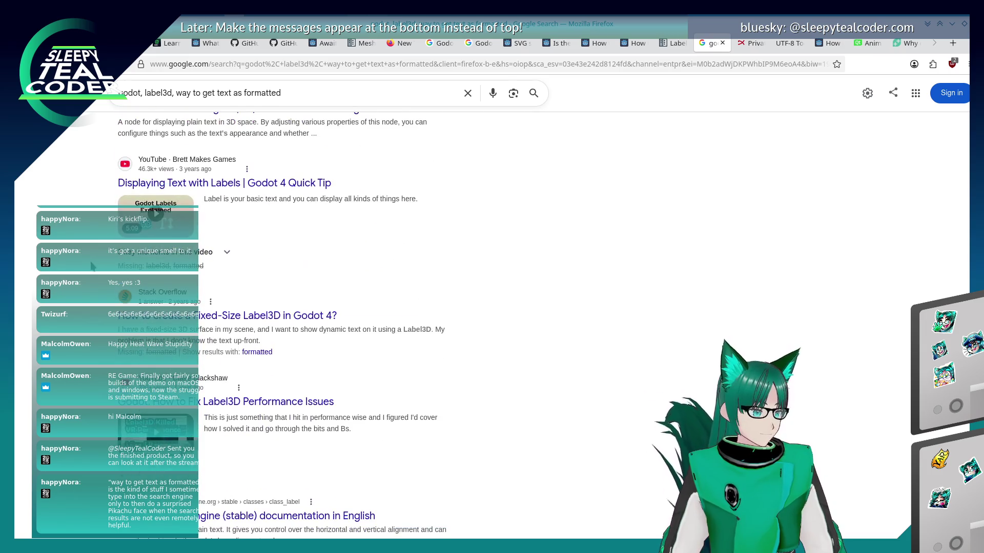
scroll(92, 266, down, 5)
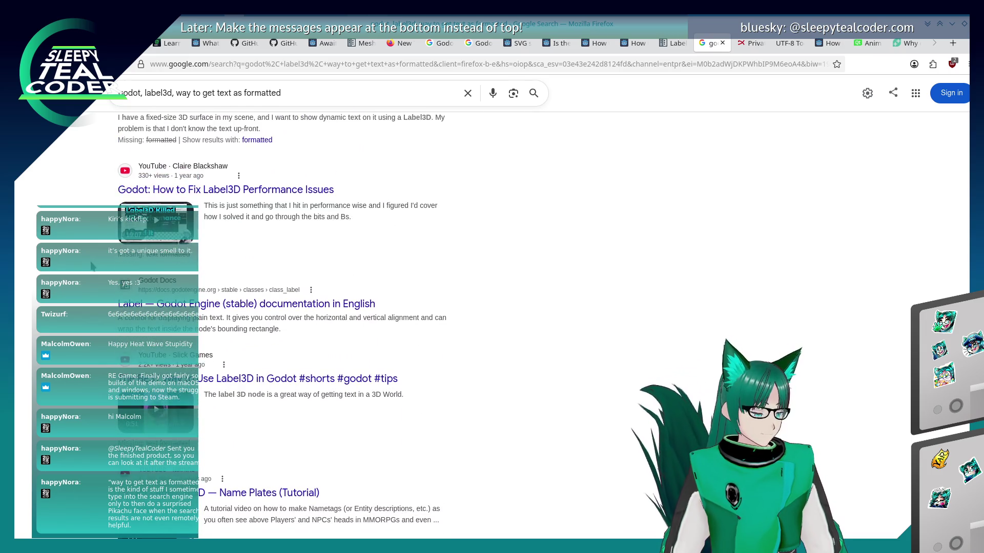
scroll(92, 266, down, 5)
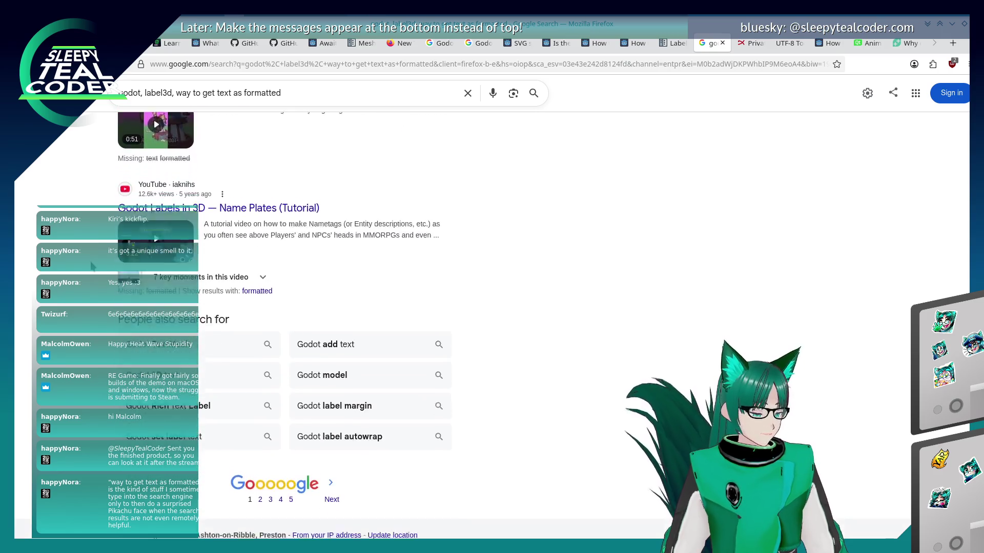
scroll(92, 267, up, 13)
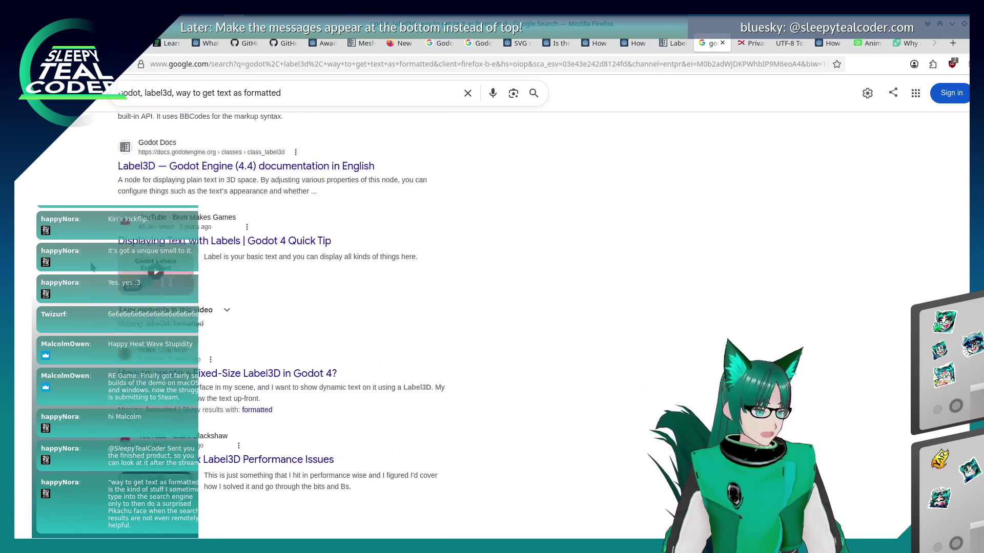
scroll(92, 267, up, 5)
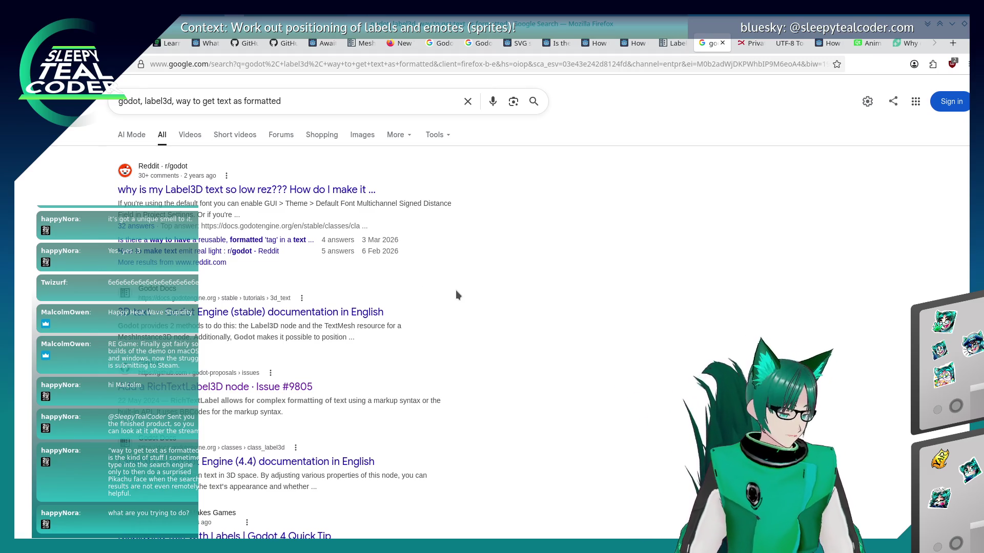
- Run the chat prototype from the Godot editor with F5 and focus its message field
key(alt+Tab)
key(F5)
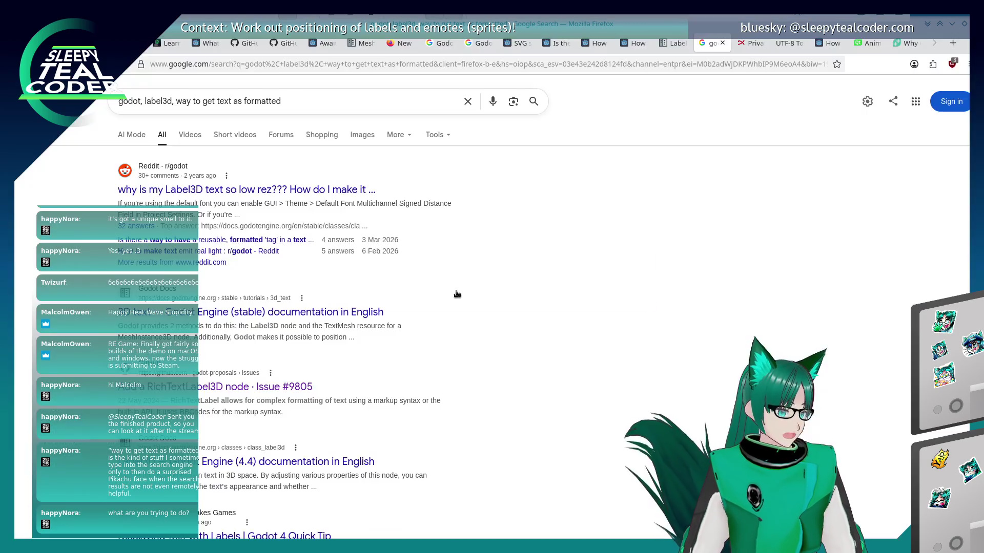
click(697, 239)
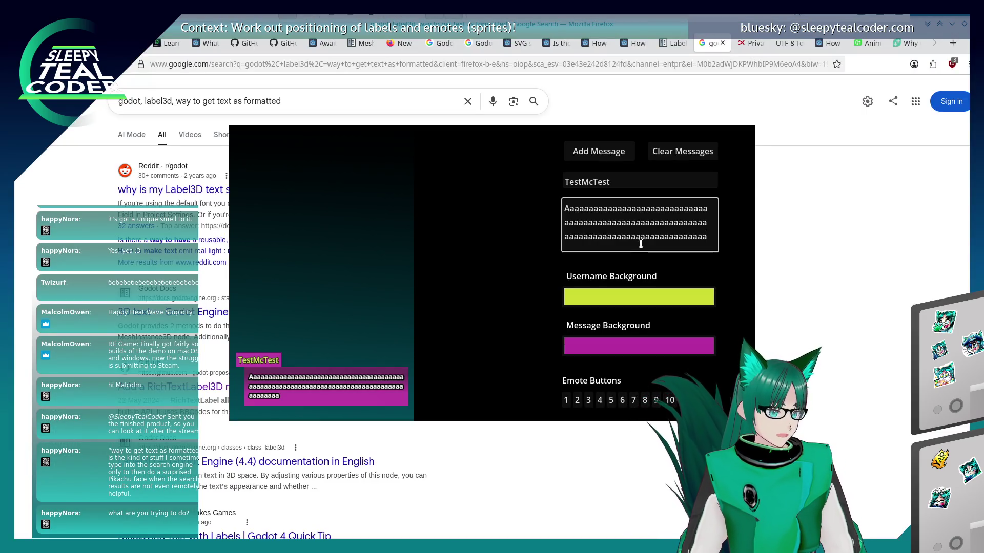
- Post the 'Yarrrrrrrrrrrrrrrrrrrrrr' message with two emotes, then a slightly longer copy
double_click(698, 239)
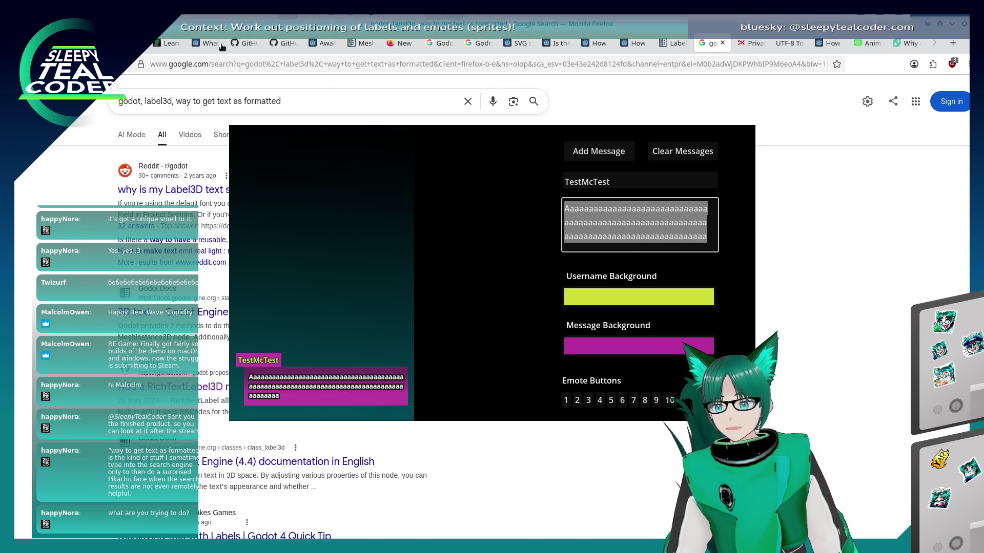
text(Yarrrrrrrrrrrrrrrrrrrrrr)
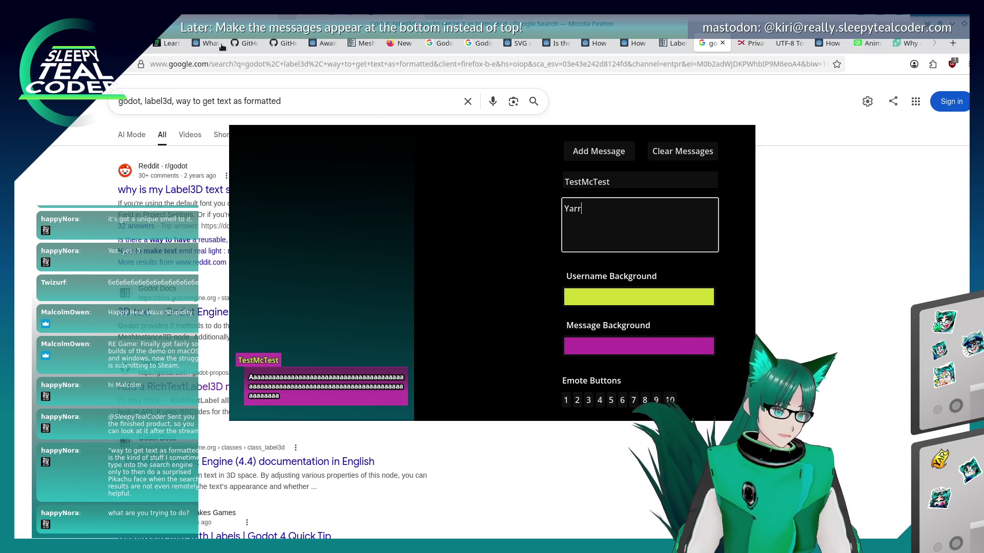
text( 😀😀)
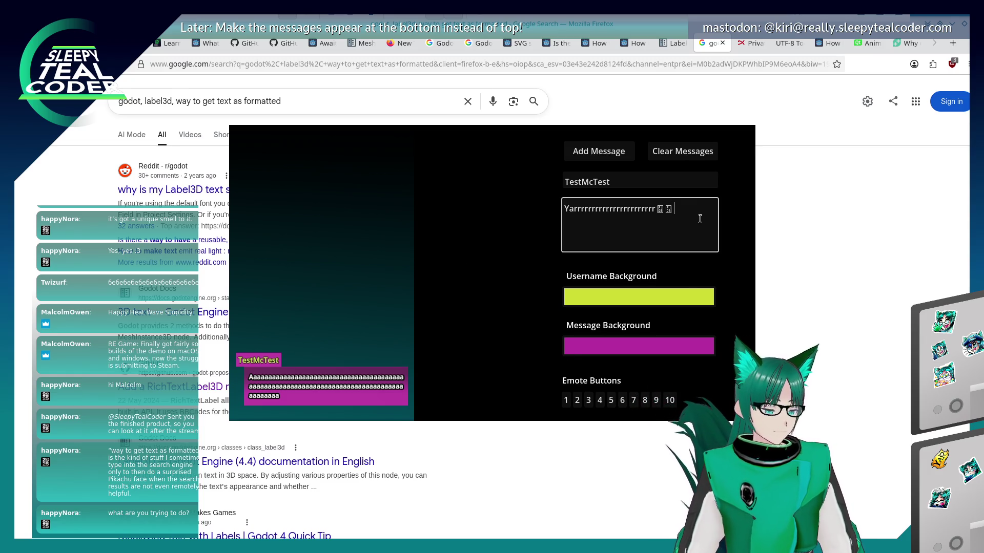
click(618, 155)
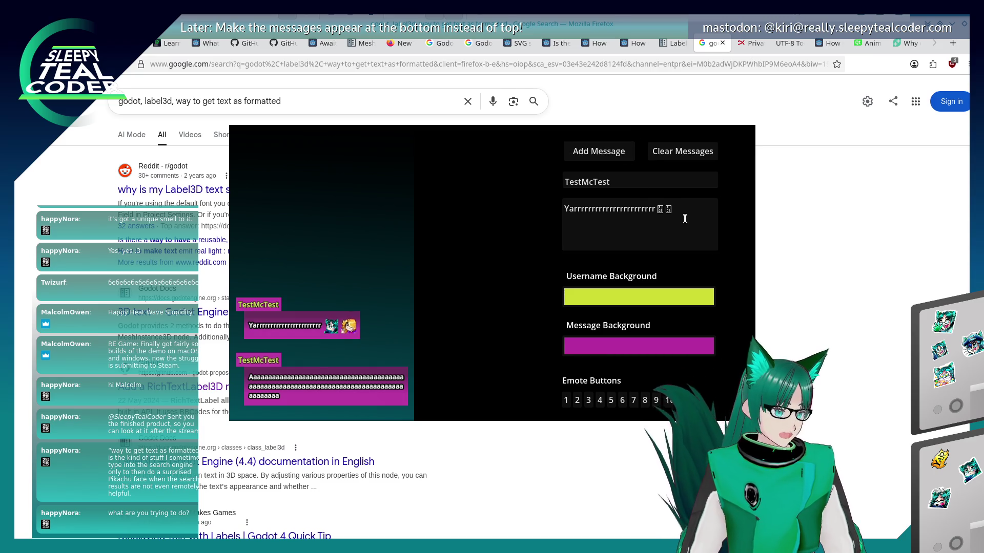
click(645, 209)
text(rr)
click(611, 155)
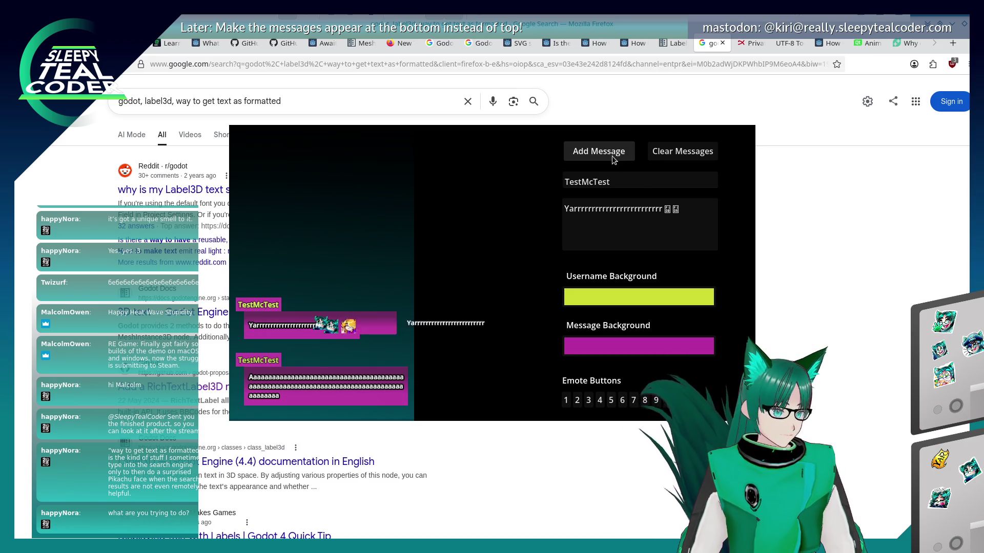
- Post the message with 'Test test test test' added, then again with an emote inserted after 'Test'
click(692, 209)
text(Test t)
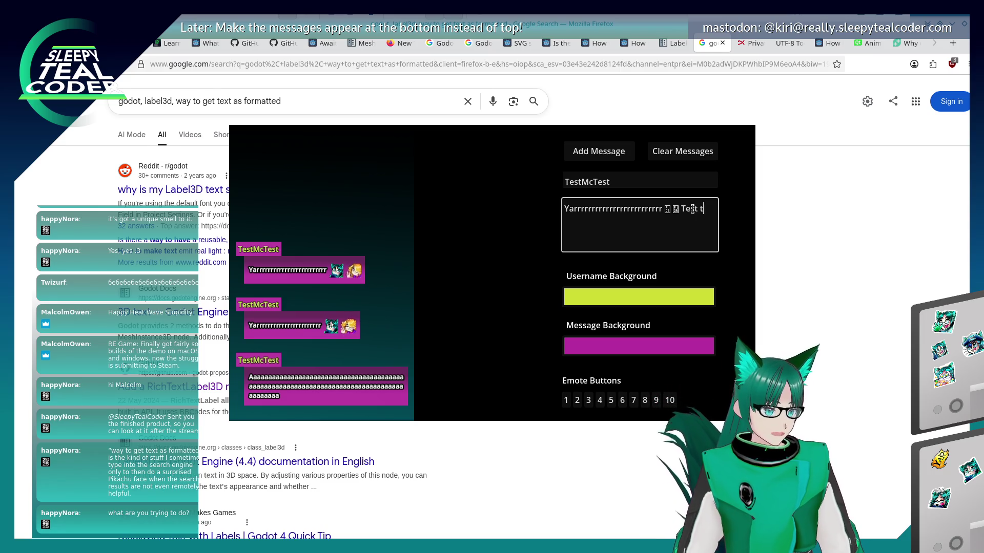
text(est test test)
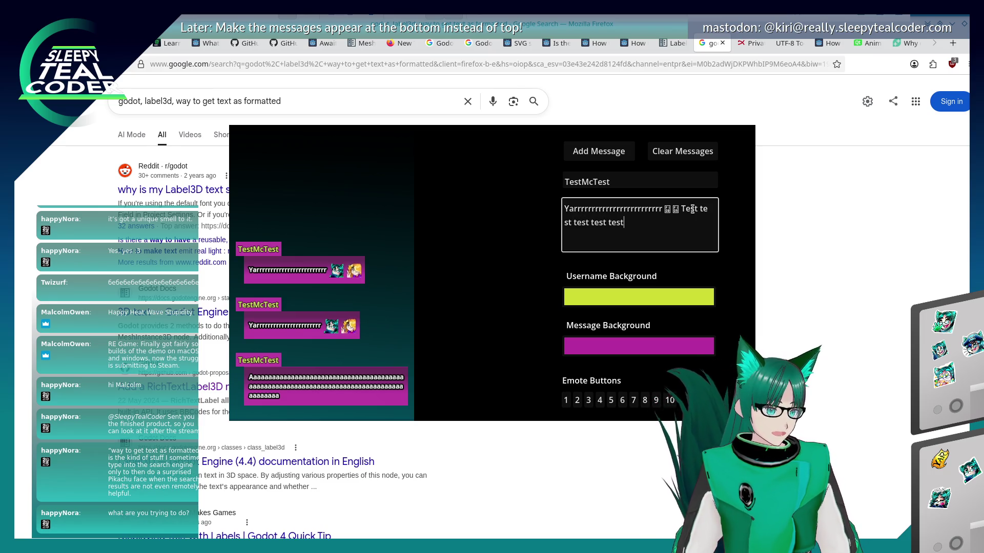
click(623, 160)
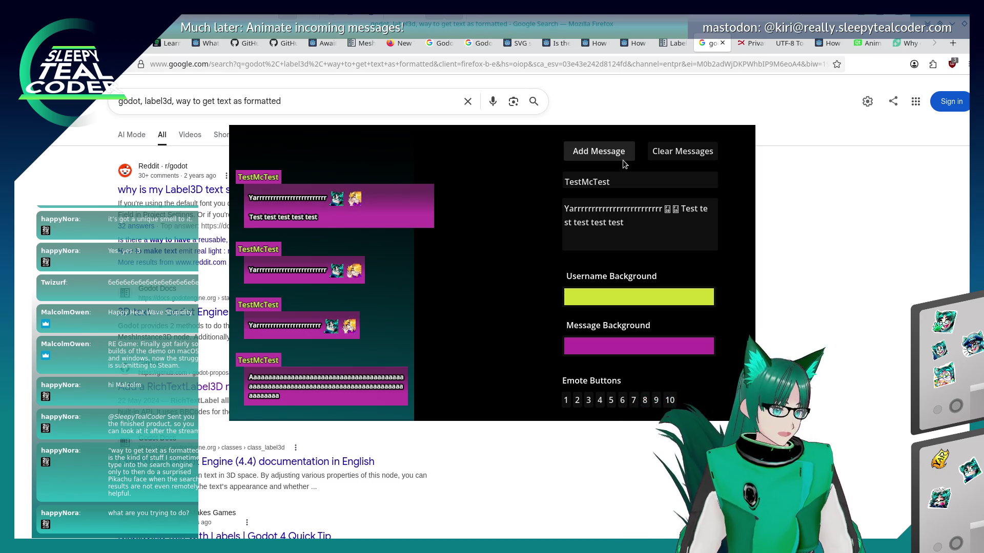
click(681, 209)
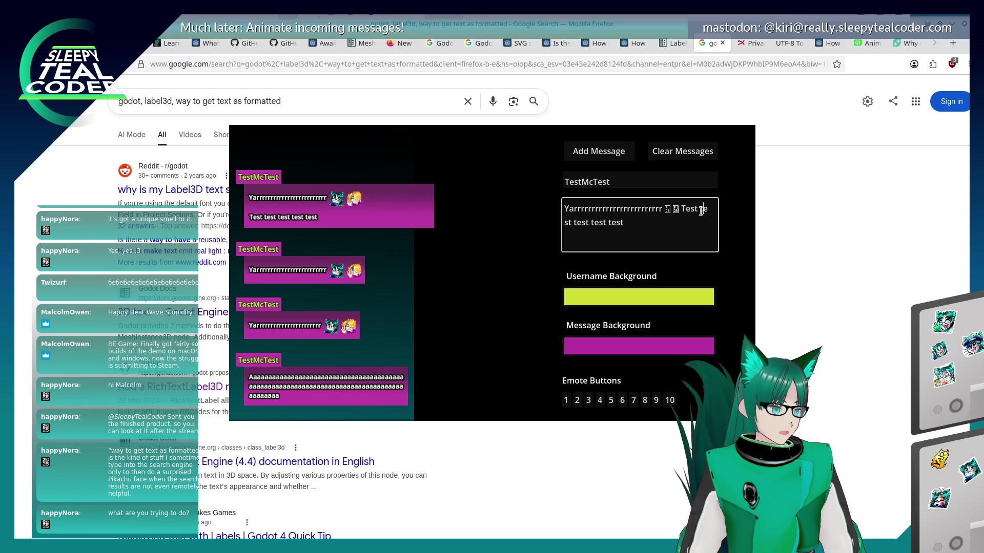
click(698, 209)
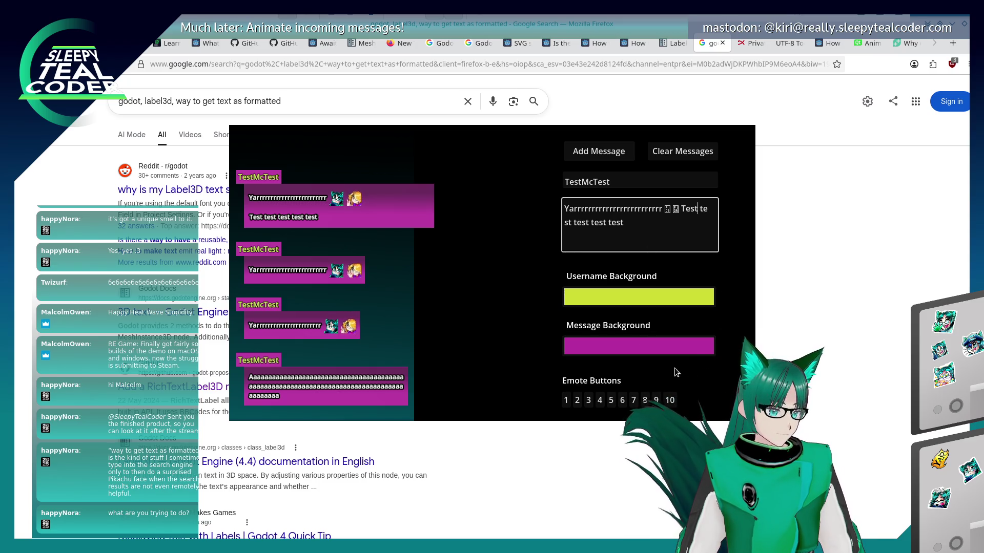
click(669, 400)
click(608, 154)
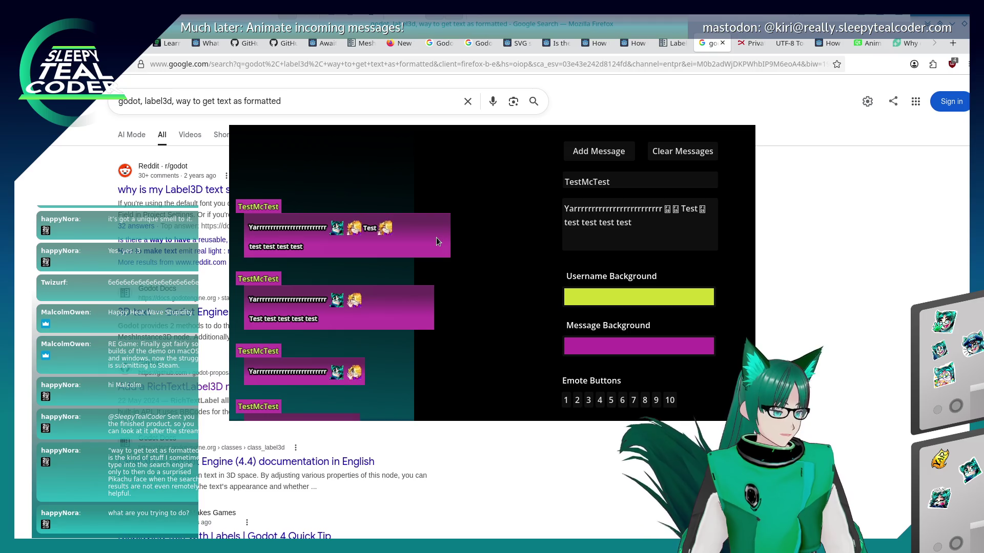
click(652, 224)
- Post a single-line Yarrrr Test message, then one with an extra emote wrapping onto a new line
key(ctrl+shift+Left)
key(ctrl+shift+Left)
key(ctrl+shift+Left)
key(BackSpace)
key(BackSpace)
click(617, 155)
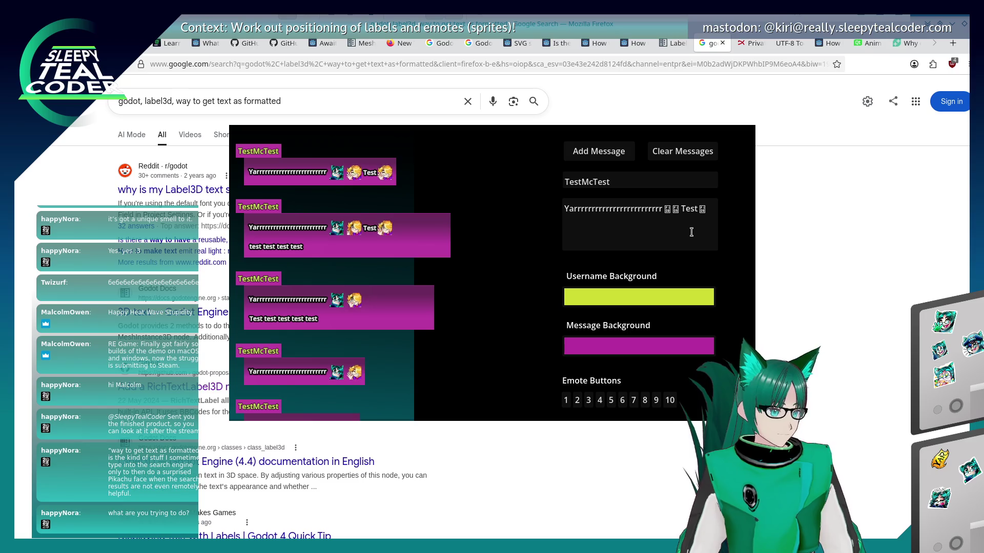
click(635, 236)
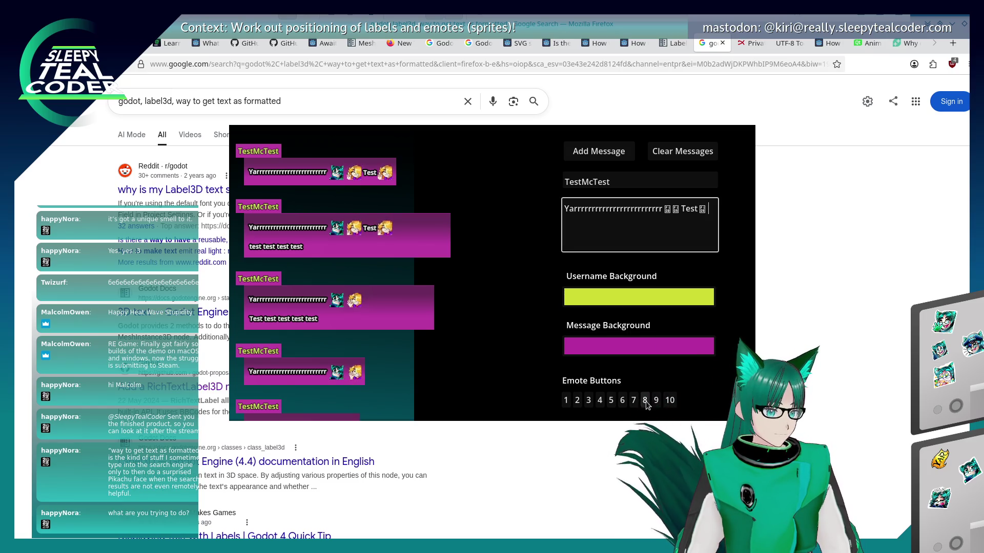
click(644, 400)
click(611, 153)
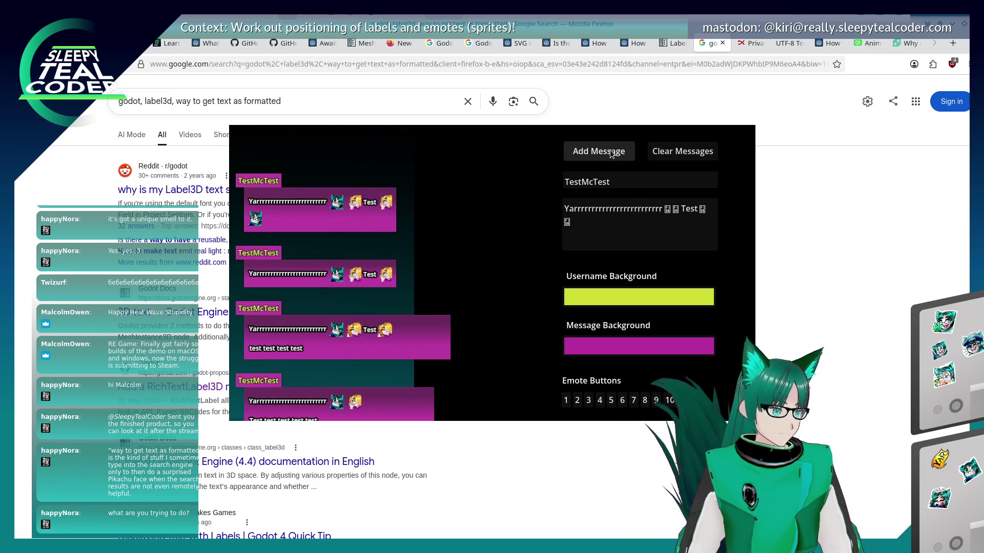
- Append eight 'test' words after the wrapped emote and post, then add 'test test test' and post again
click(610, 233)
text(Te)
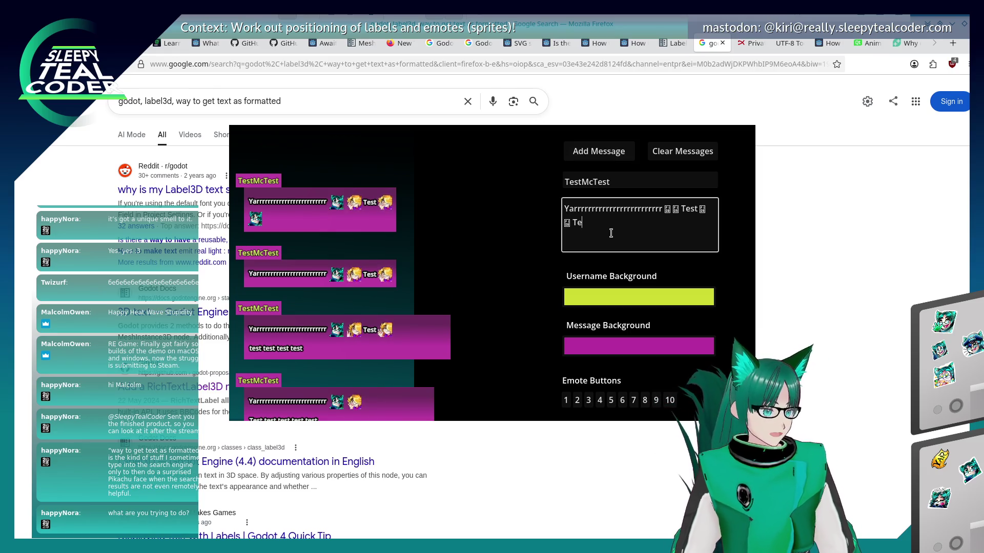
text(st test test test )
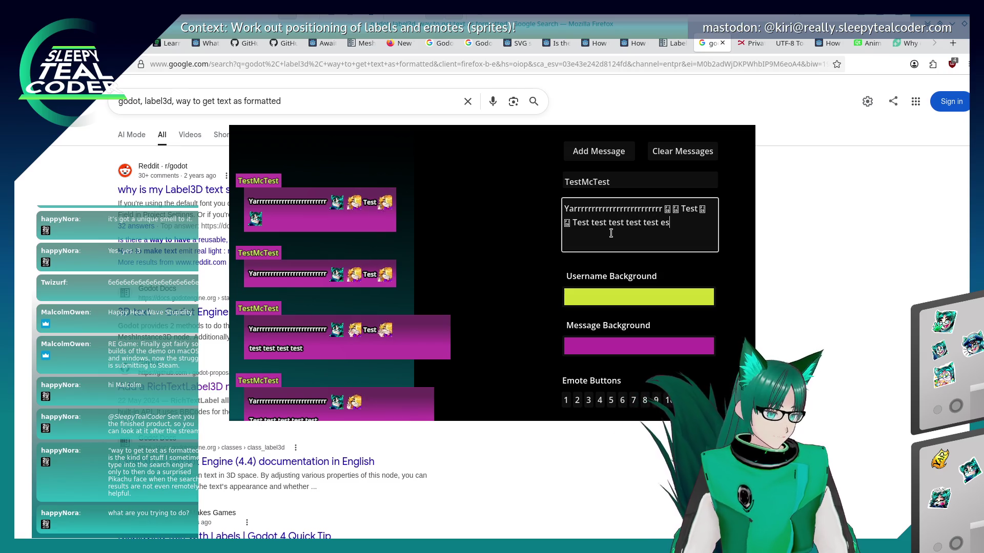
text(test test test test)
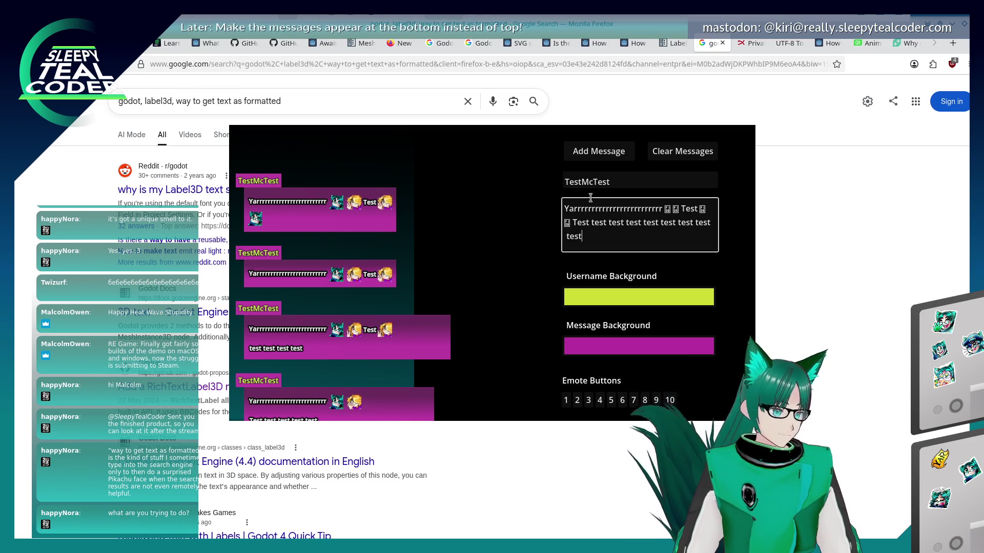
click(583, 158)
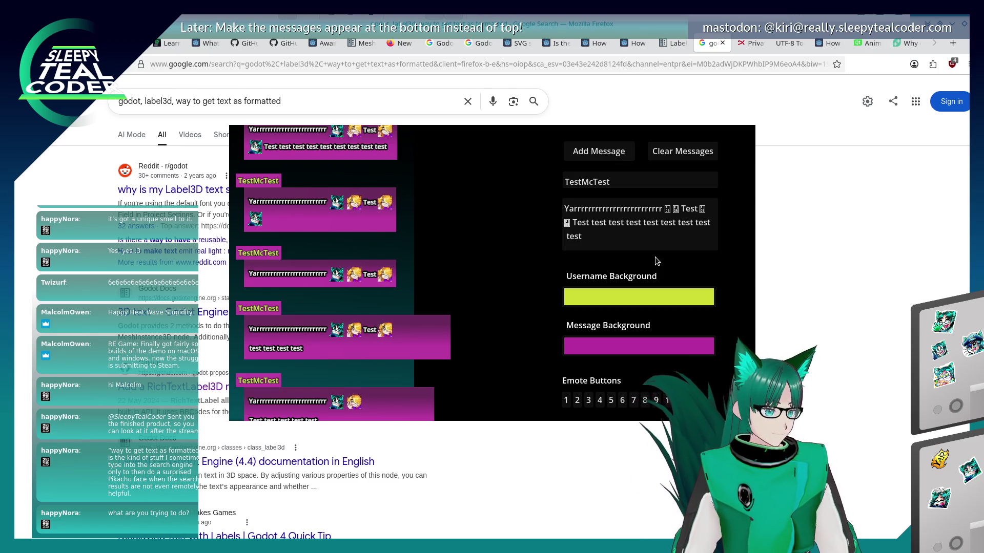
click(633, 243)
text(test test test)
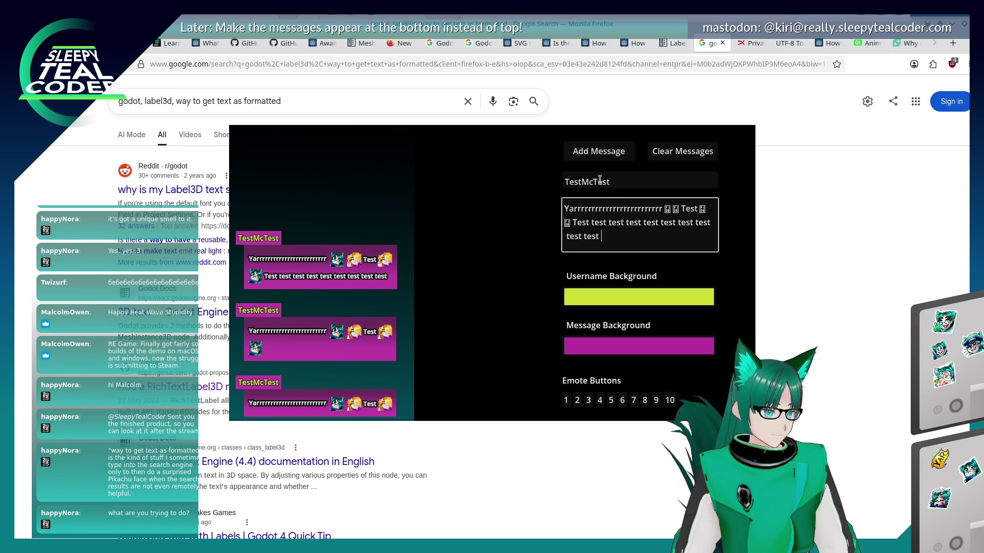
click(596, 152)
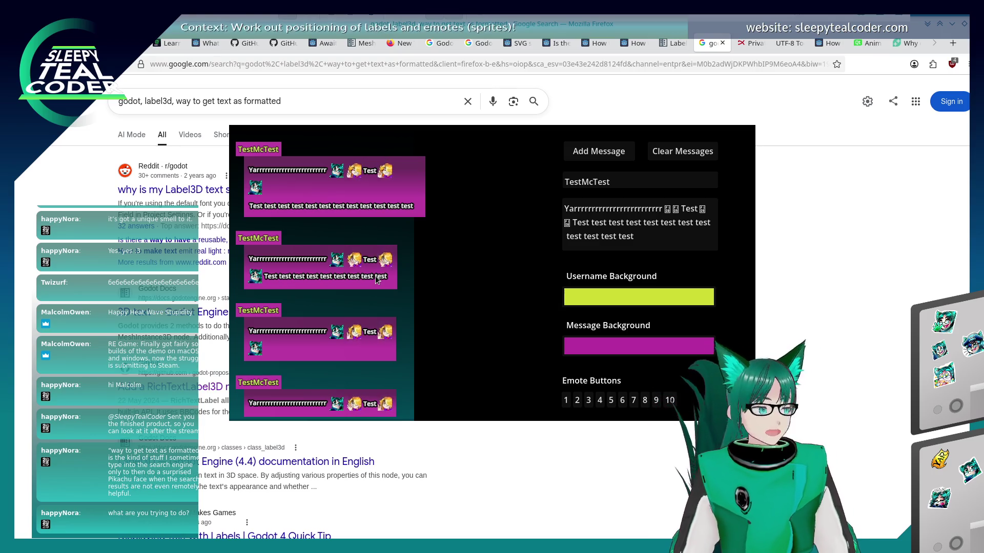
- Close the chat prototype and launch GIMP from the Graphics apps with a blank 400×800 canvas
key(alt+F4)
key(super)
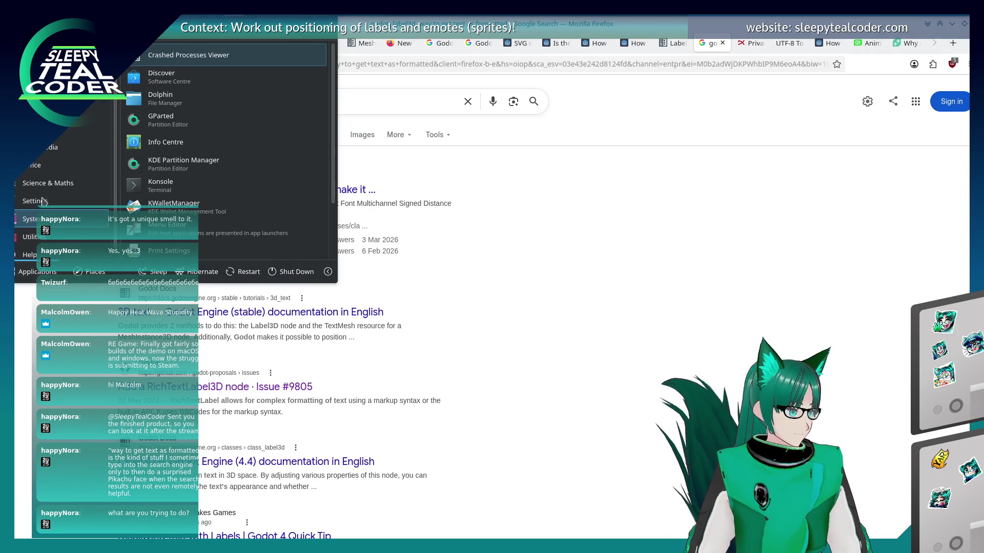
mouse_move(62, 111)
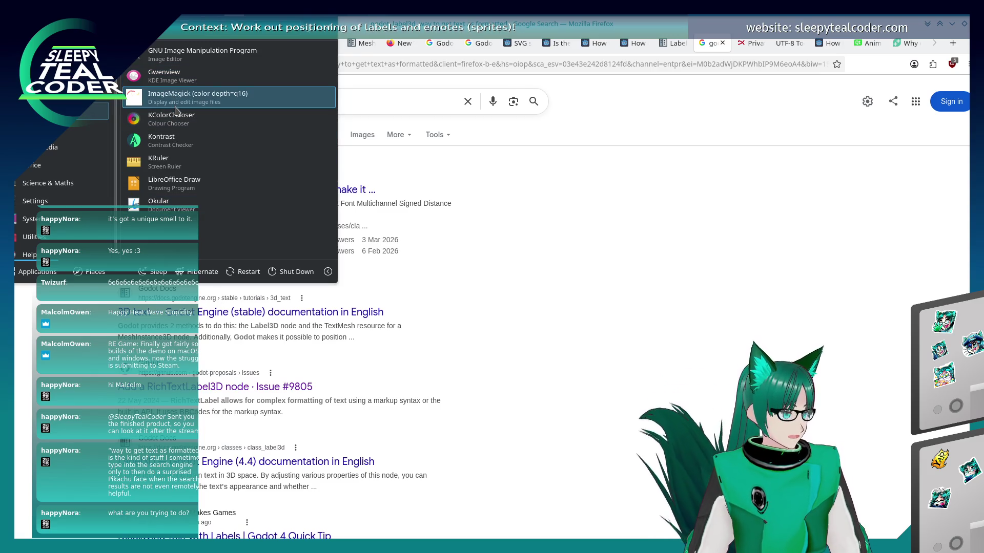
click(582, 286)
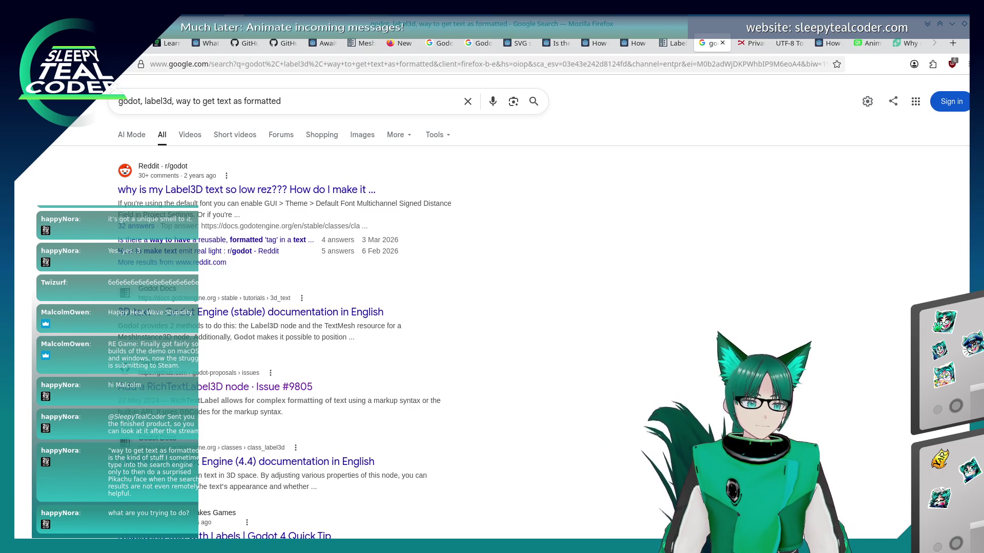
key(alt+Tab)
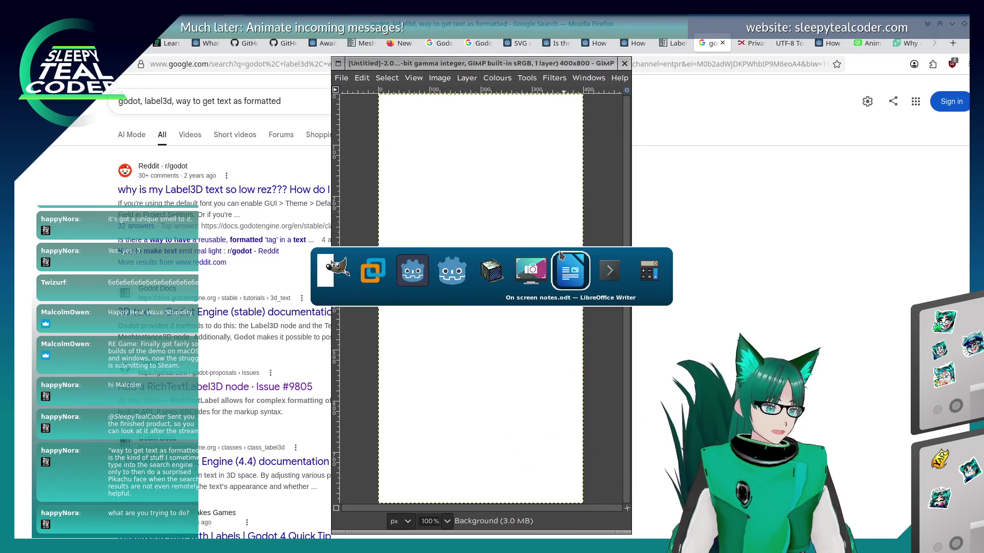
- Sketch a purple message outline holding teal emote squares and a yellow-green label box
click(588, 77)
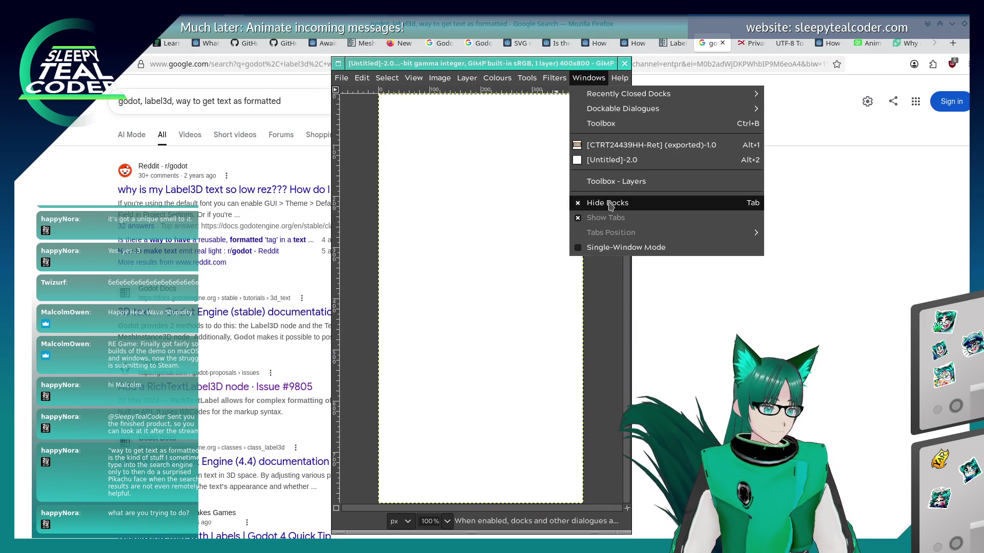
click(615, 185)
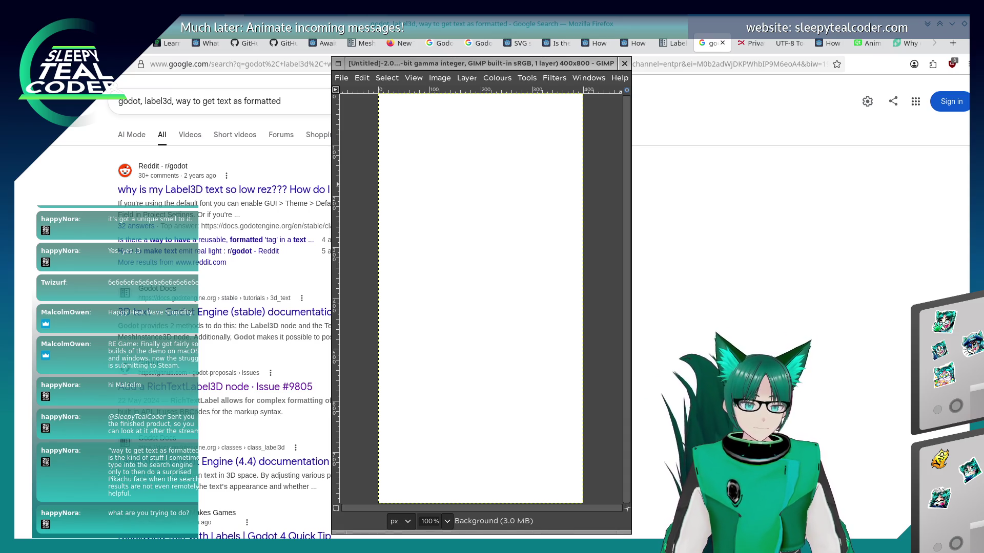
click(446, 151)
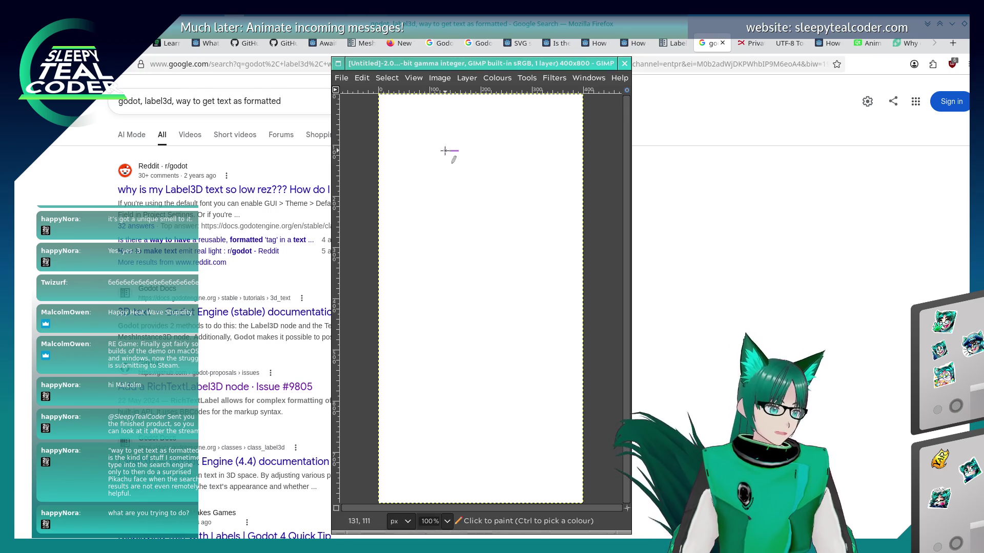
mouse_move(420, 237)
mouse_down()
mouse_move(522, 240)
mouse_move(552, 149)
mouse_move(459, 152)
mouse_up()
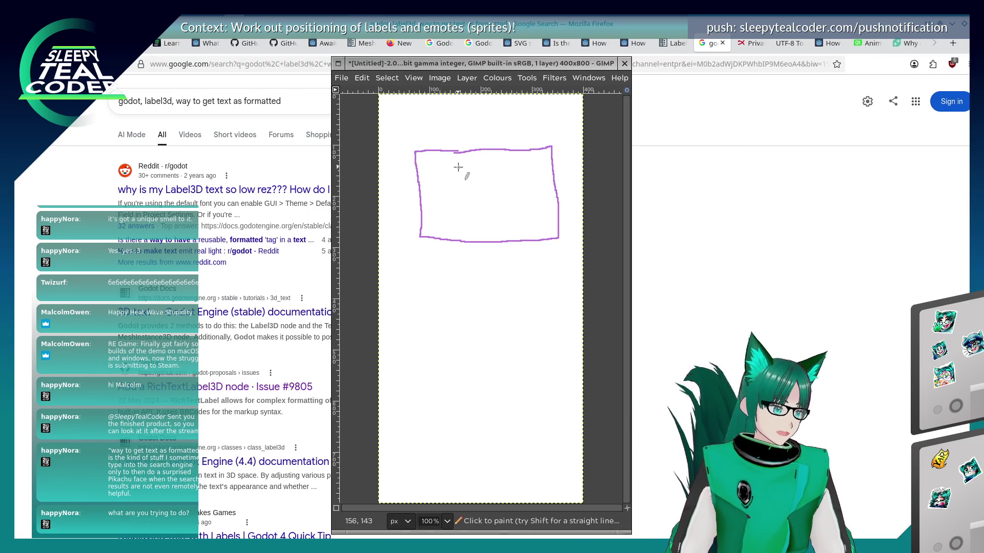
drag(441, 162, 425, 162)
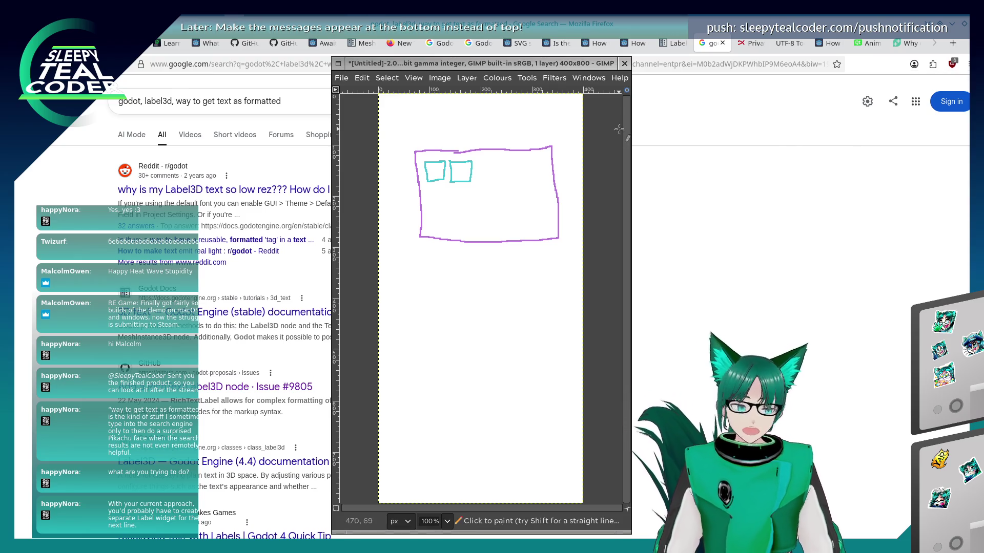
mouse_move(528, 158)
mouse_down()
mouse_move(498, 157)
mouse_move(487, 179)
mouse_up()
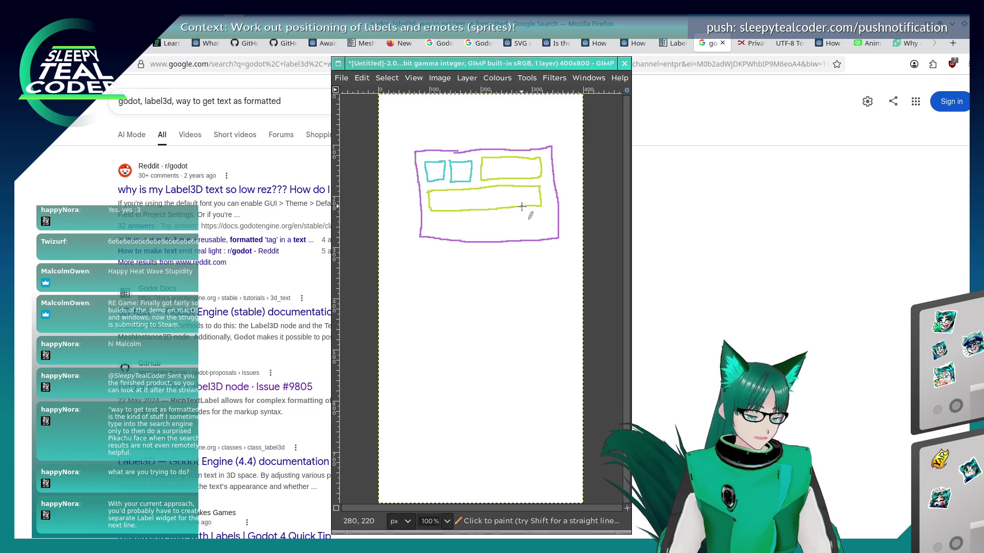
key(ctrl+z)
key(ctrl+z)
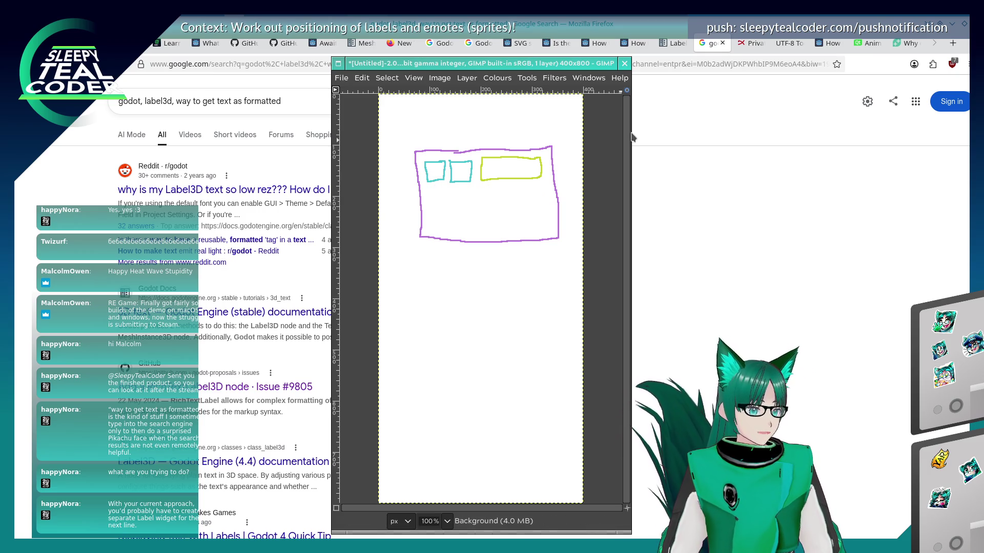
- Restore the undone strokes and select the whole message sketch with Rectangle Select
key(ctrl+z)
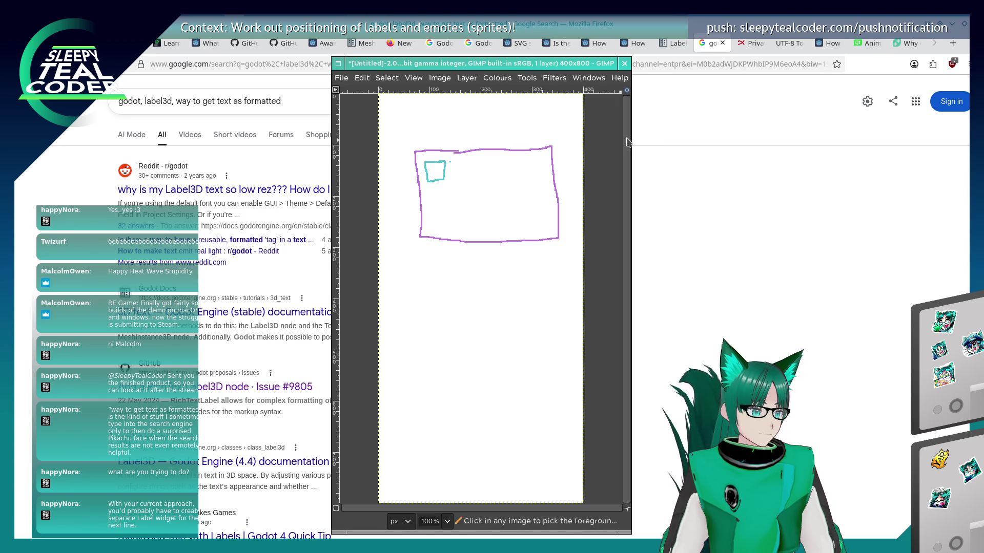
key(ctrl+y)
key(ctrl+y)
key(ctrl+y)
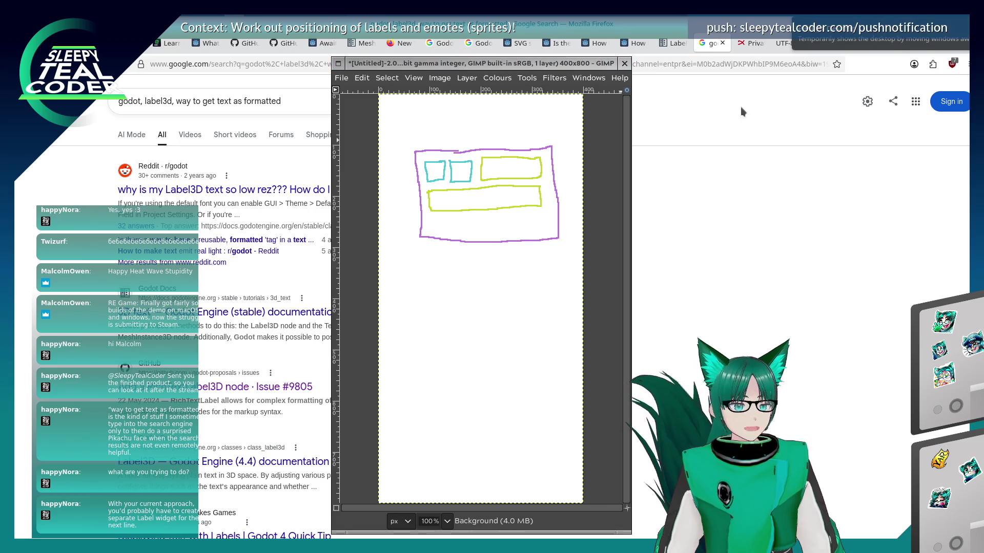
key(r)
mouse_move(394, 131)
mouse_down()
mouse_move(545, 263)
mouse_move(568, 258)
mouse_up()
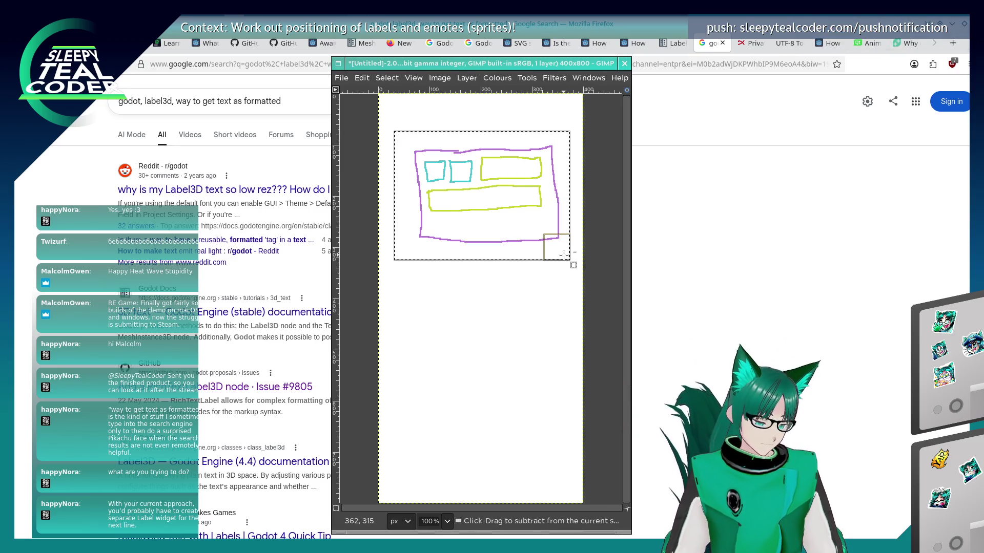
- Paste a copy of the sketch below the original and erase its yellow-green boxes
key(ctrl+c)
key(ctrl+v)
drag(504, 155, 502, 275)
click(592, 205)
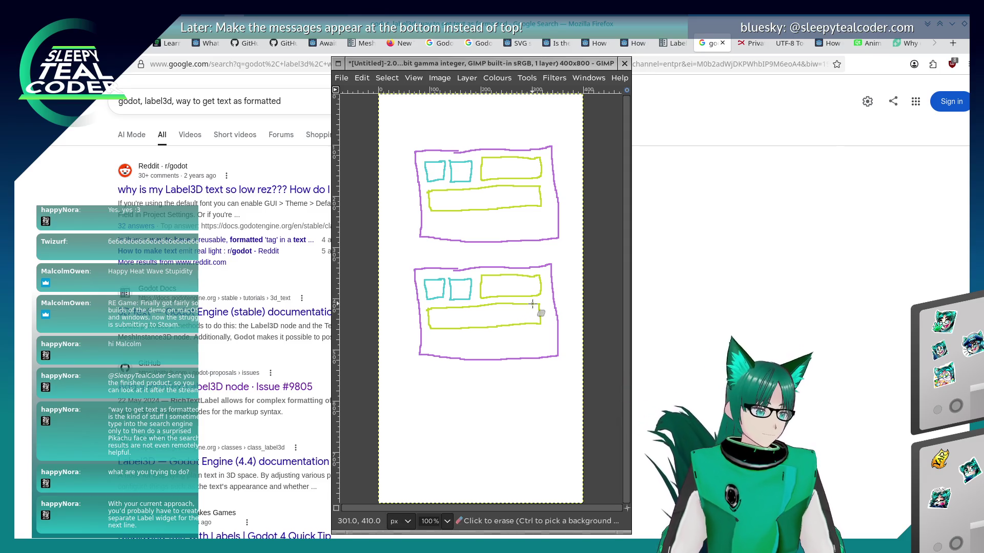
drag(539, 304, 540, 325)
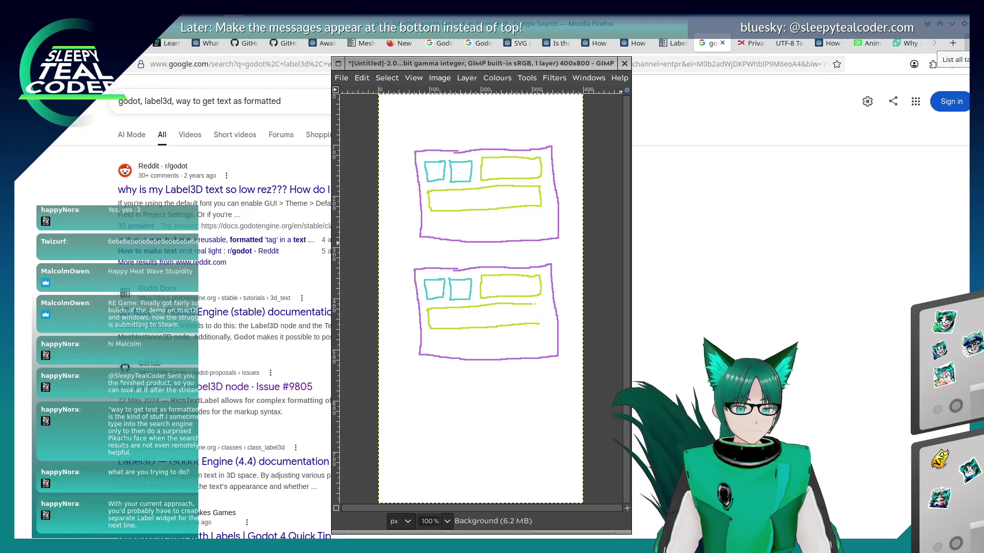
mouse_move(523, 312)
mouse_down()
mouse_move(503, 296)
mouse_move(521, 301)
mouse_move(523, 315)
mouse_move(483, 333)
mouse_move(445, 327)
mouse_up()
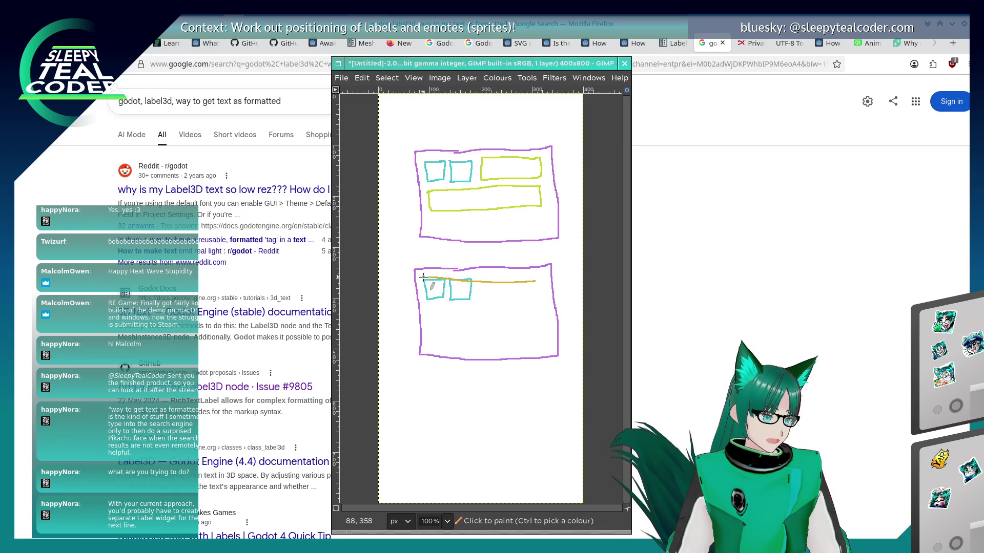
- In the lower copy, draw an orange emote/text outline, a label after the emotes and two wrapped lines
mouse_move(425, 307)
mouse_down()
mouse_move(428, 337)
mouse_move(539, 338)
mouse_move(539, 282)
mouse_up()
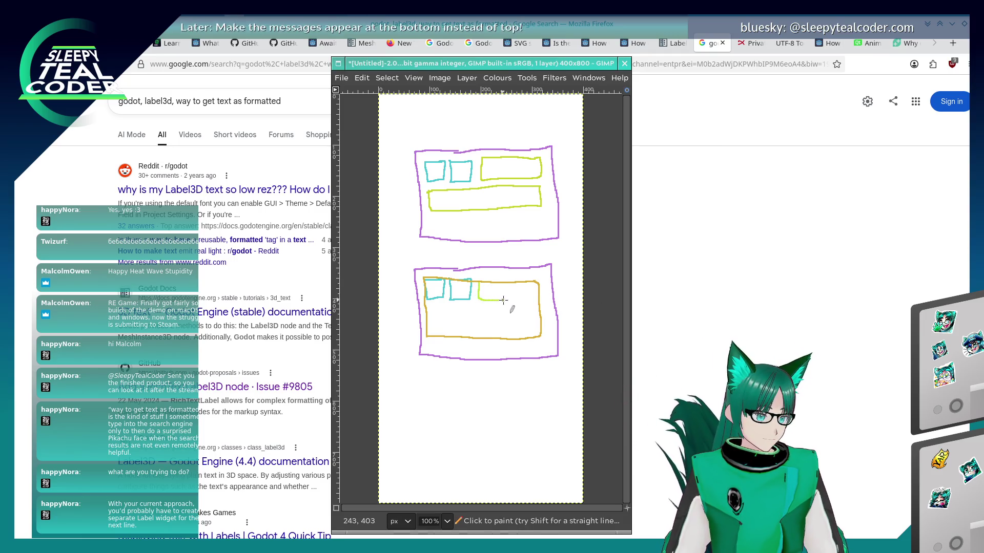
mouse_move(482, 282)
mouse_down()
mouse_move(482, 301)
mouse_move(540, 302)
mouse_up()
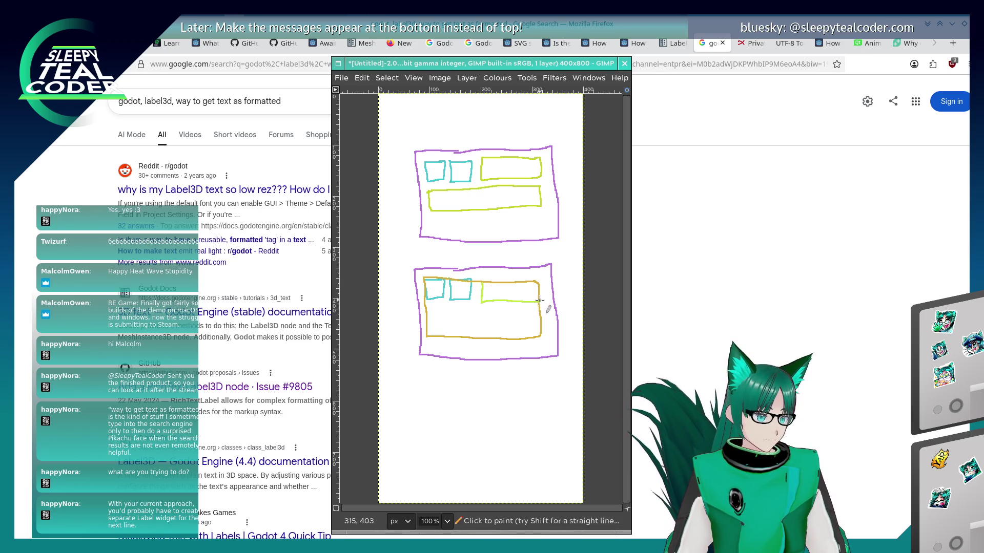
drag(428, 310, 548, 310)
drag(428, 326, 540, 326)
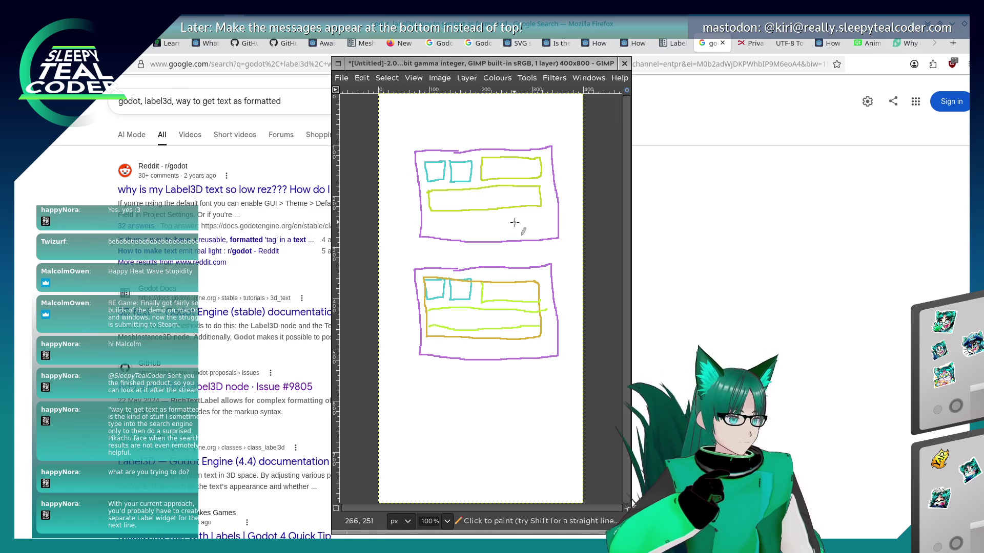
click(674, 44)
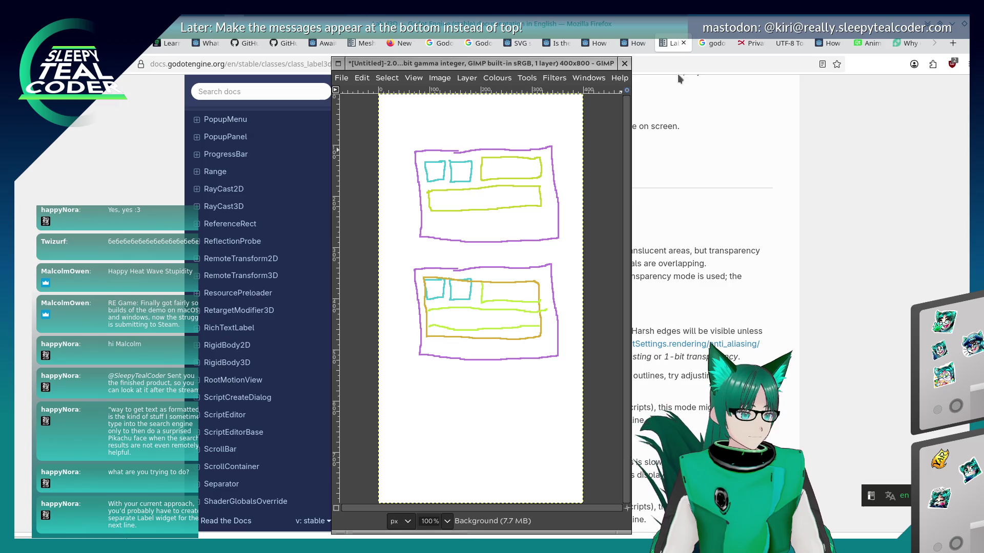
- Move the GIMP sketch window aside and hide it to read the Label3D docs
drag(454, 65, 509, 62)
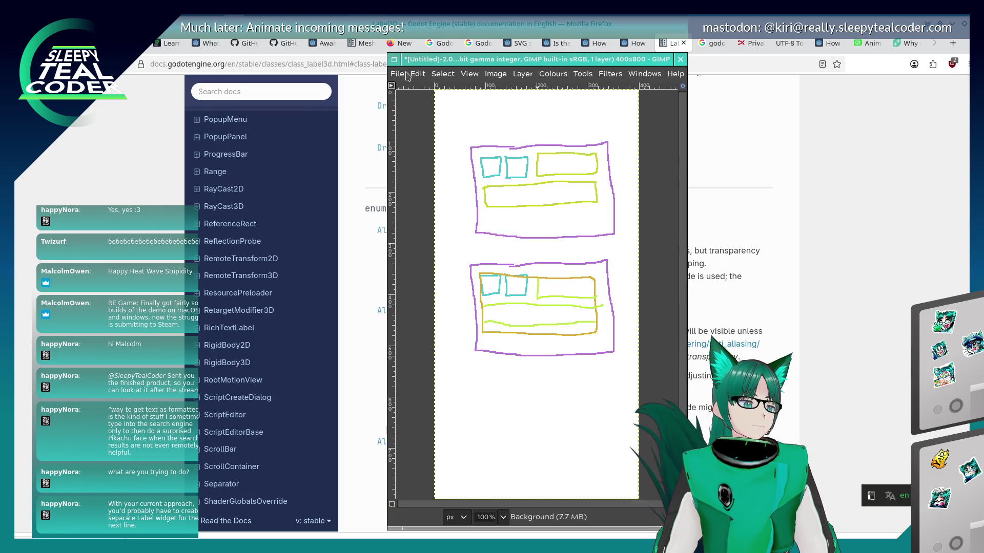
key(alt+Tab)
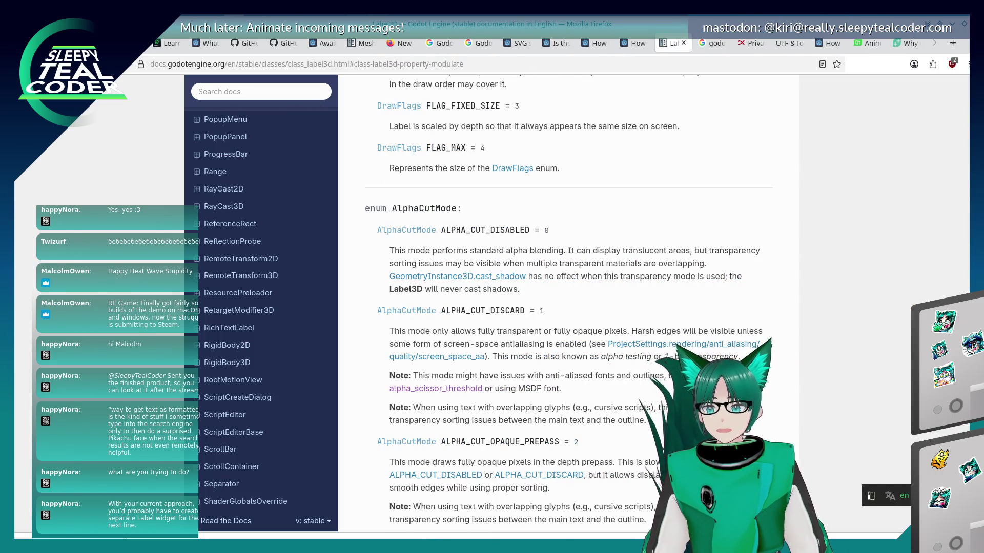
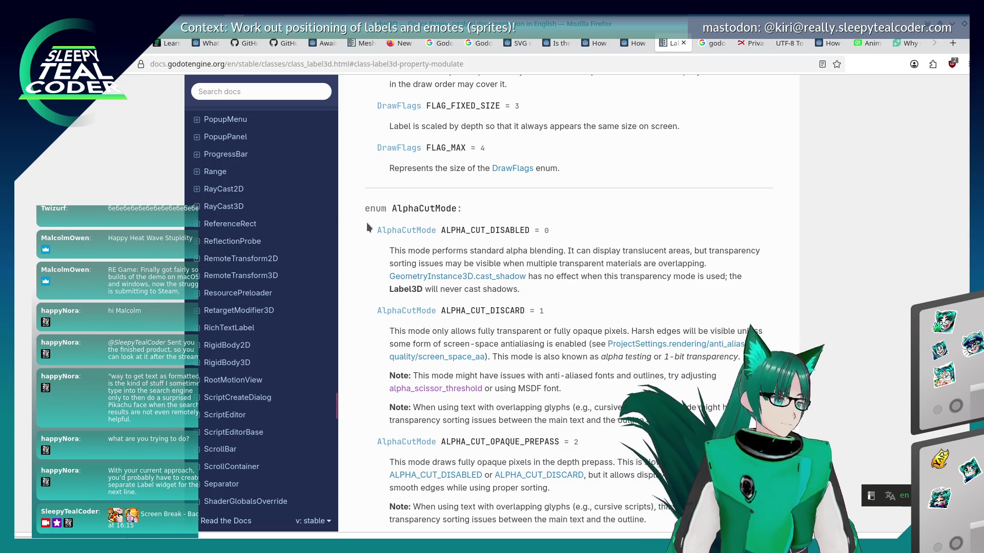
- Close the running chat test window and scroll the Label3D docs page back to its top
key(alt+Tab)
key(alt+Tab)
key(alt+Tab)
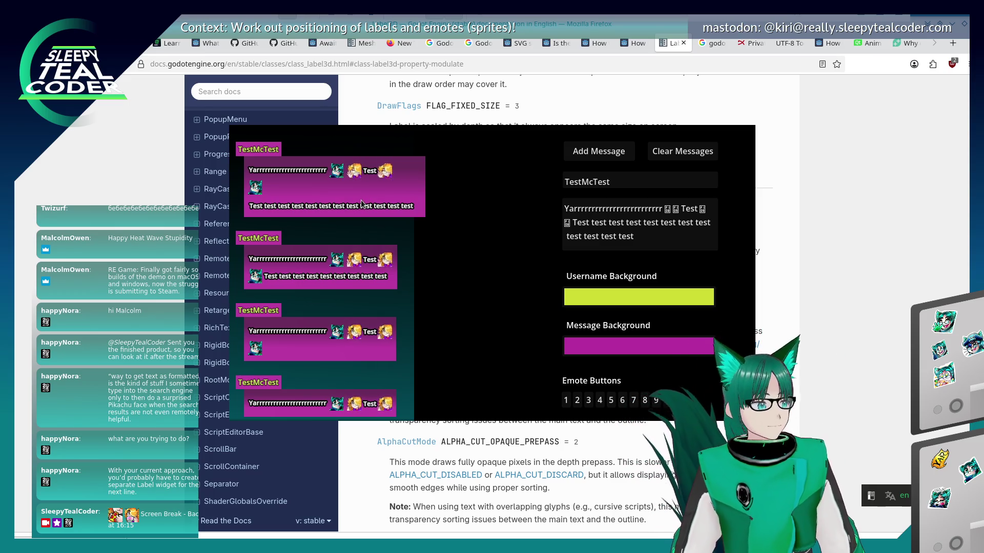
key(alt+F4)
scroll(509, 345, up, 10)
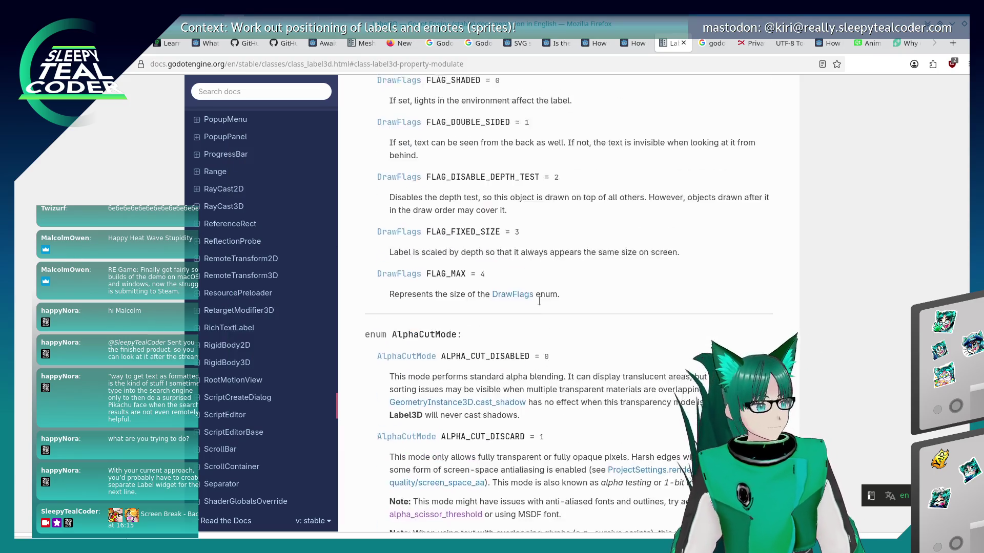
scroll(509, 345, up, 15)
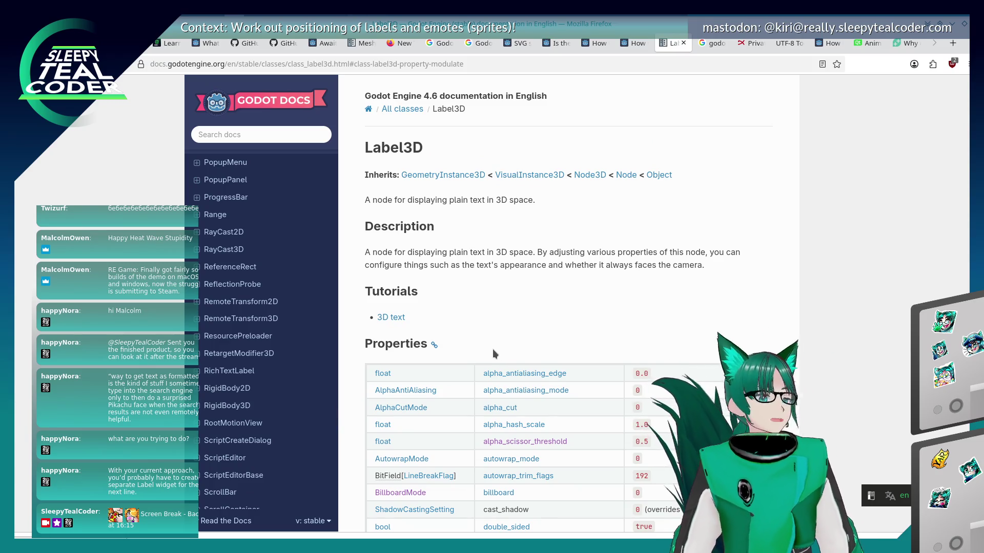
key(alt+Tab)
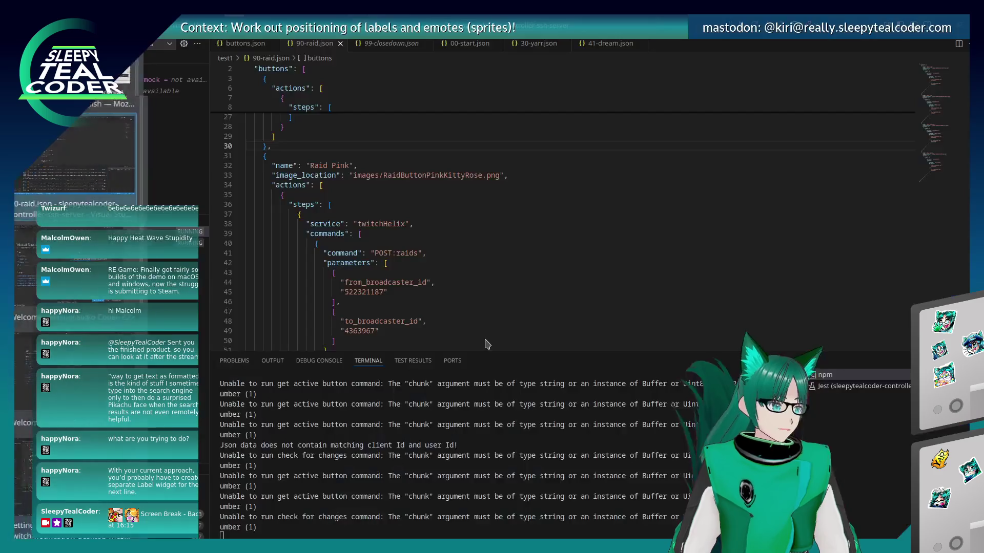
key(alt+Tab)
key(alt+Tab)
- Select the Text Label3D in the 3D view and browse its Inspector properties around Autowrap Trim Flags
key(Tab)
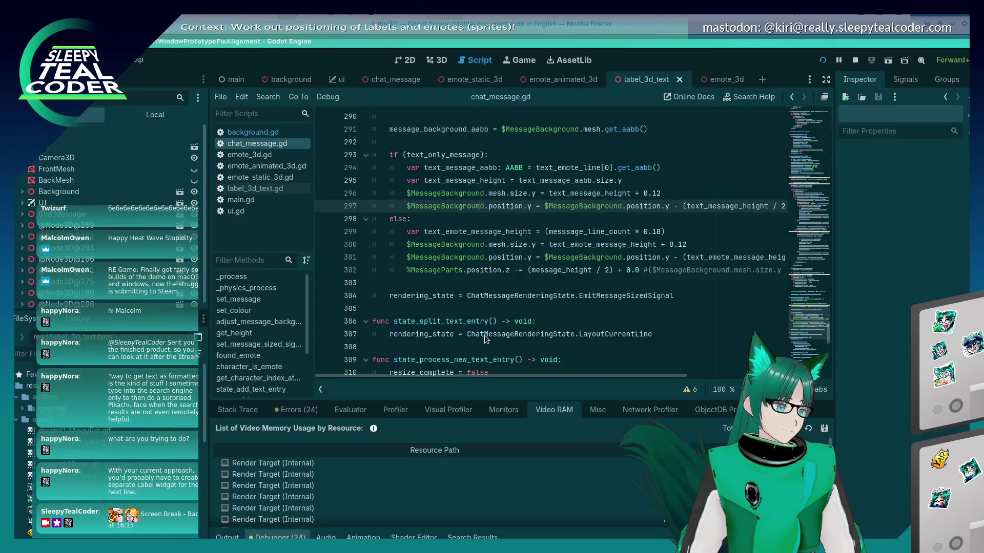
click(435, 60)
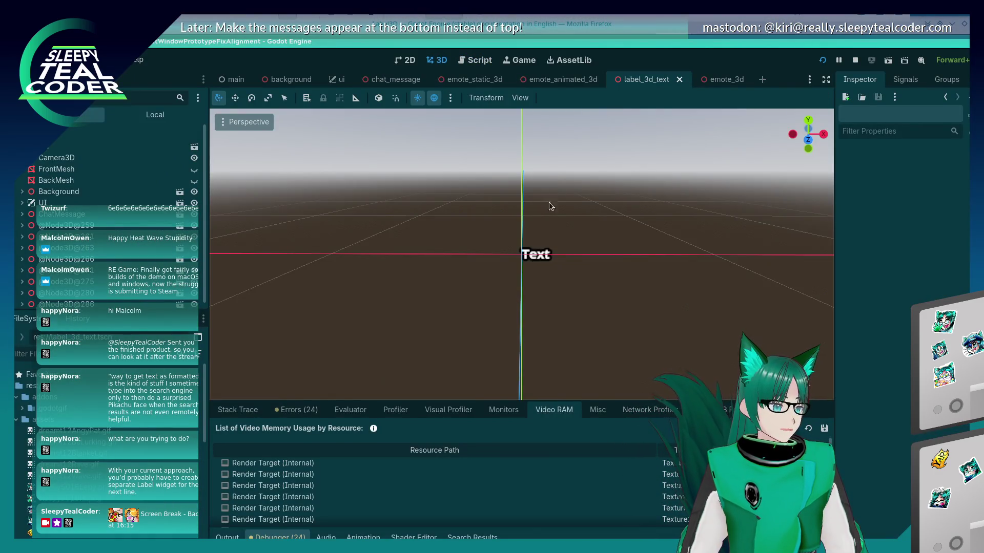
click(528, 257)
scroll(854, 382, down, 3)
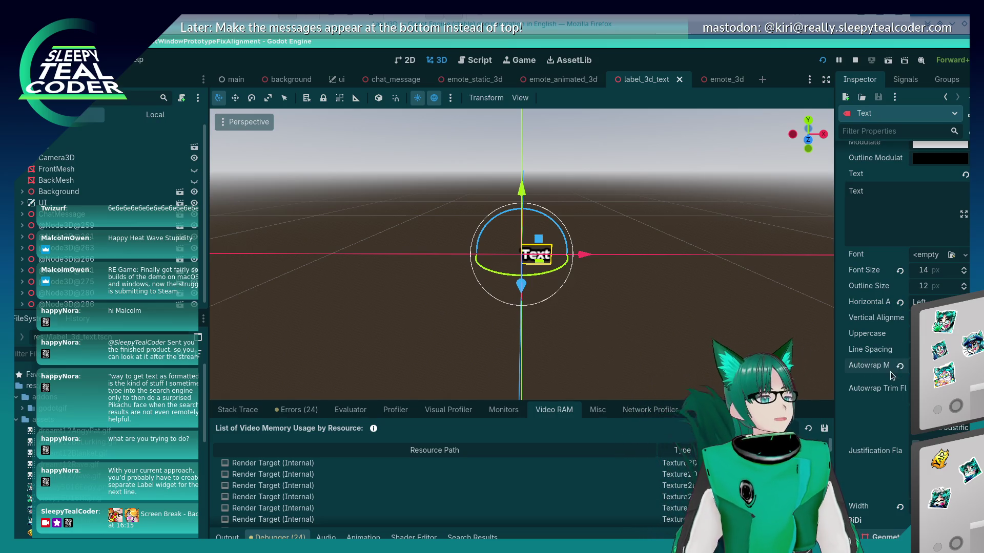
scroll(873, 388, down, 3)
scroll(873, 388, down, 2)
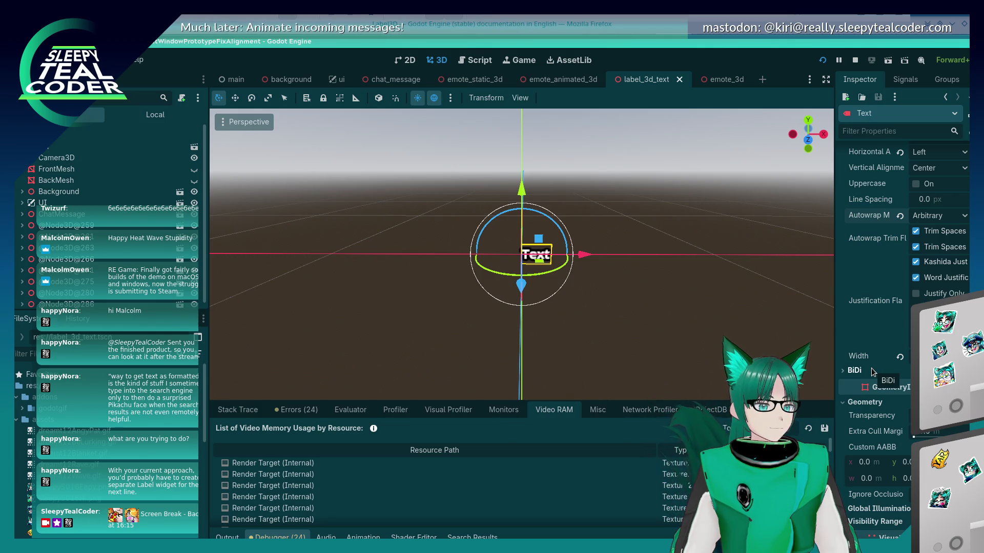
scroll(874, 358, up, 3)
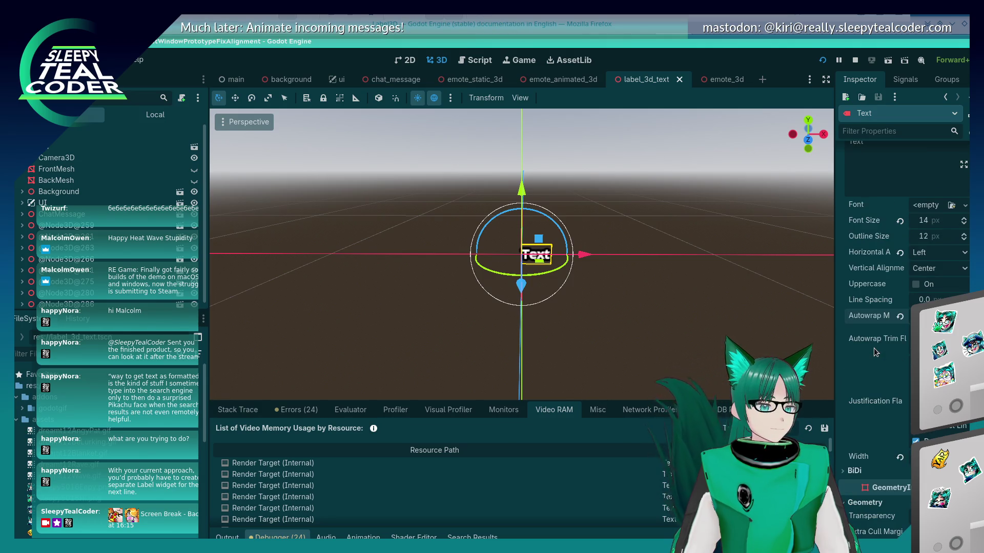
mouse_move(874, 349)
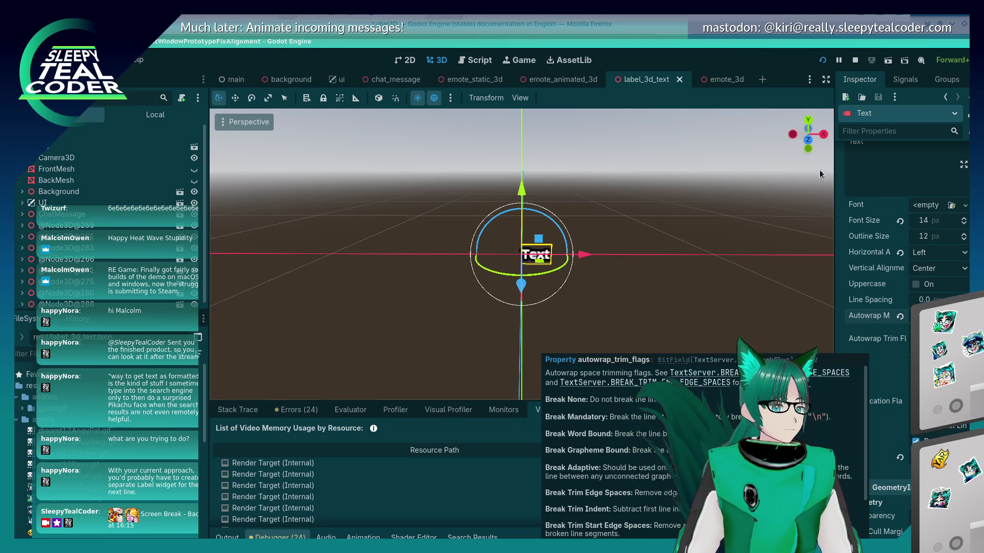
scroll(874, 341, up, 3)
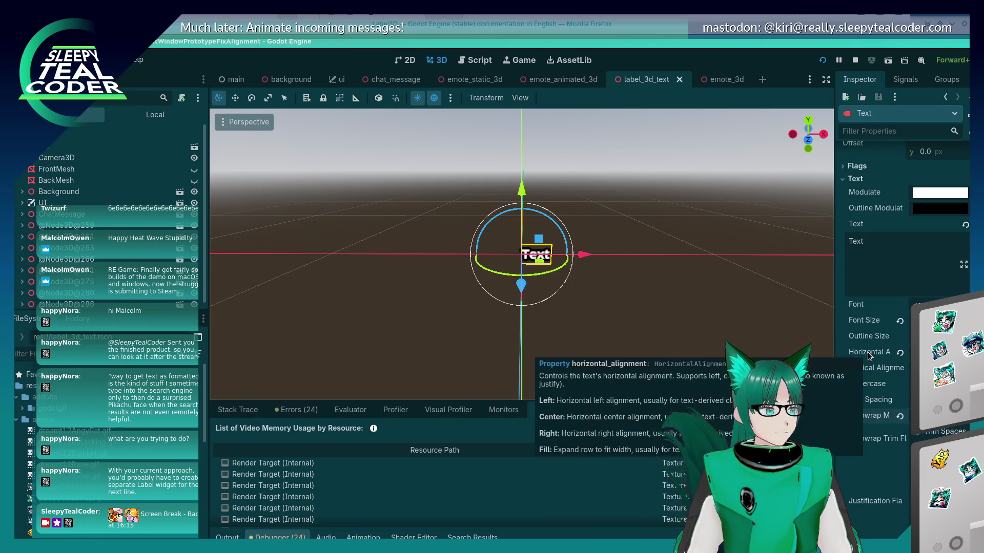
click(140, 62)
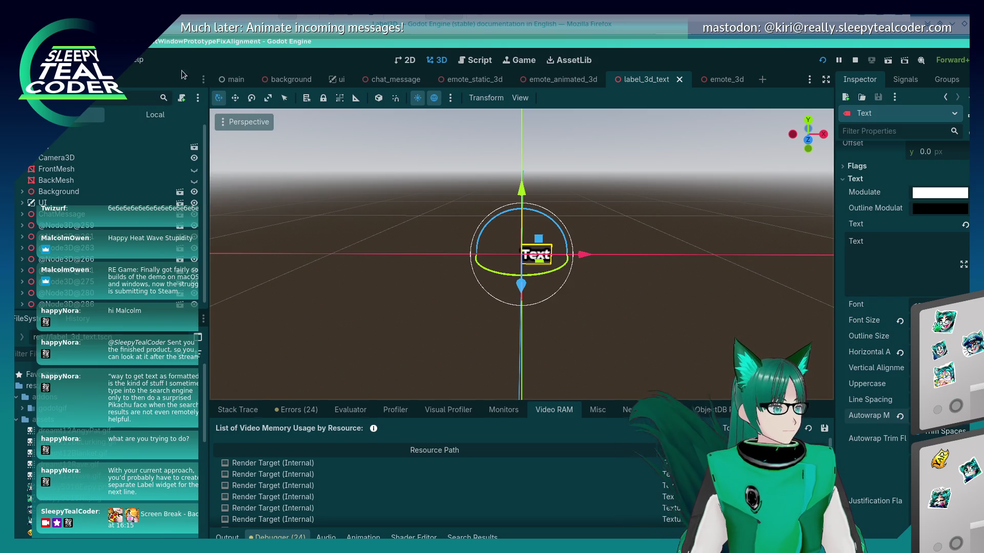
scroll(871, 387, down, 5)
scroll(861, 385, down, 3)
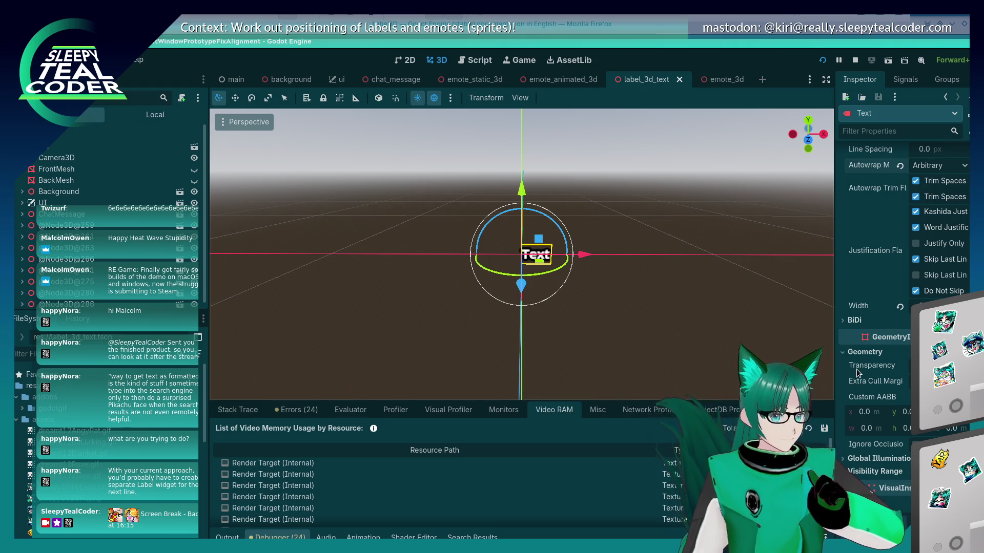
mouse_move(863, 384)
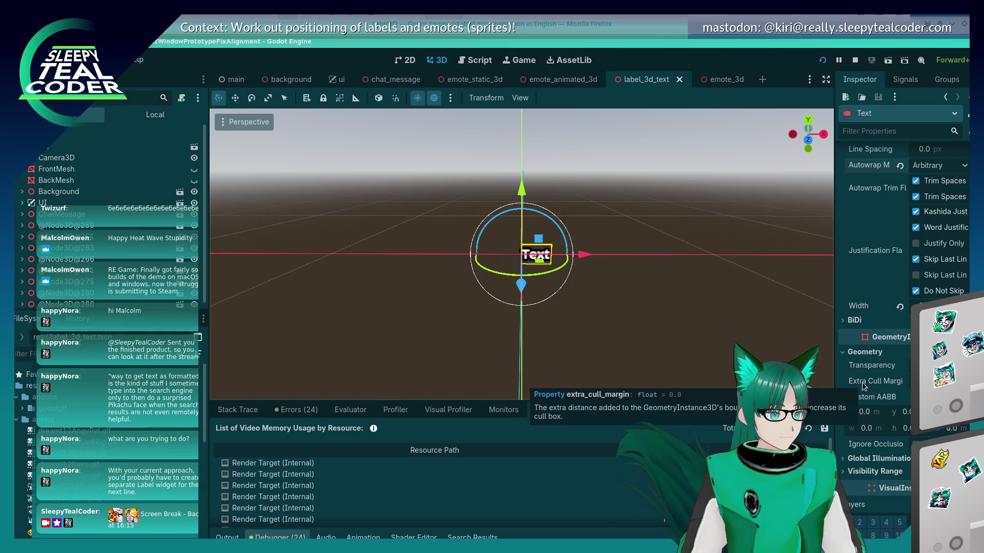
scroll(862, 382, down, 2)
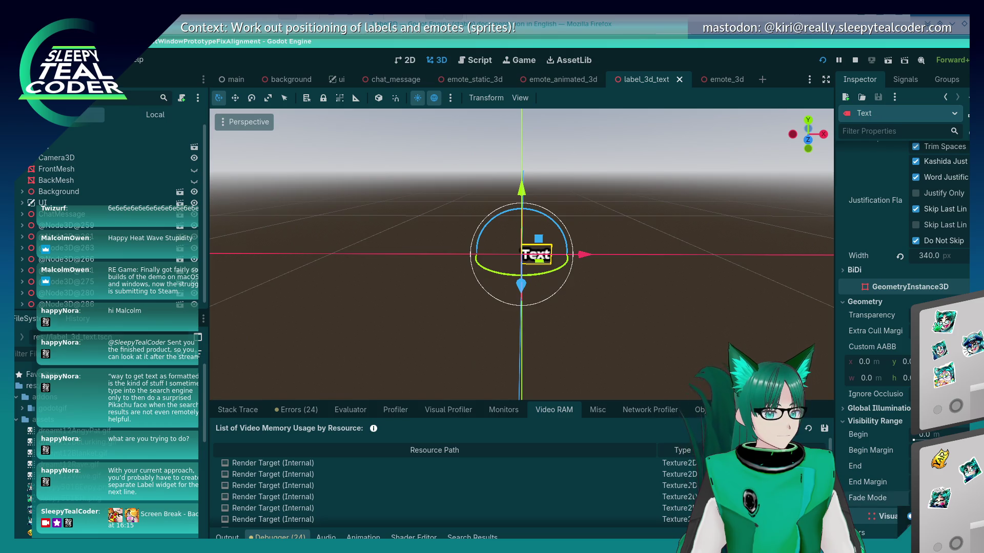
click(901, 408)
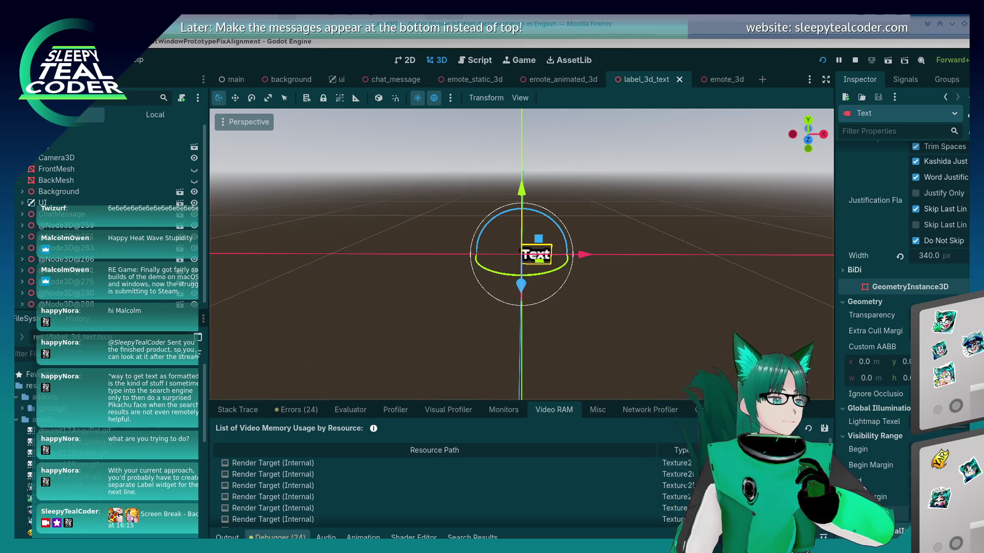
scroll(880, 466, down, 6)
scroll(879, 463, down, 4)
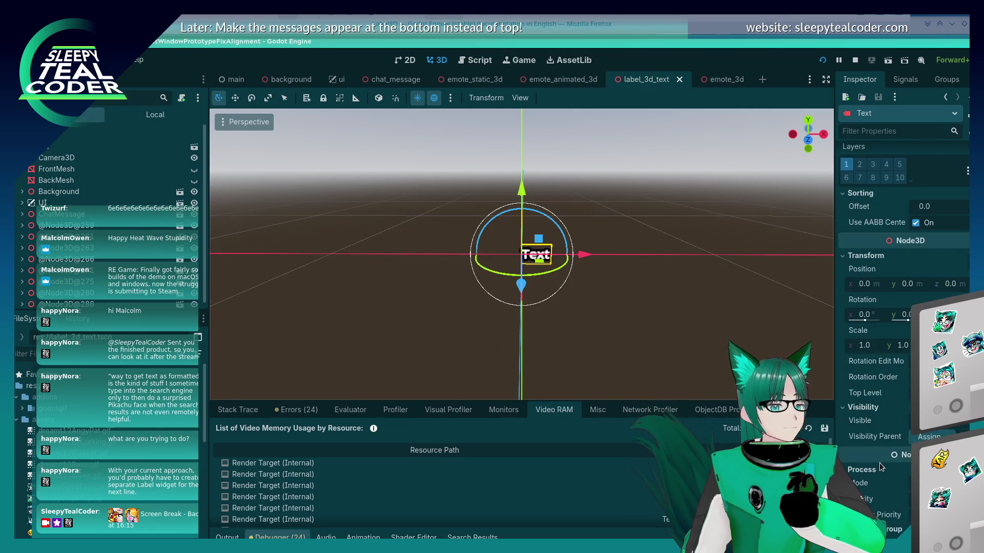
scroll(879, 463, down, 3)
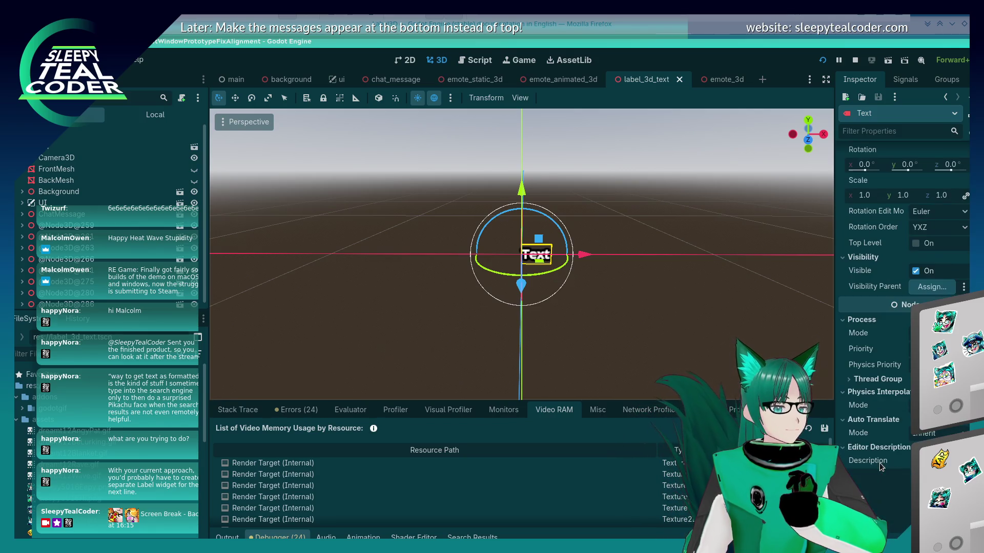
scroll(879, 463, up, 3)
scroll(879, 465, up, 15)
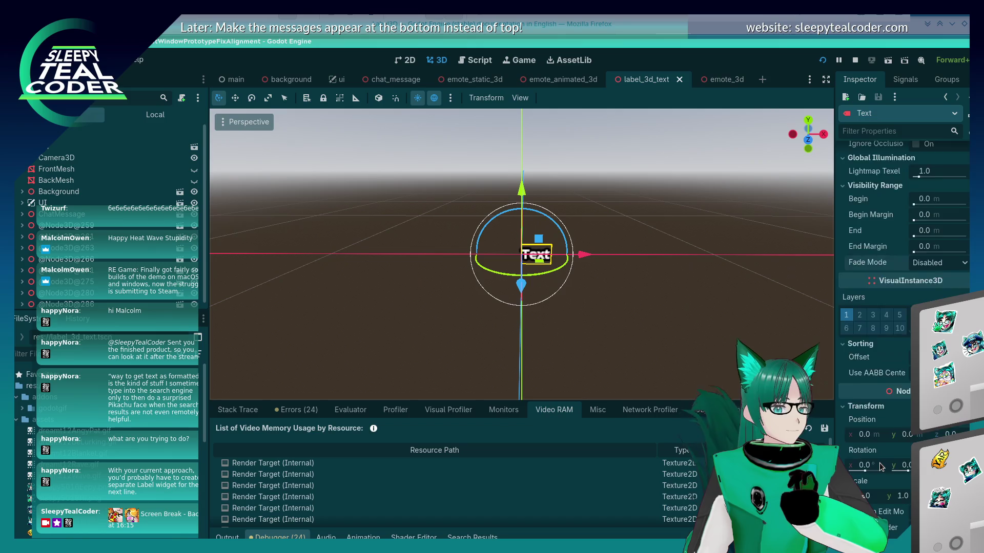
scroll(880, 463, down, 3)
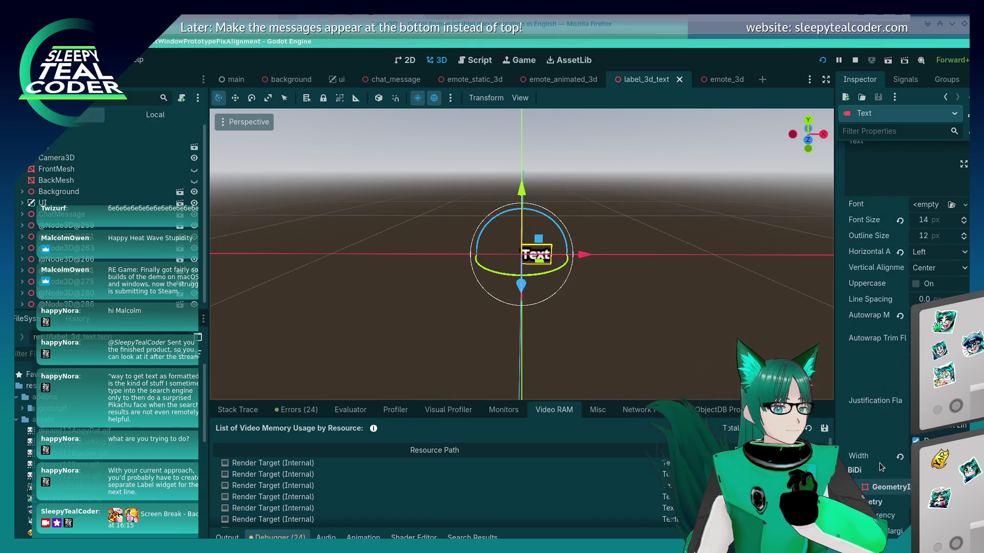
scroll(863, 305, up, 3)
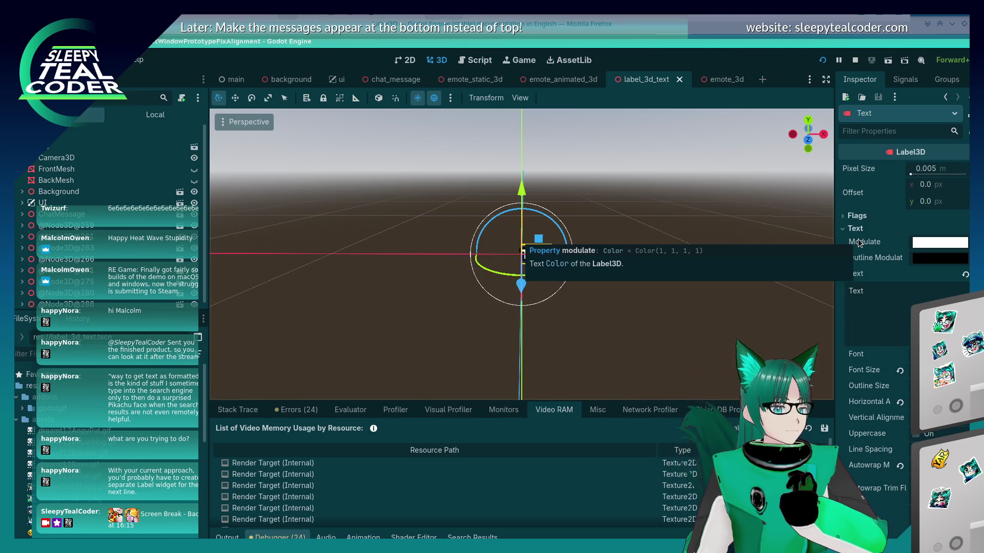
- Expand the Text label's Flags, try another Alpha Cut mode, then restore Alpha Cut to Disabled
click(846, 216)
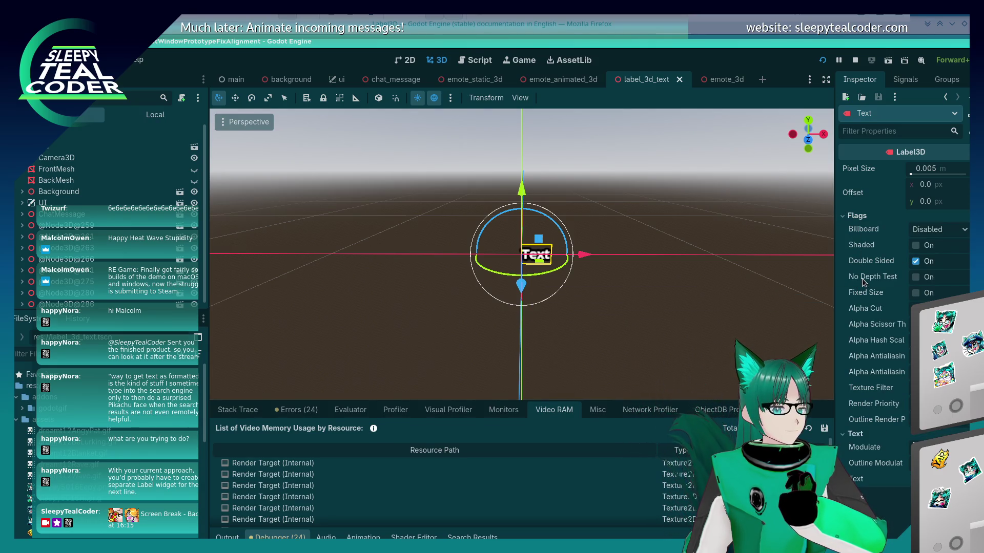
mouse_move(859, 279)
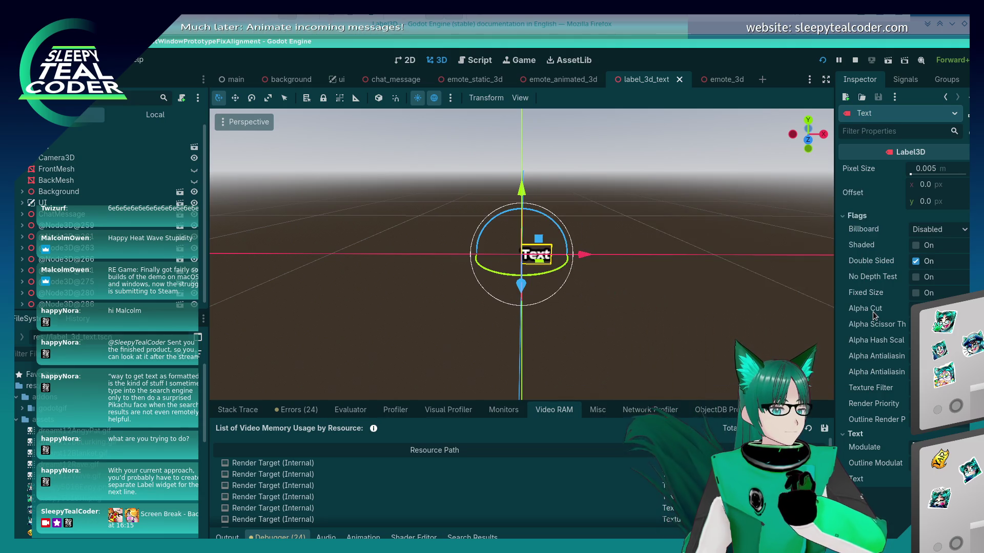
mouse_move(873, 313)
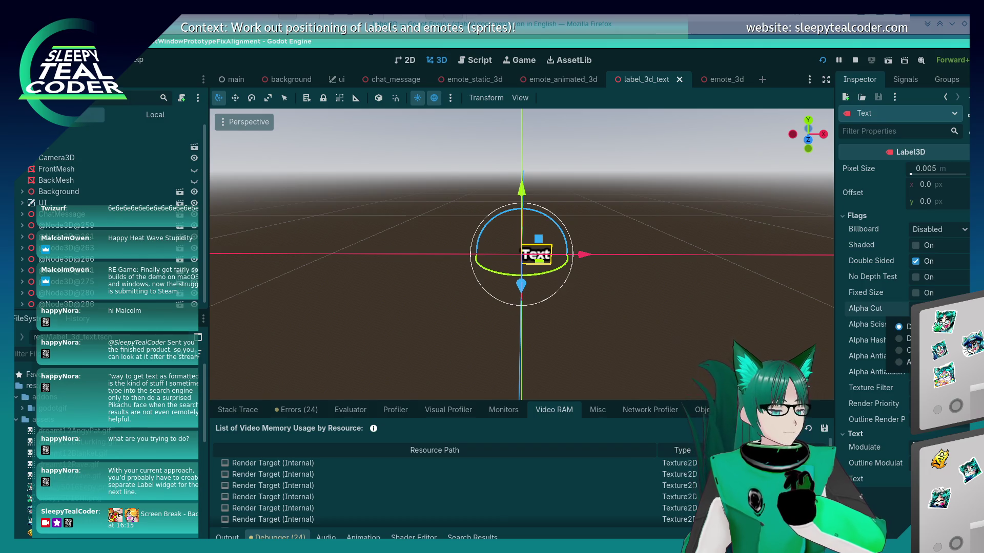
click(923, 309)
click(902, 338)
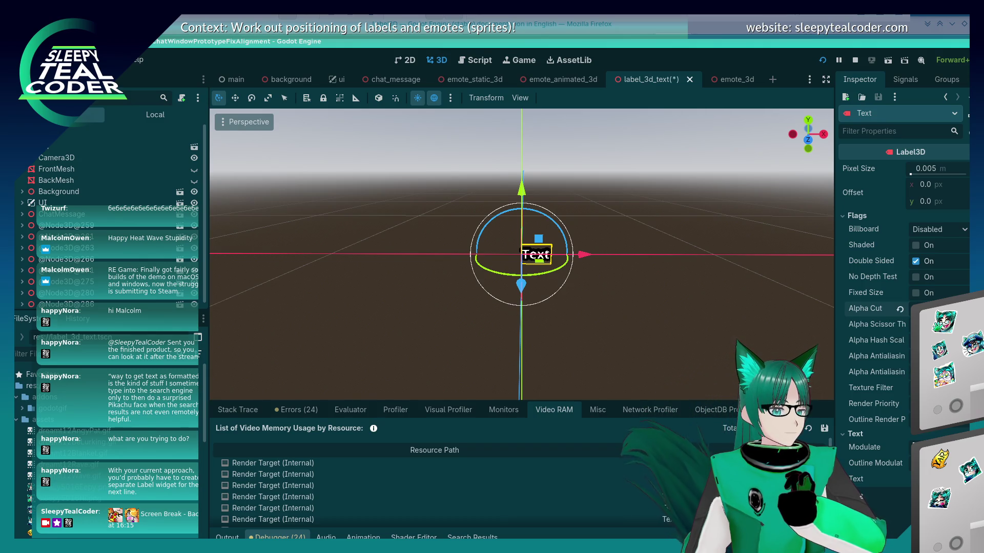
click(923, 308)
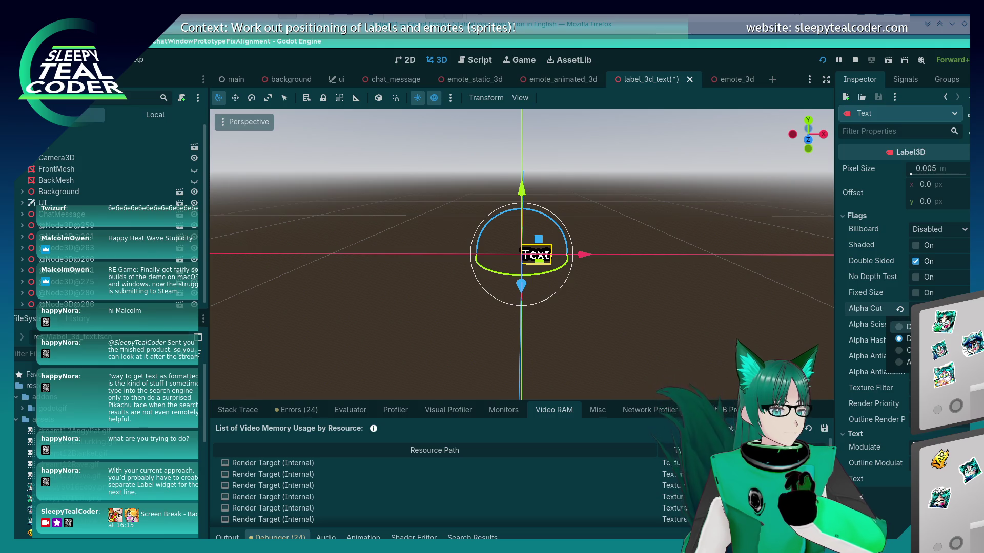
click(902, 327)
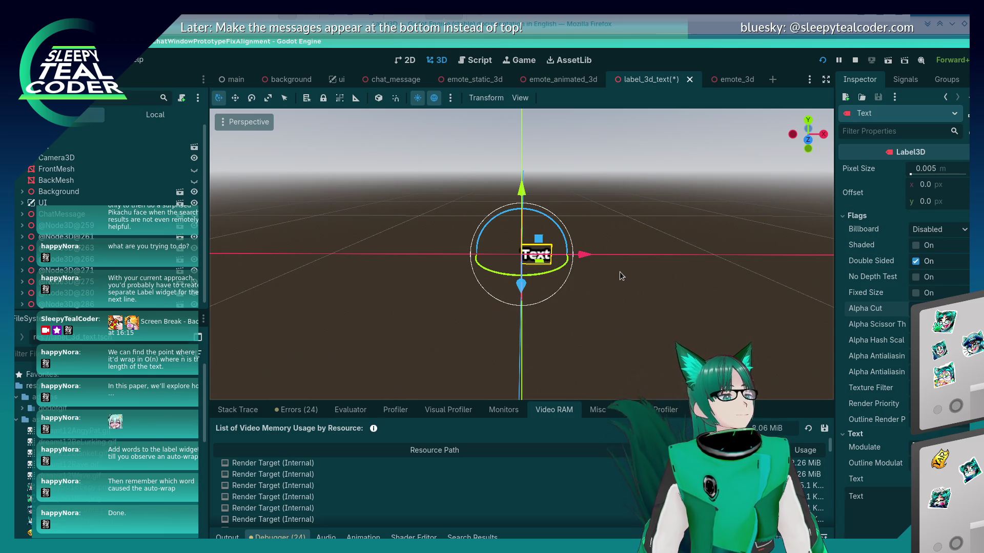
key(alt+Tab)
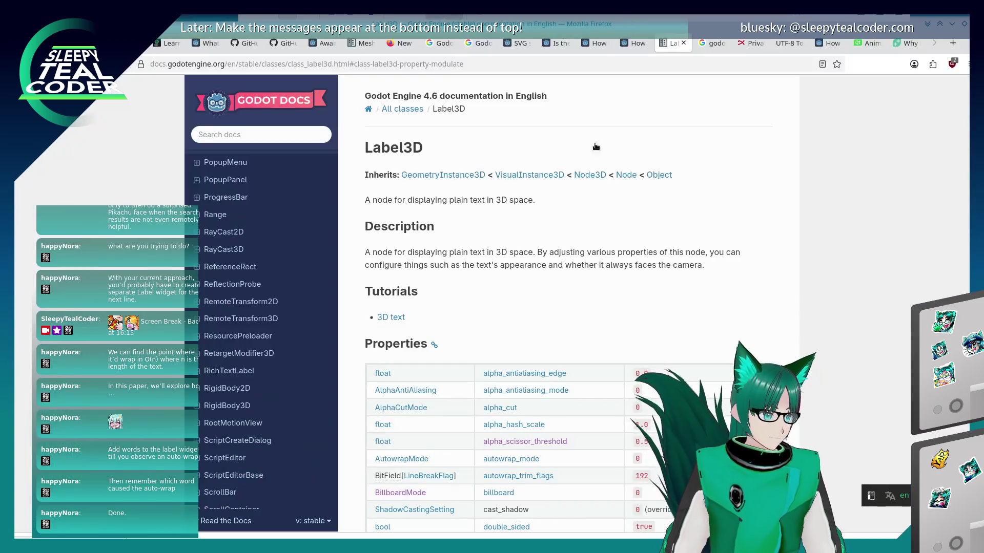
- Jump to the autowrap_trim_flags description on the Label3D page and find 'wrap' in the page
scroll(556, 280, down, 3)
scroll(555, 280, down, 10)
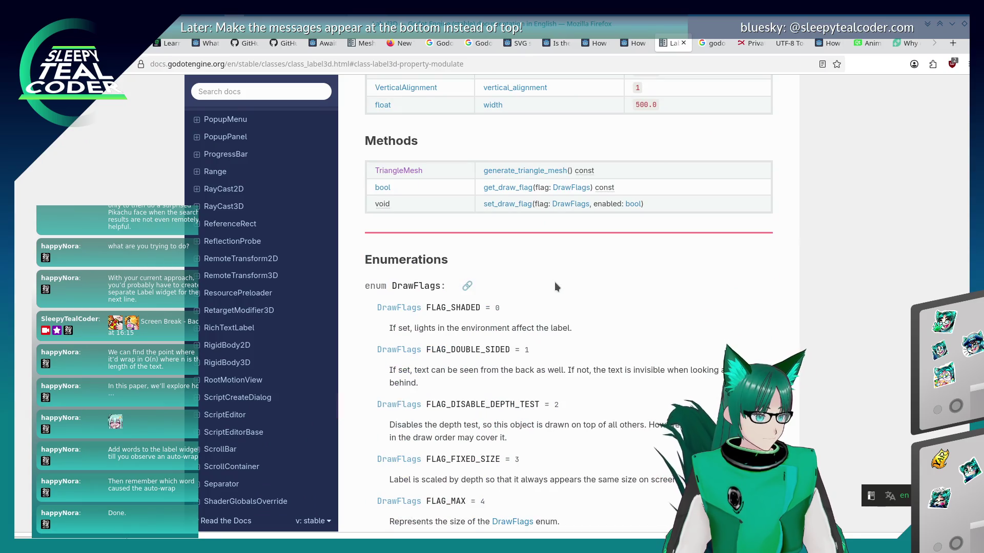
scroll(555, 281, down, 2)
scroll(544, 294, up, 3)
scroll(534, 305, up, 10)
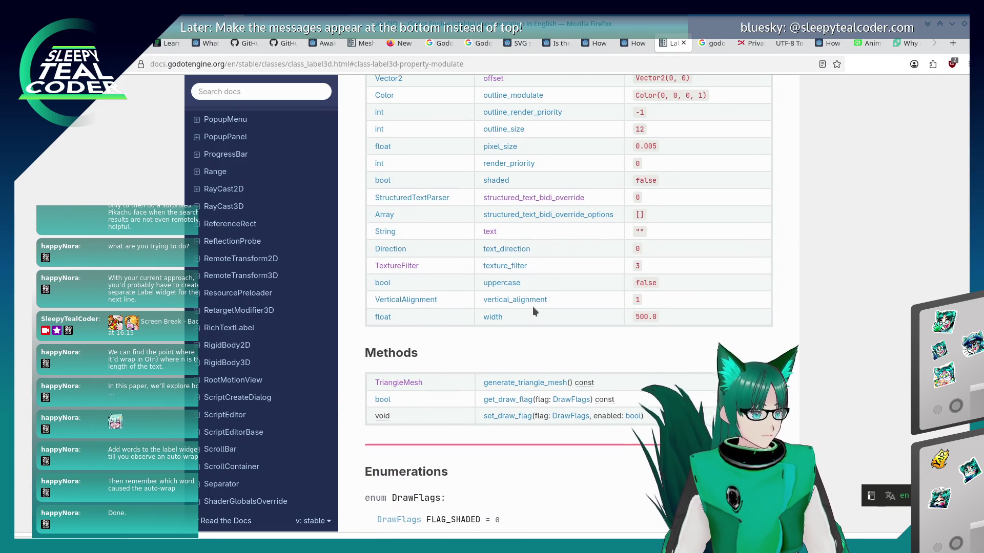
scroll(533, 306, up, 3)
scroll(533, 306, down, 5)
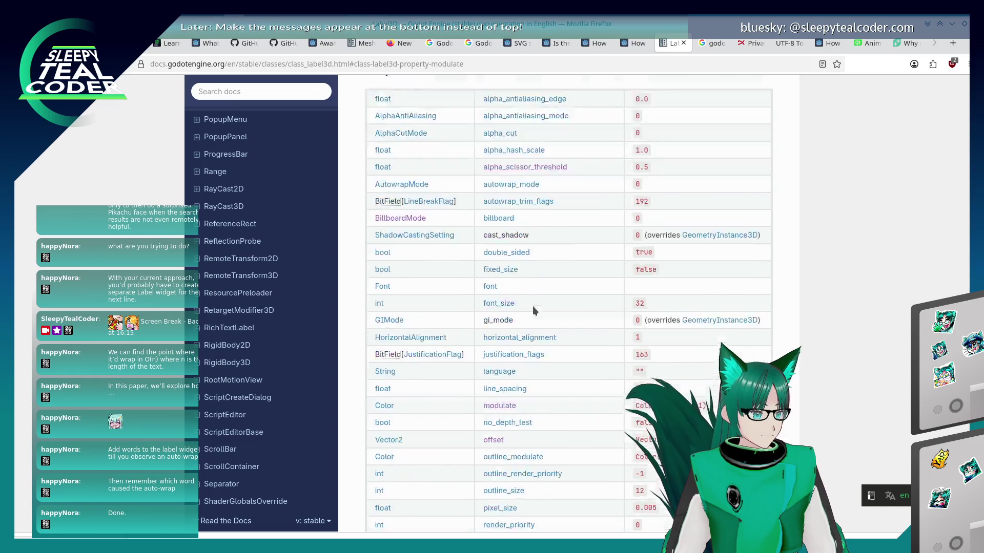
scroll(533, 241, up, 3)
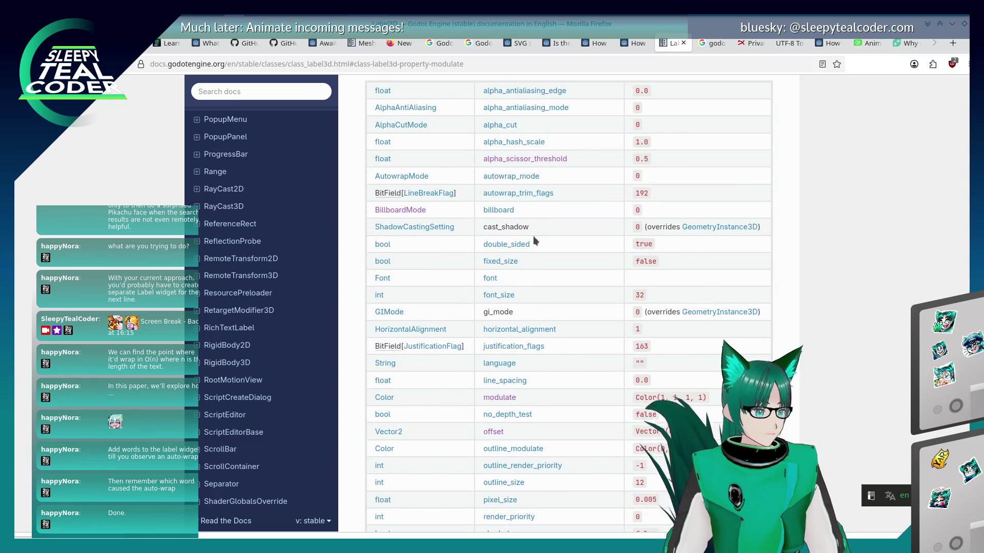
click(531, 191)
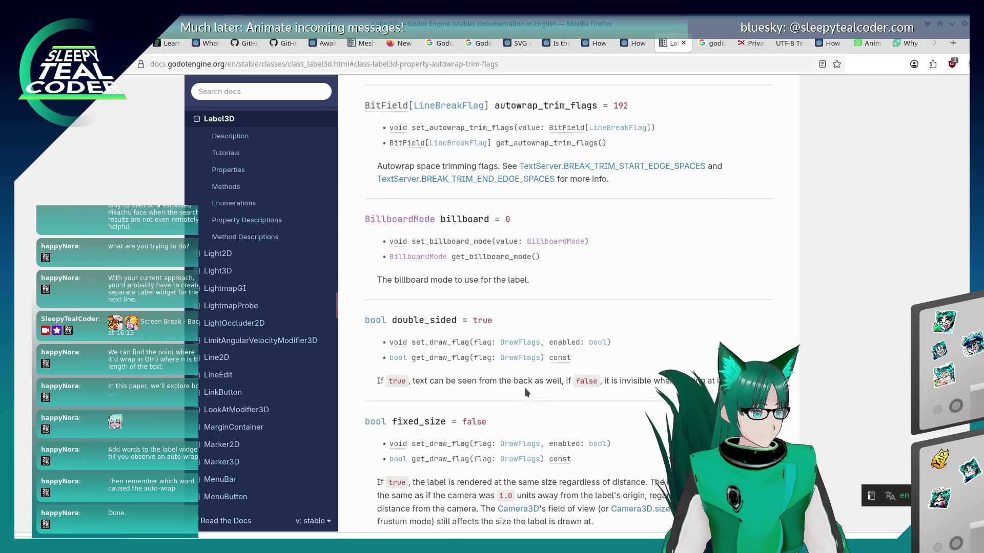
scroll(544, 187, up, 2)
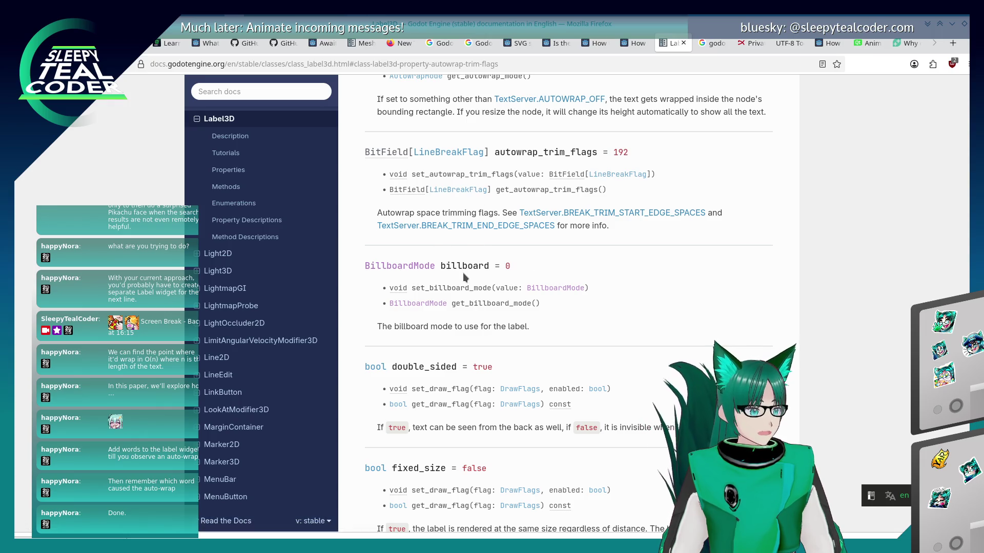
scroll(463, 277, down, 6)
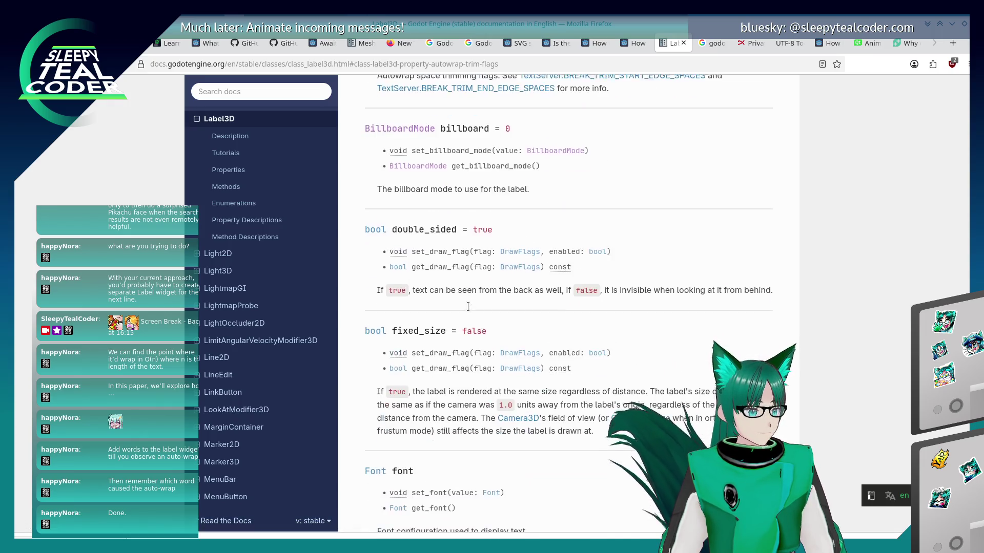
text(wrap)
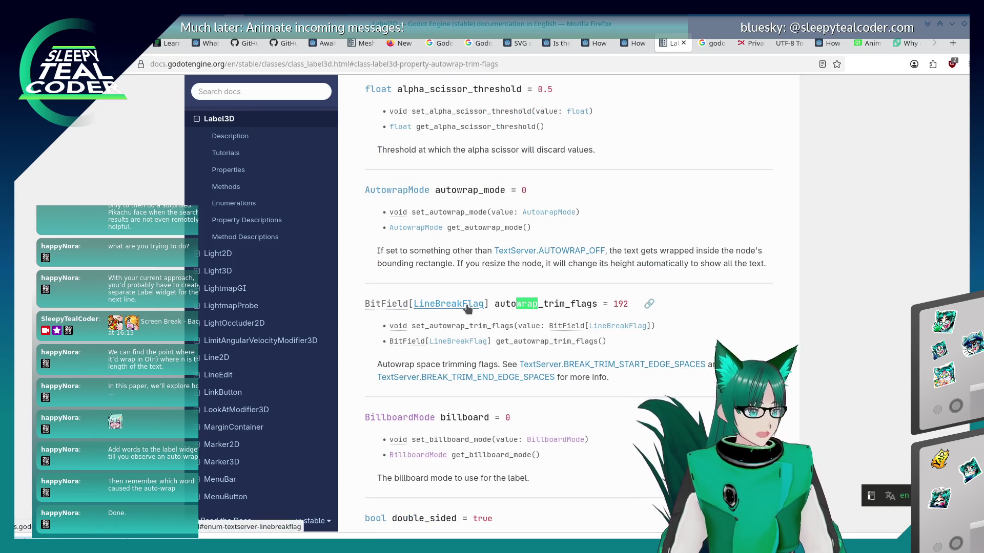
key(Return)
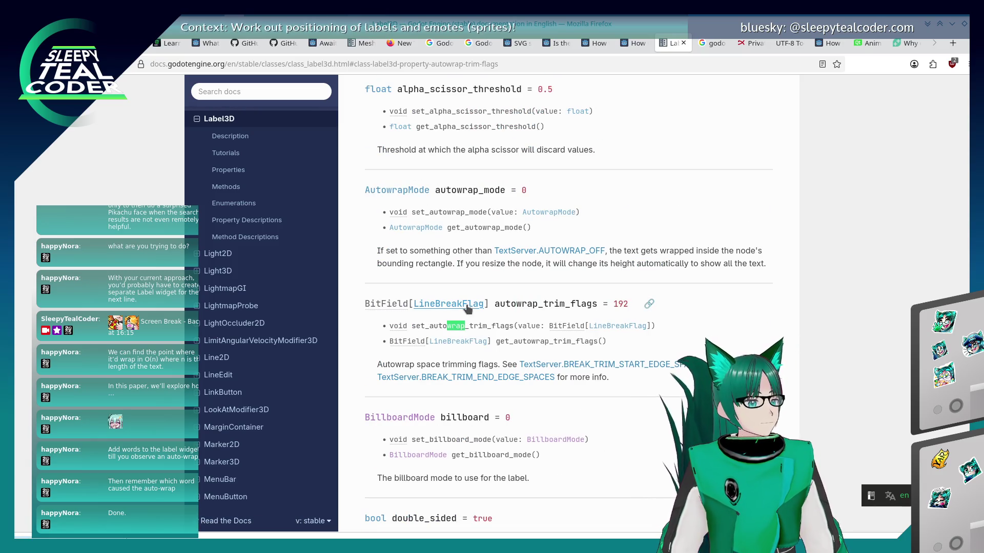
key(shift+Return)
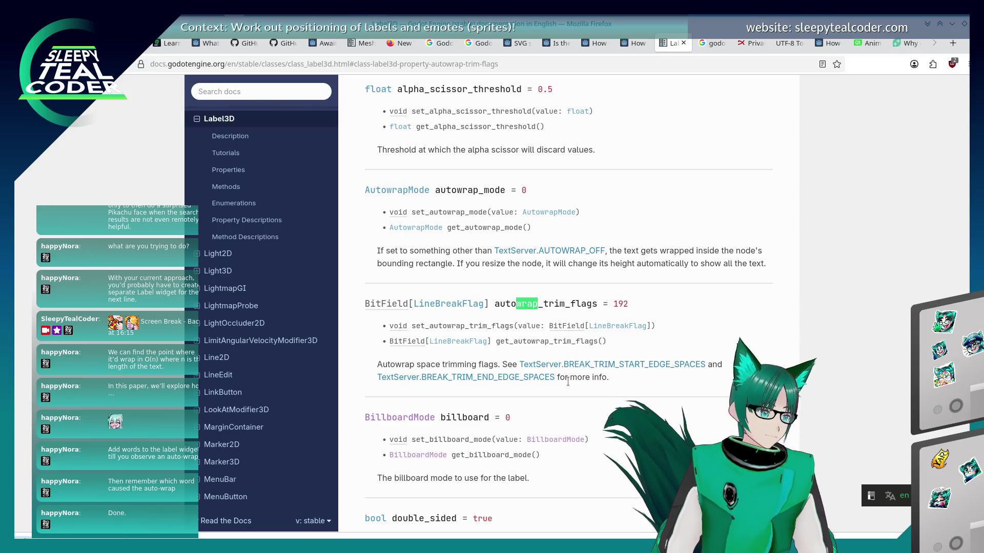
key(alt+Tab)
key(alt+Tab)
key(alt+Tab)
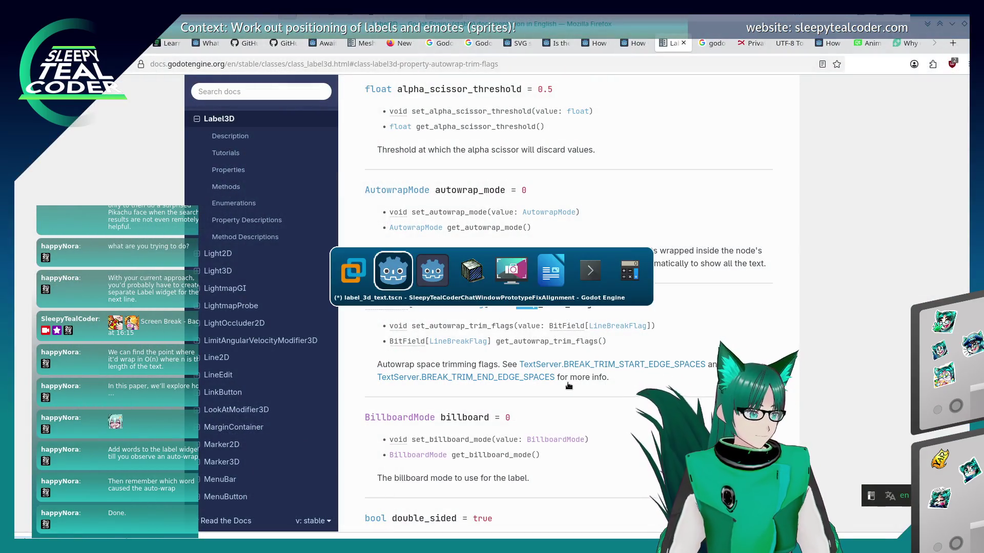
key(alt+Tab)
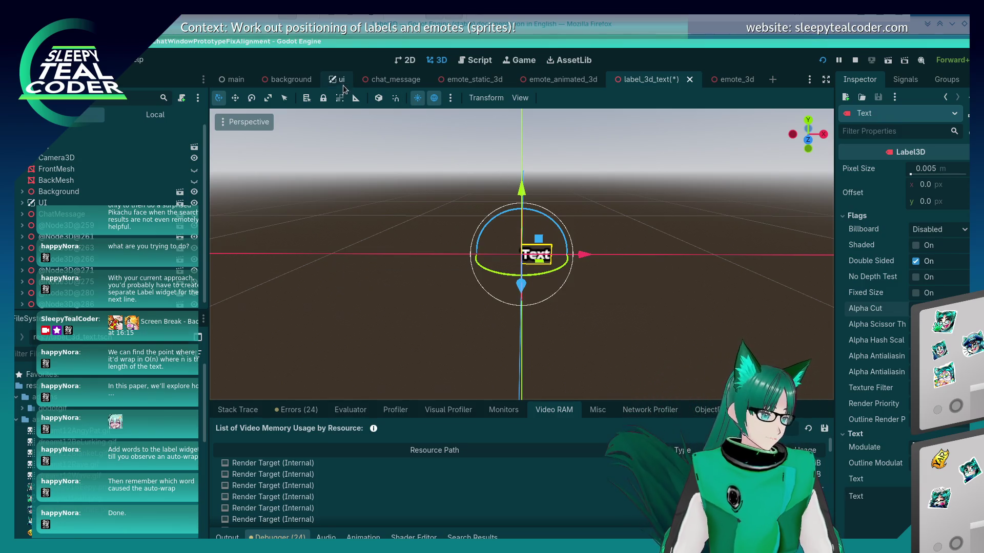
- Show chat_message.gd in the script editor and highlight every use of text_emote_index
click(464, 62)
scroll(450, 236, down, 2)
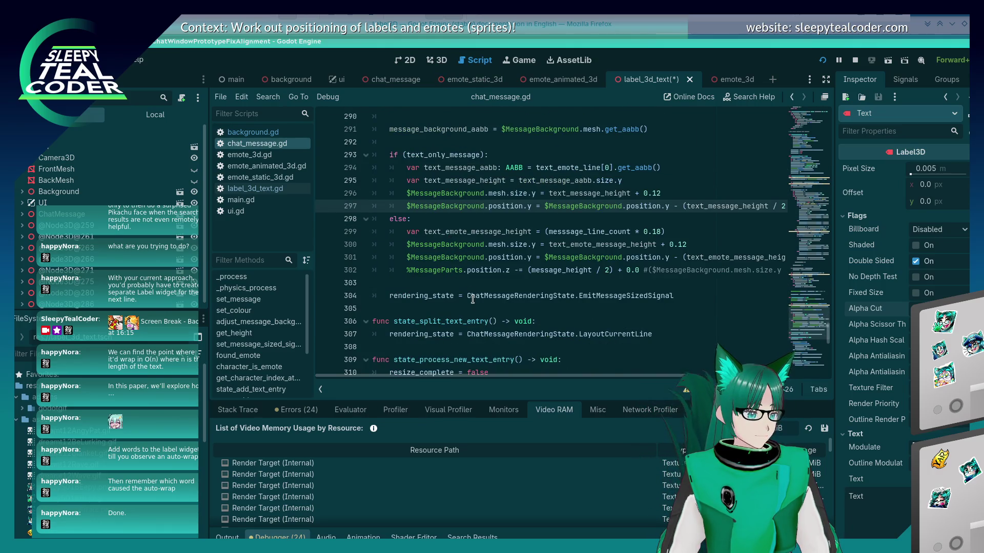
scroll(473, 299, up, 1)
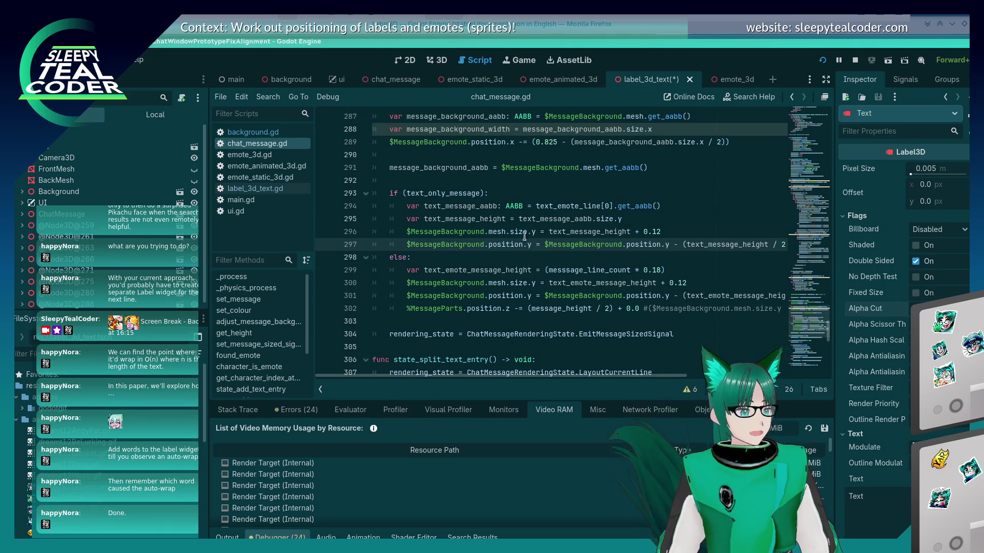
mouse_move(494, 378)
mouse_down()
mouse_move(537, 372)
mouse_move(480, 375)
mouse_up()
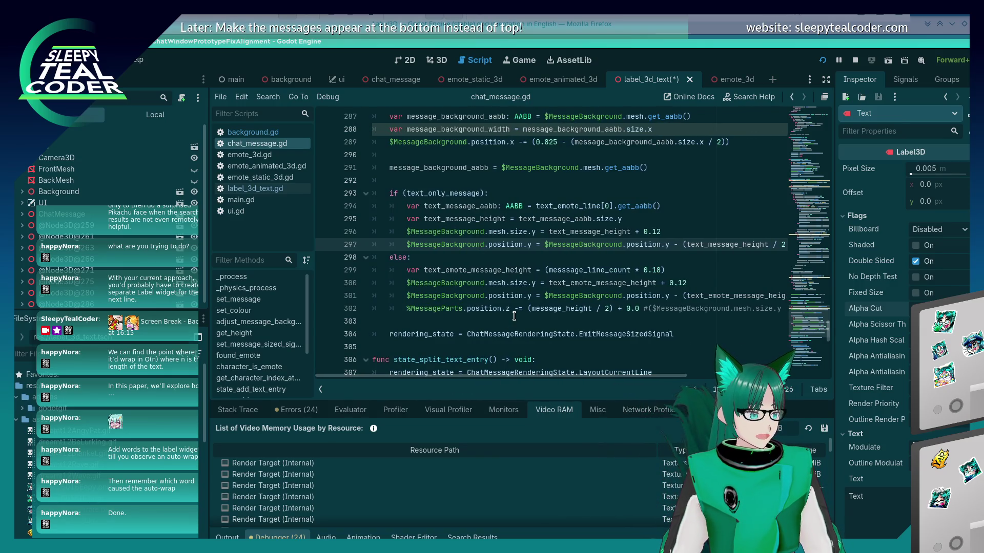
scroll(514, 316, up, 4)
scroll(514, 317, down, 2)
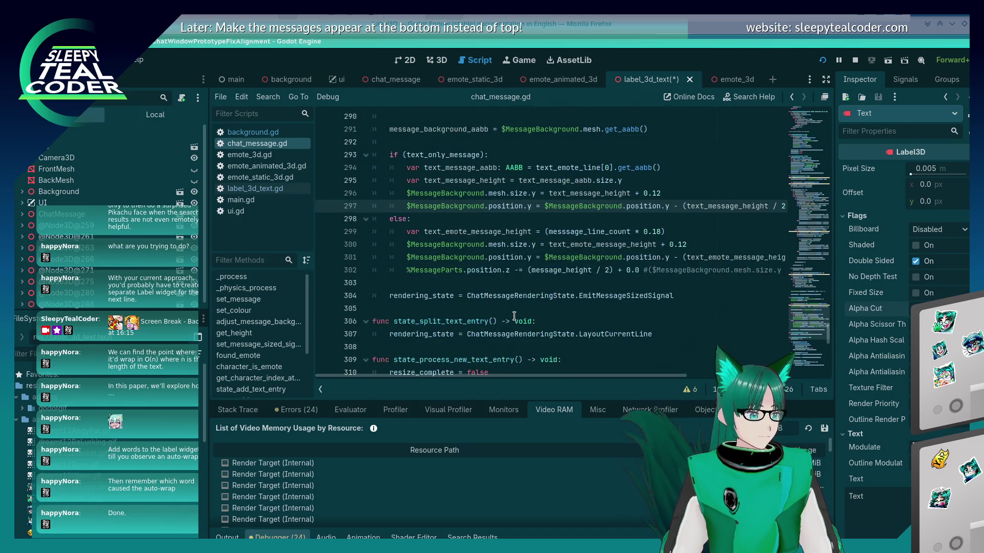
scroll(514, 316, up, 17)
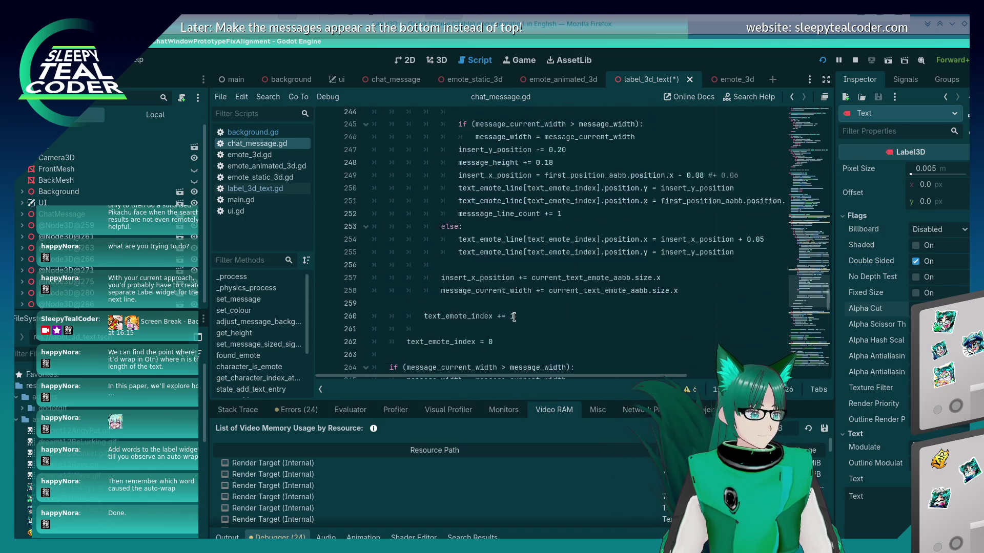
scroll(514, 317, up, 7)
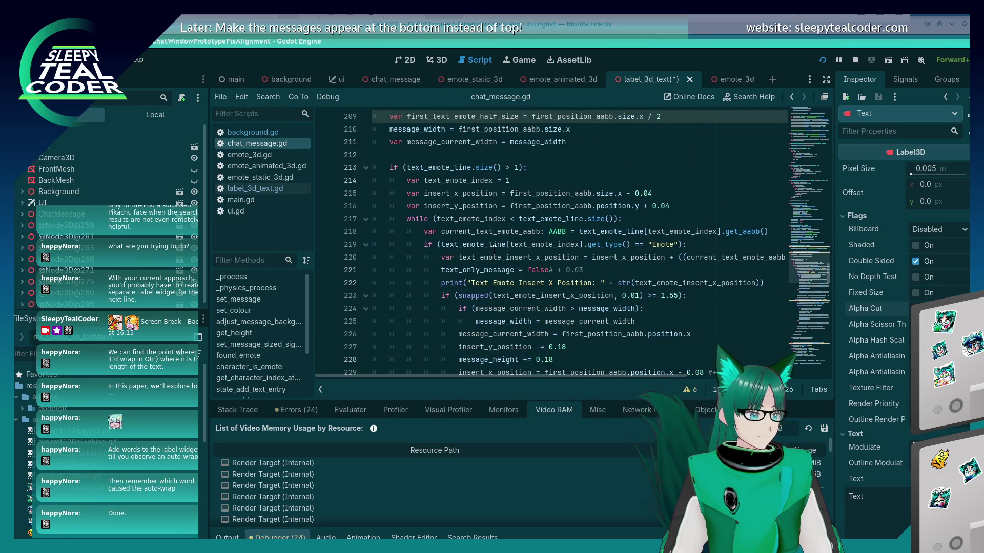
double_click(479, 218)
scroll(479, 219, up, 2)
- Delete the local 'var text_emote_index = 1' declaration on line 214 and save
click(507, 257)
text(1)
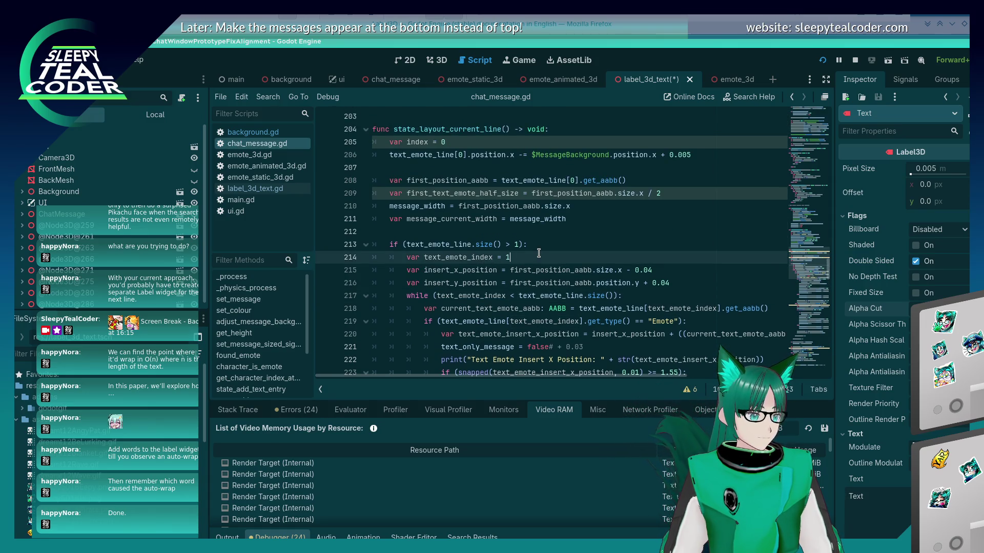
key(shift+Home)
key(BackSpace)
key(shift+Home)
key(BackSpace)
key(BackSpace)
key(ctrl+s)
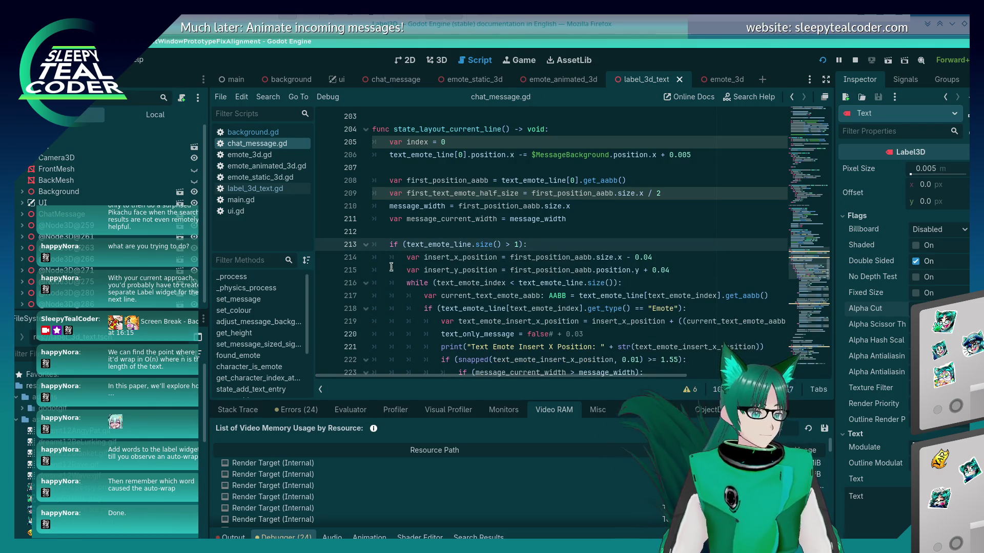
- Add 'var text_emote_index = 1' after line 33 among the member variables and save
scroll(376, 277, up, 3)
scroll(377, 276, up, 20)
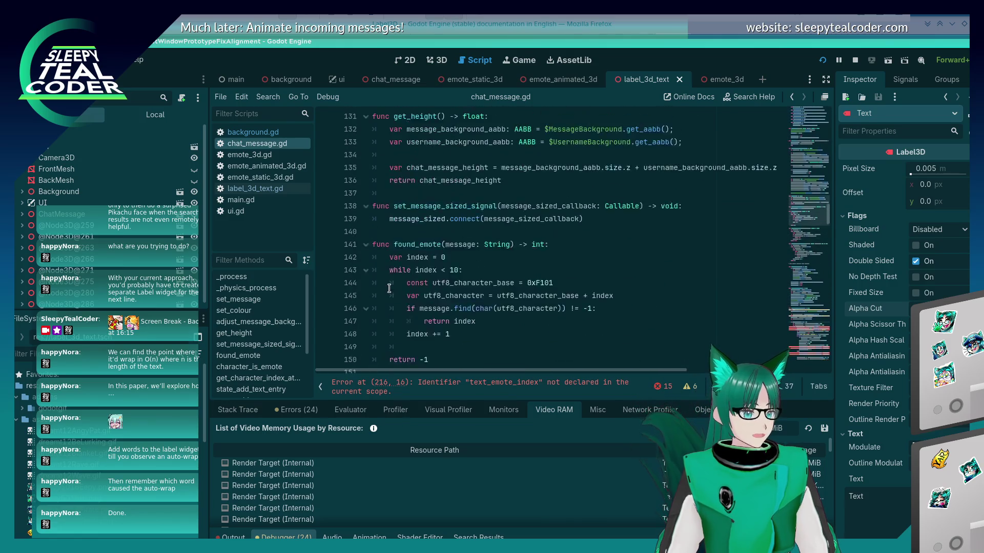
scroll(391, 286, up, 20)
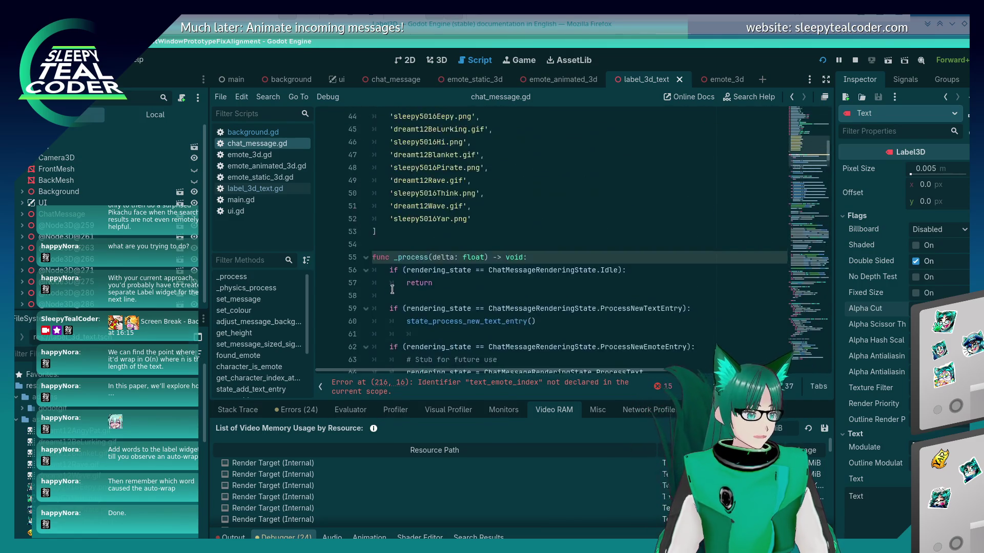
scroll(393, 290, down, 2)
click(509, 201)
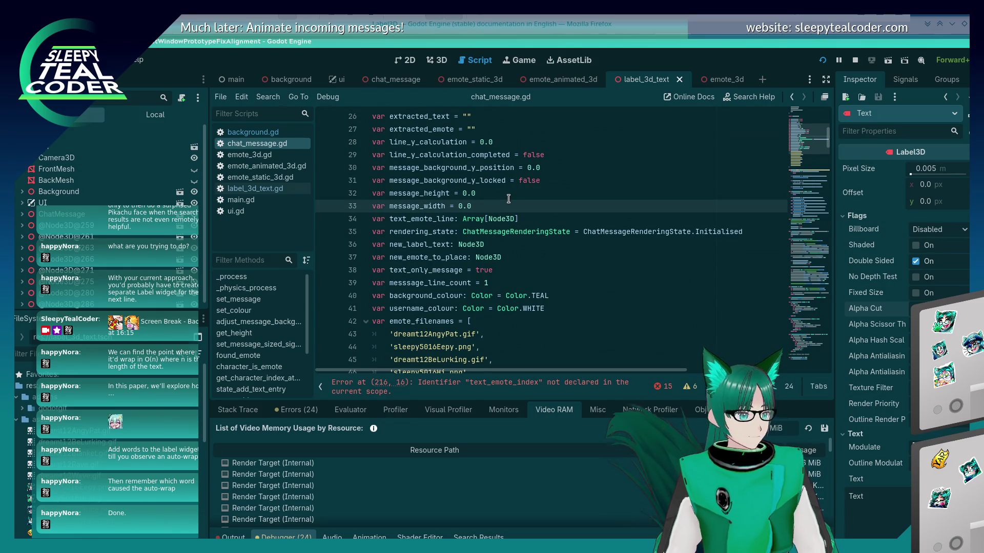
key(Return)
text(var text_emote_index = 1)
key(ctrl+s)
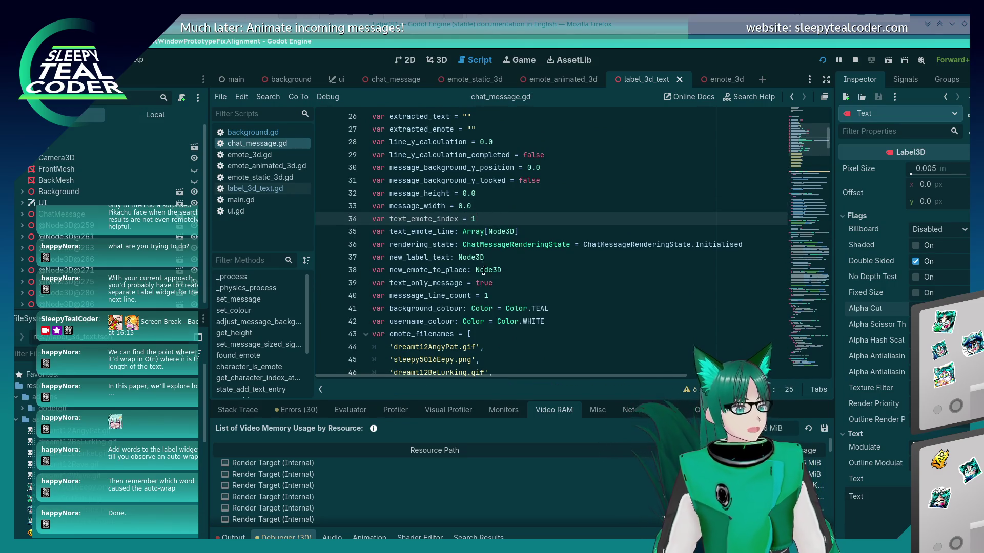
- Scroll down through the script and place the caret on line 245
scroll(483, 270, down, 20)
scroll(484, 263, down, 20)
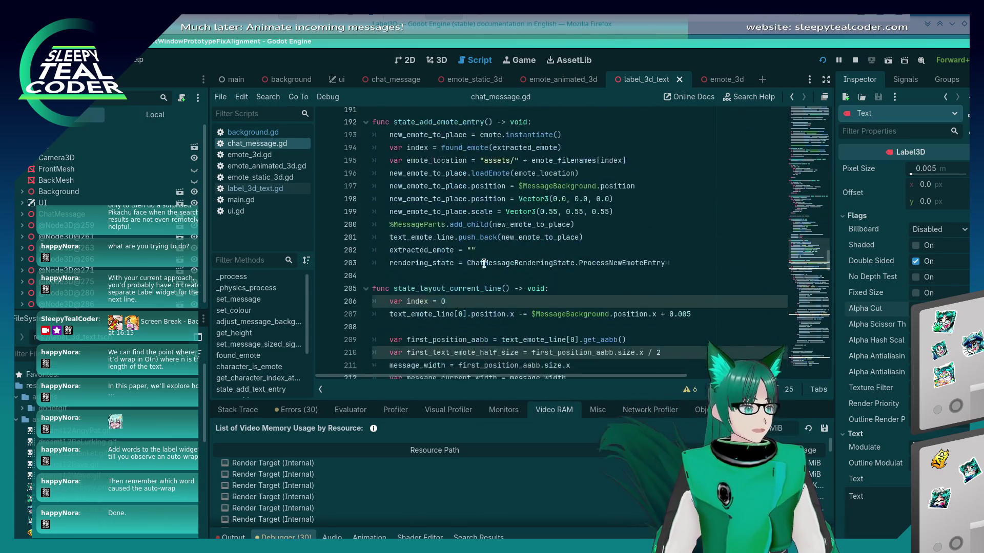
scroll(483, 264, down, 14)
scroll(484, 263, up, 1)
click(470, 308)
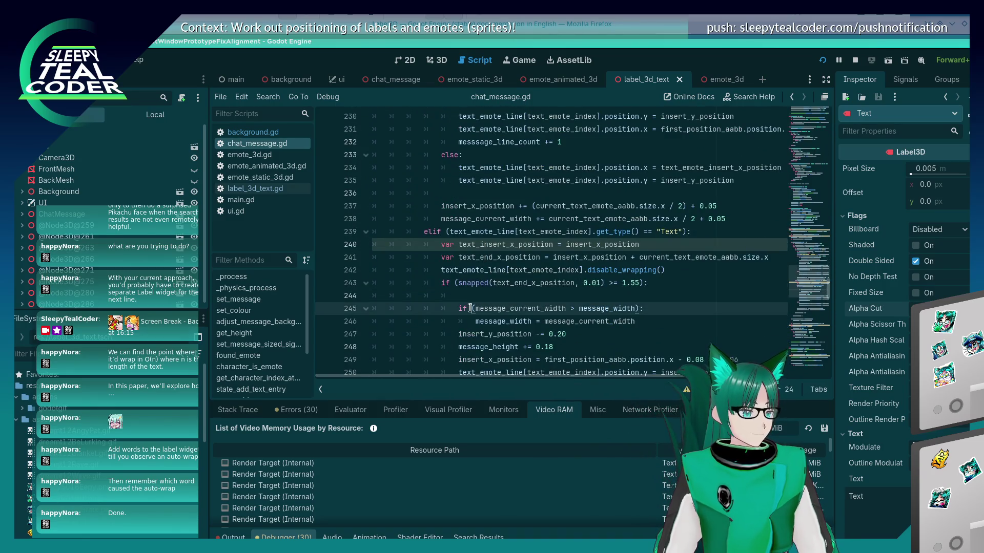
- Review lines 242–245 around the disable_wrapping call, then open label_3d_text.gd at line 12
click(524, 291)
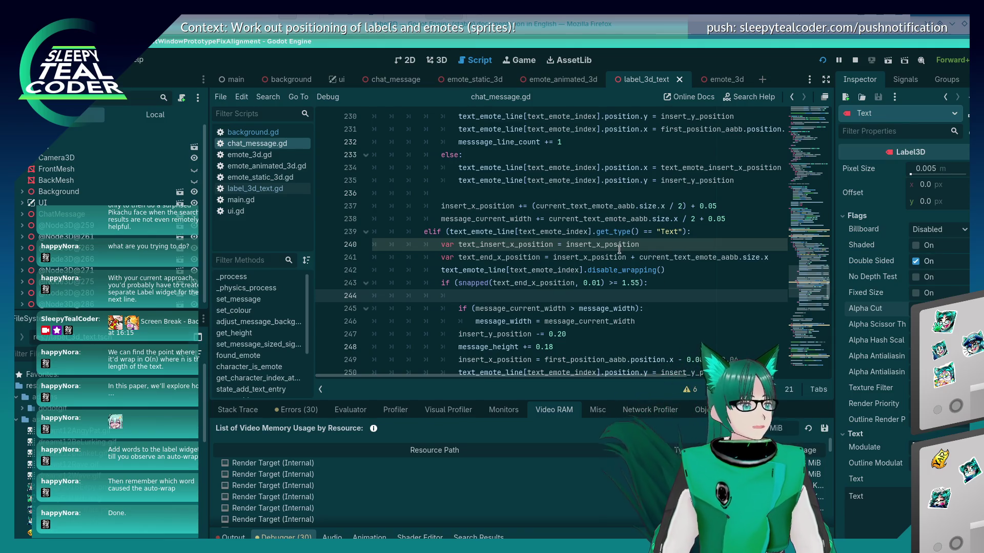
mouse_move(619, 250)
click(596, 269)
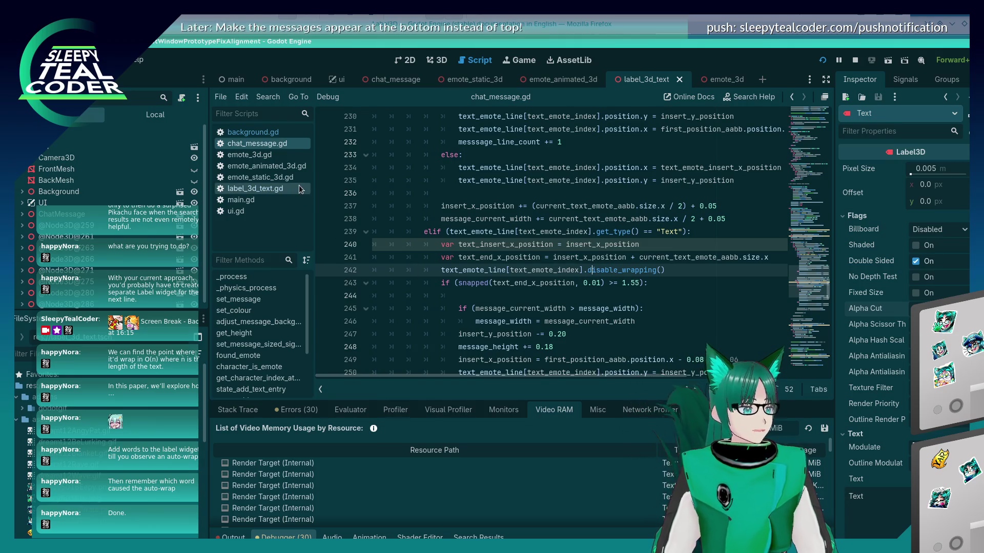
click(282, 195)
click(542, 232)
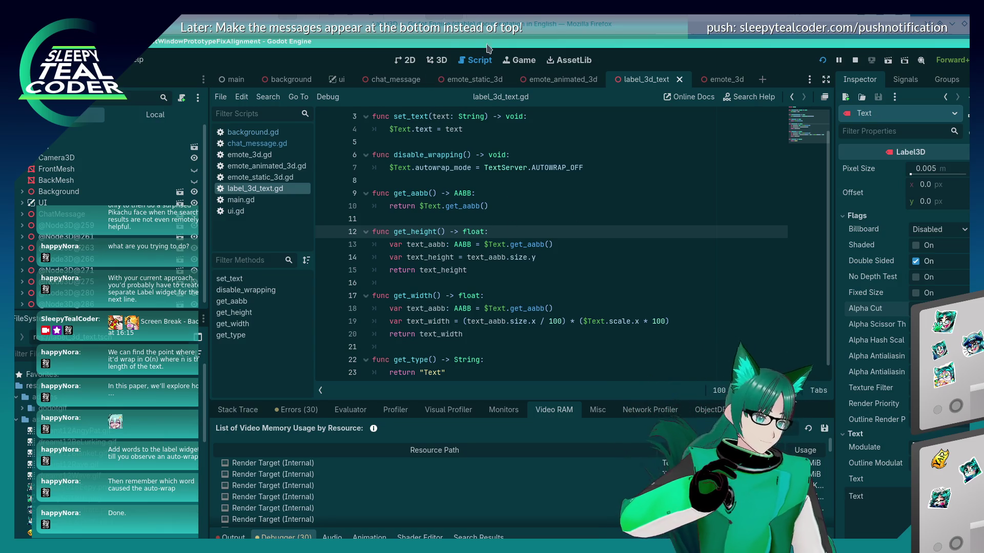
key(alt+Tab)
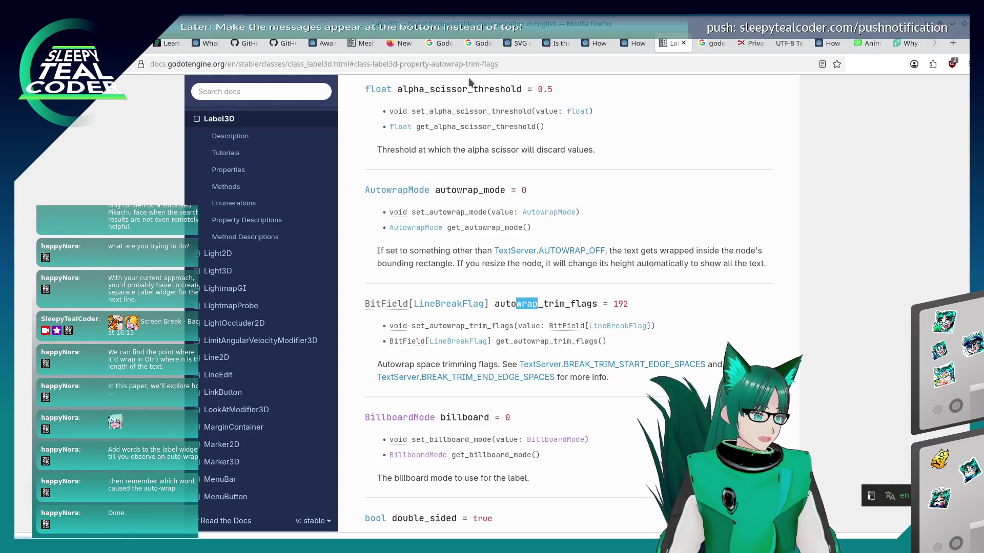
- Search Google for 'godot, convert m to px'
click(592, 63)
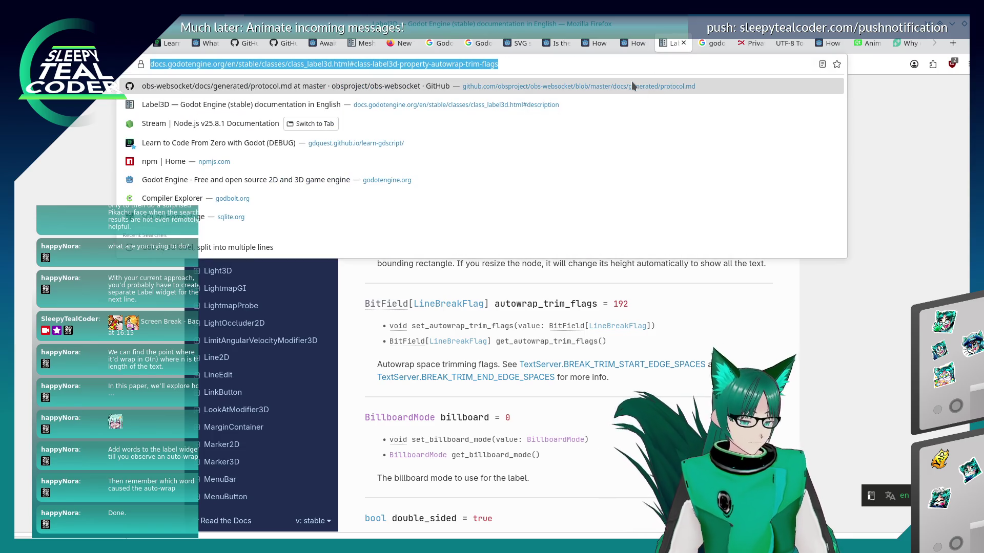
text(godot, convert meters)
key(BackSpace)
key(BackSpace)
key(BackSpace)
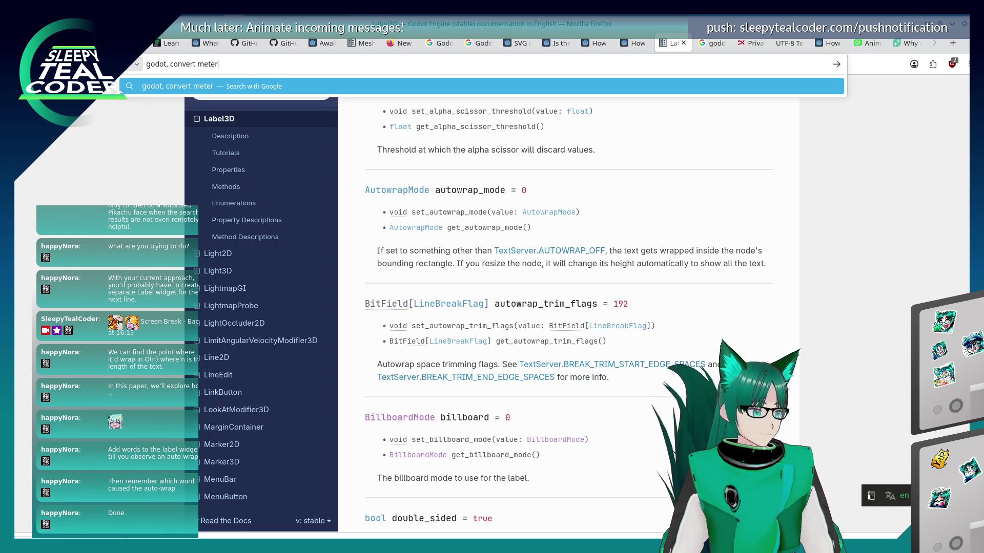
text(to px)
key(Return)
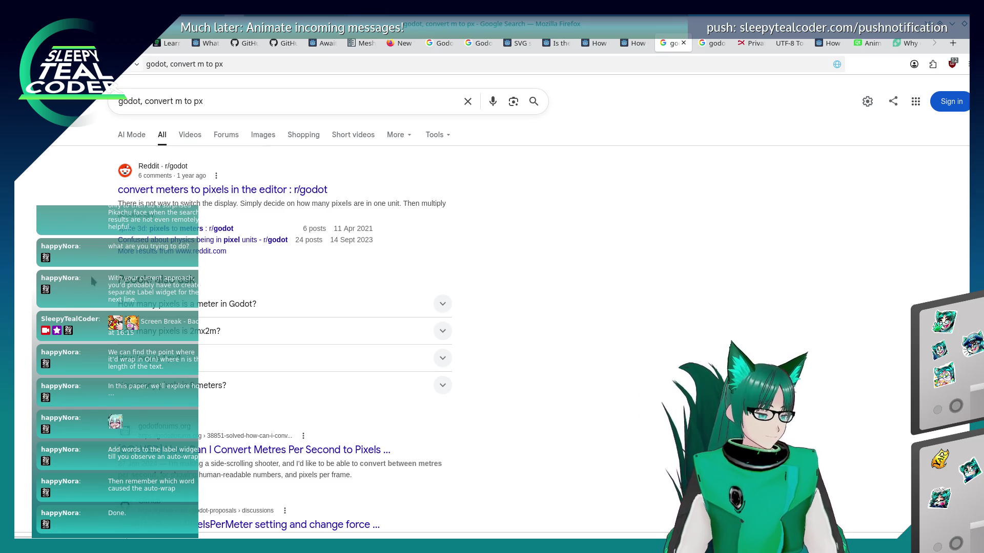
- Glance at a forum thread on converting metres to pixels, then open the GitHub PixelsPerMeter proposal
scroll(91, 277, down, 3)
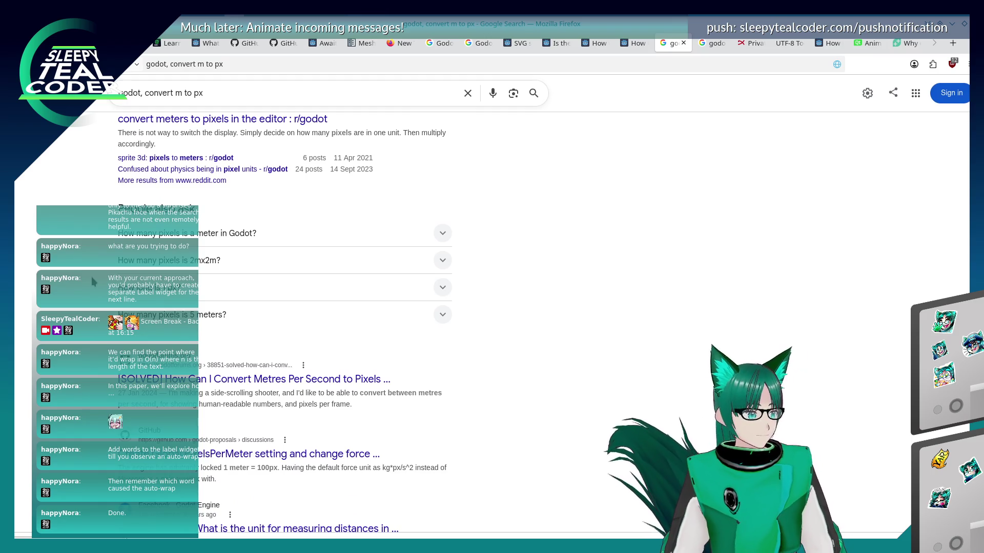
scroll(93, 277, down, 3)
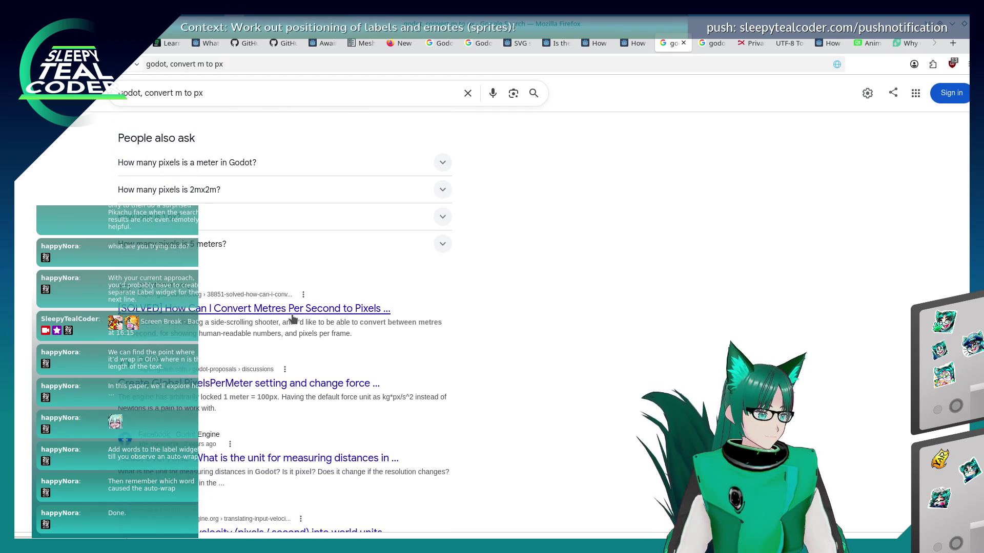
click(285, 318)
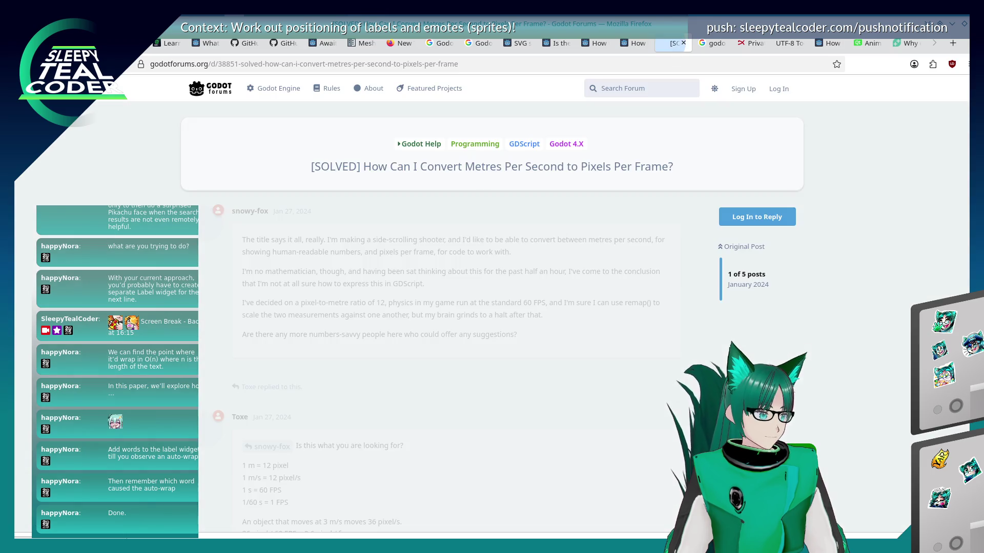
key(alt+Left)
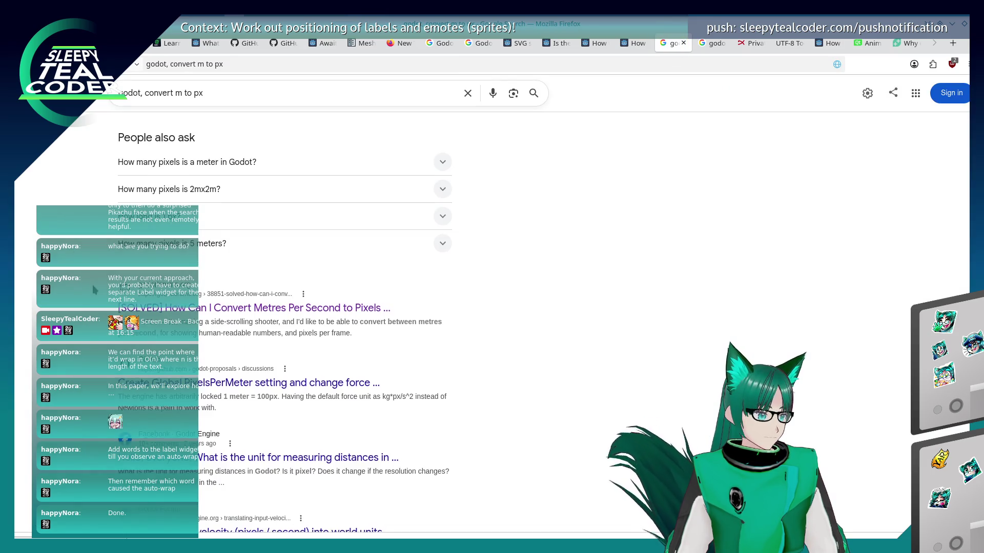
scroll(272, 308, down, 3)
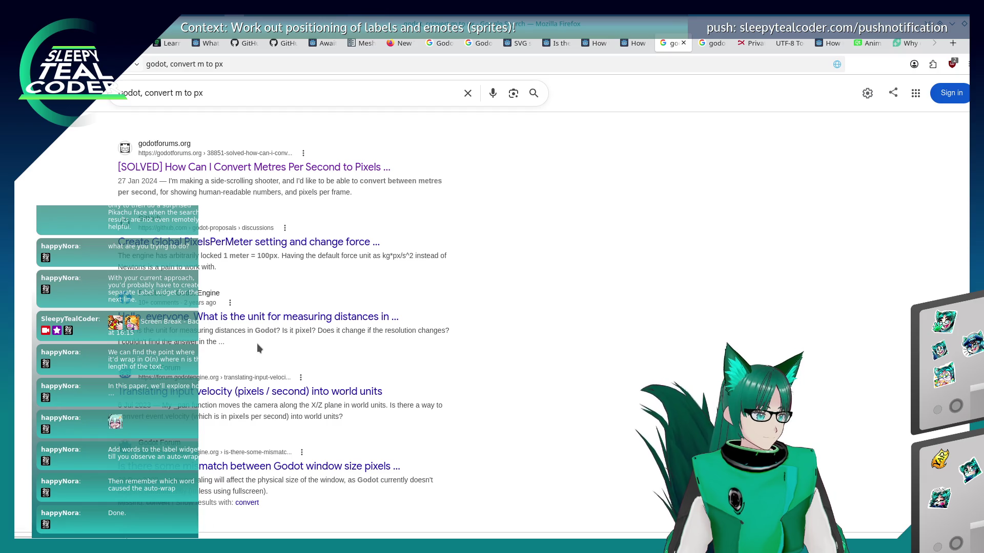
click(296, 250)
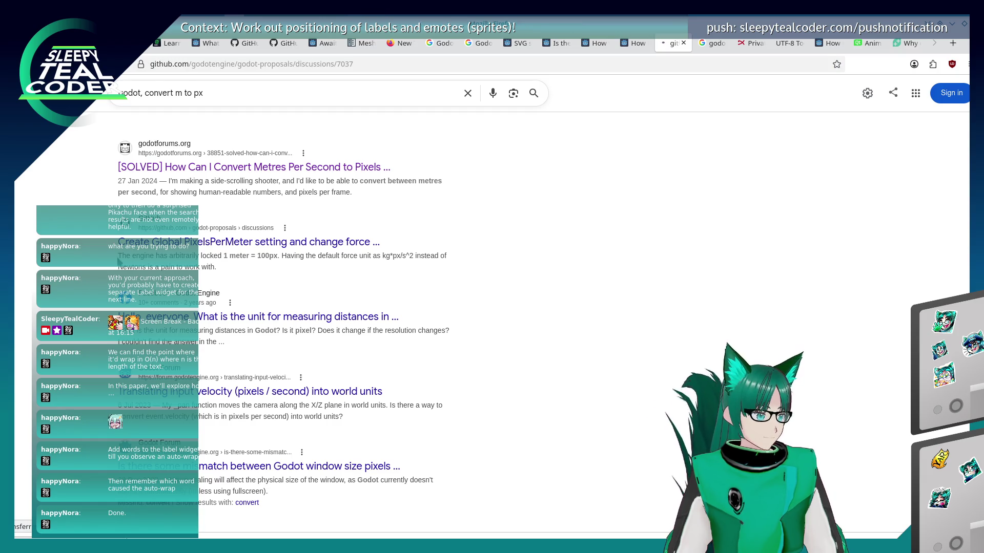
- Read down the PixelsPerMeter discussion #7037 comments to the reply suggesting a Units constant
scroll(118, 262, down, 3)
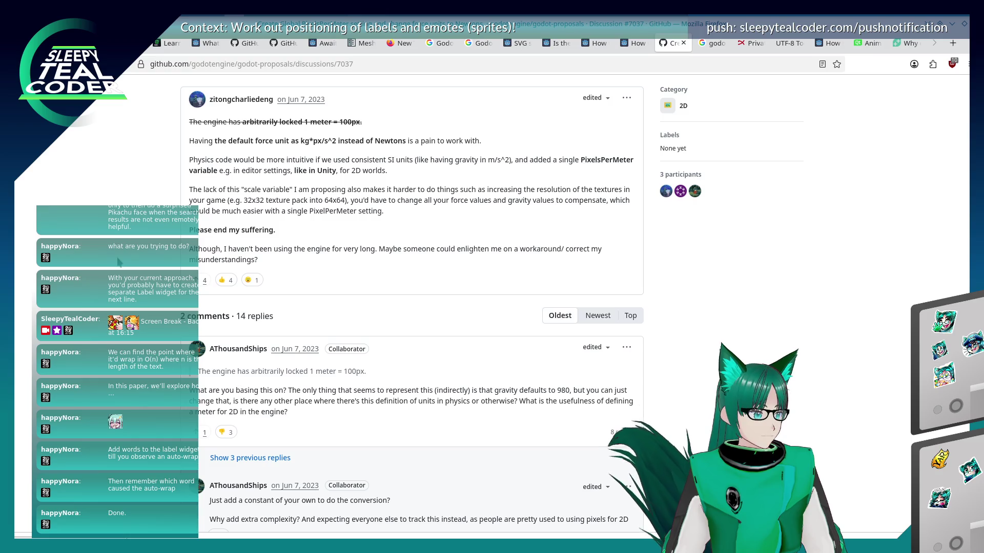
scroll(118, 261, down, 2)
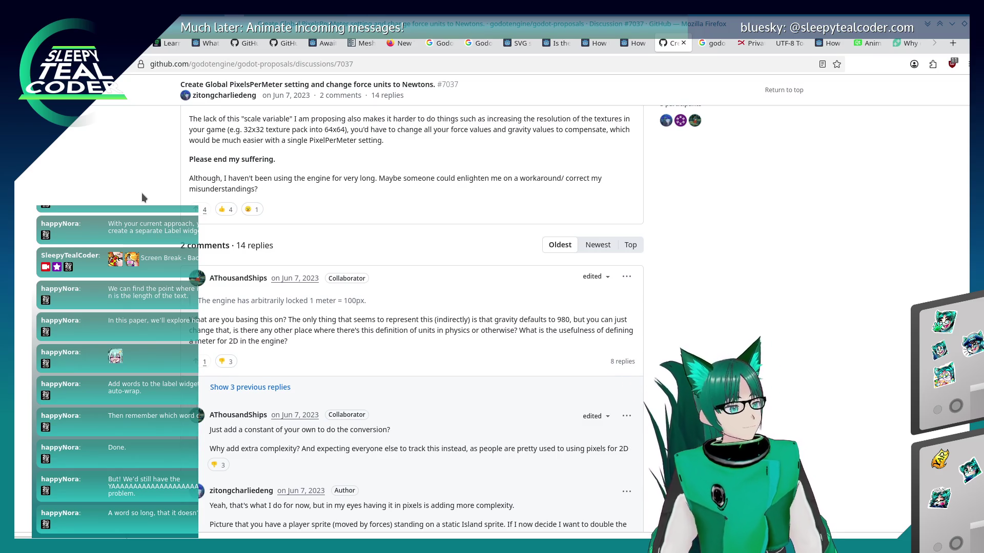
scroll(141, 192, down, 2)
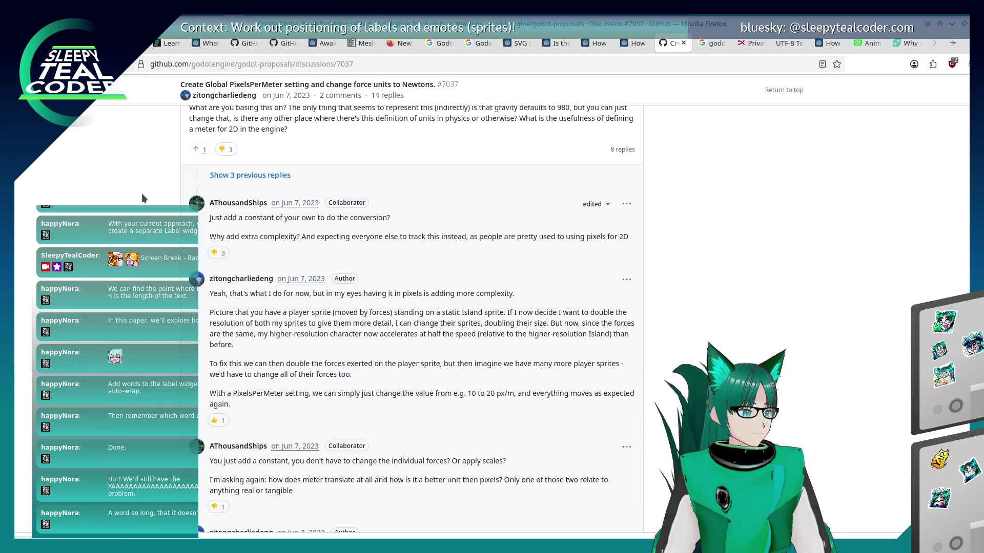
key(alt+Tab)
key(alt+Tab)
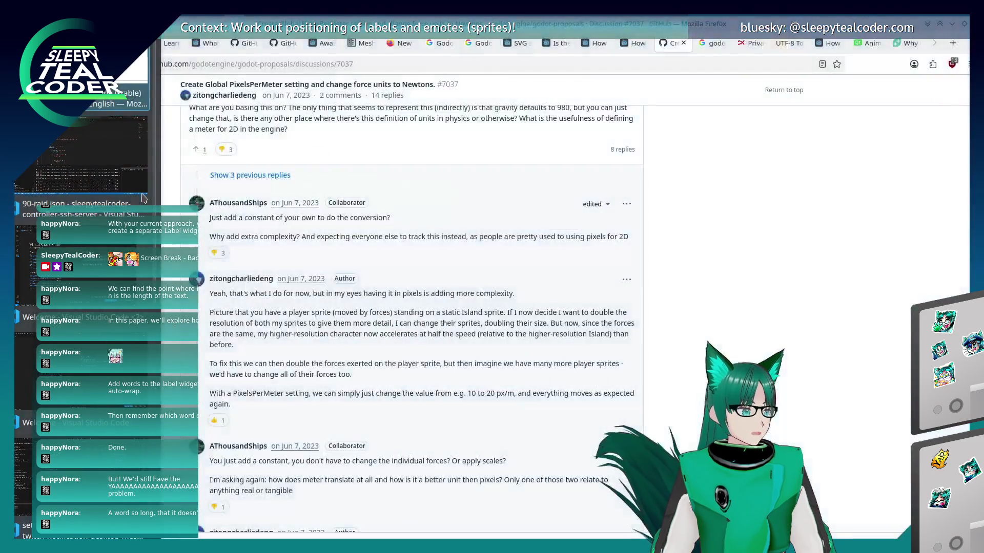
scroll(141, 192, down, 2)
scroll(142, 198, down, 1)
scroll(142, 194, down, 5)
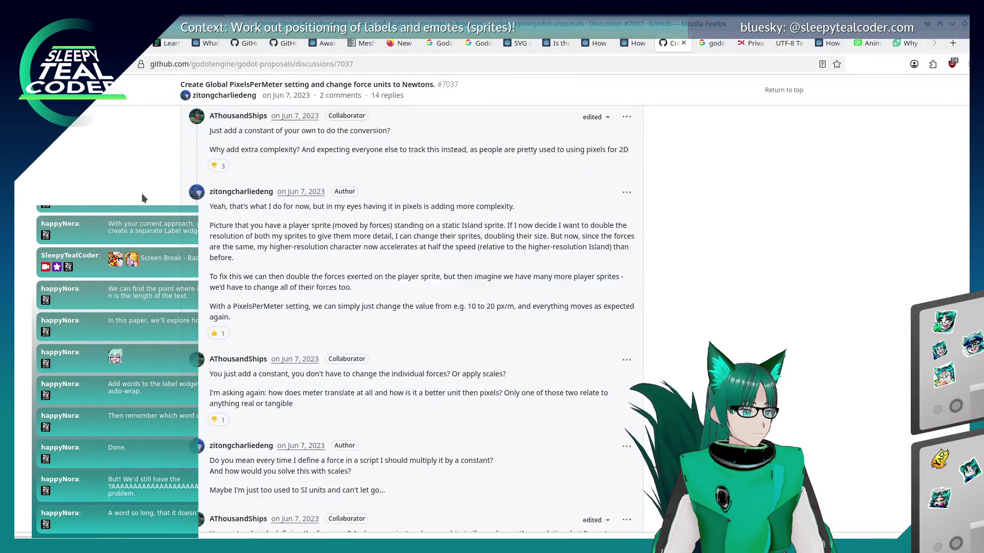
scroll(143, 195, down, 2)
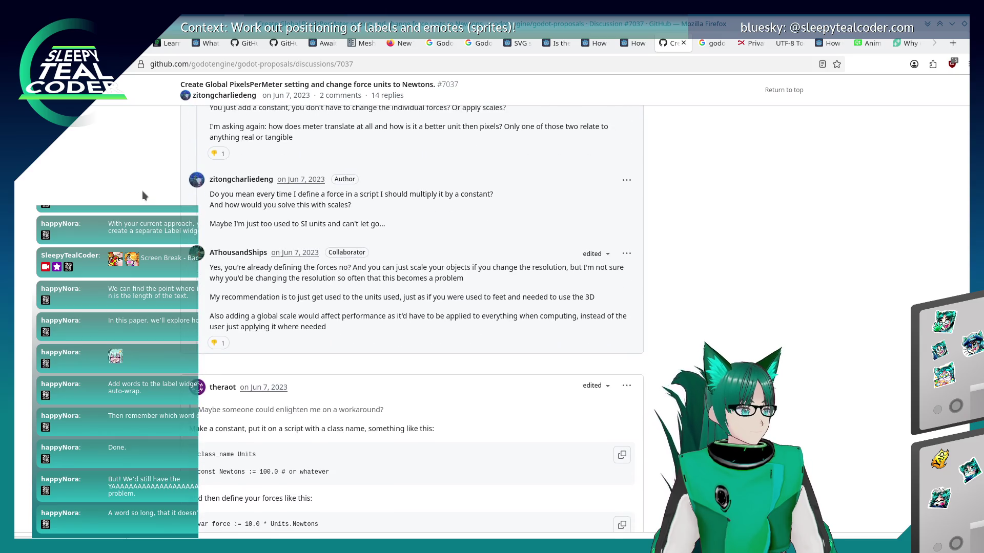
scroll(142, 192, down, 3)
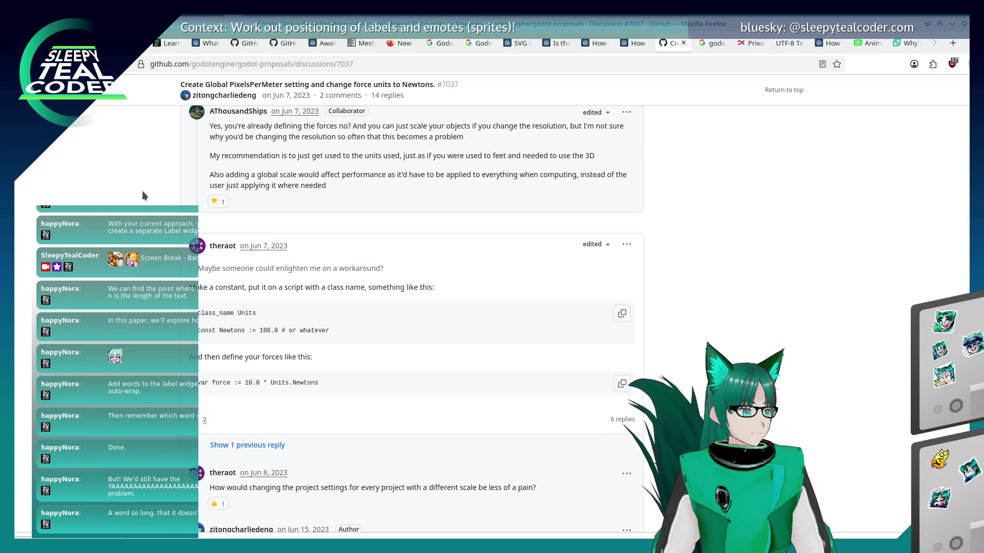
scroll(142, 191, up, 15)
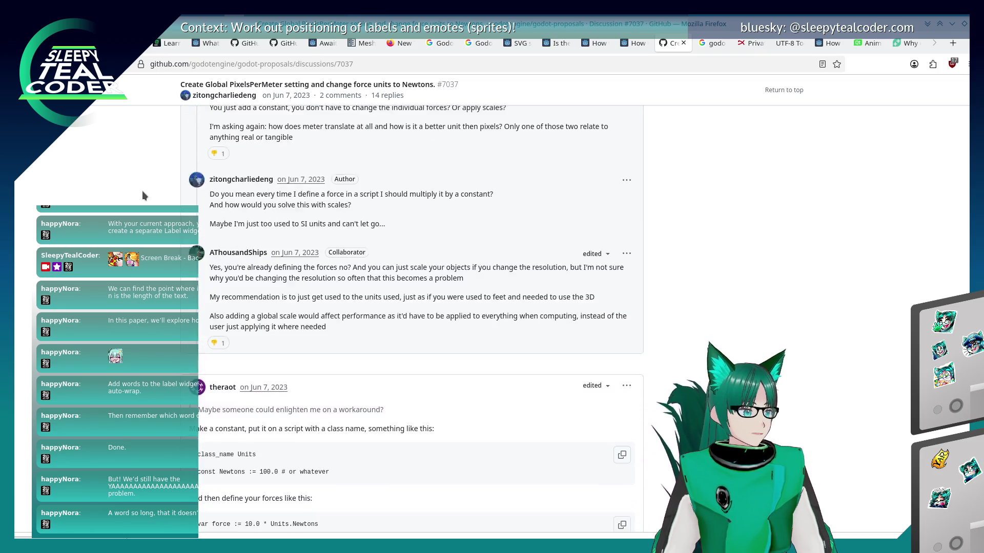
key(alt+Tab)
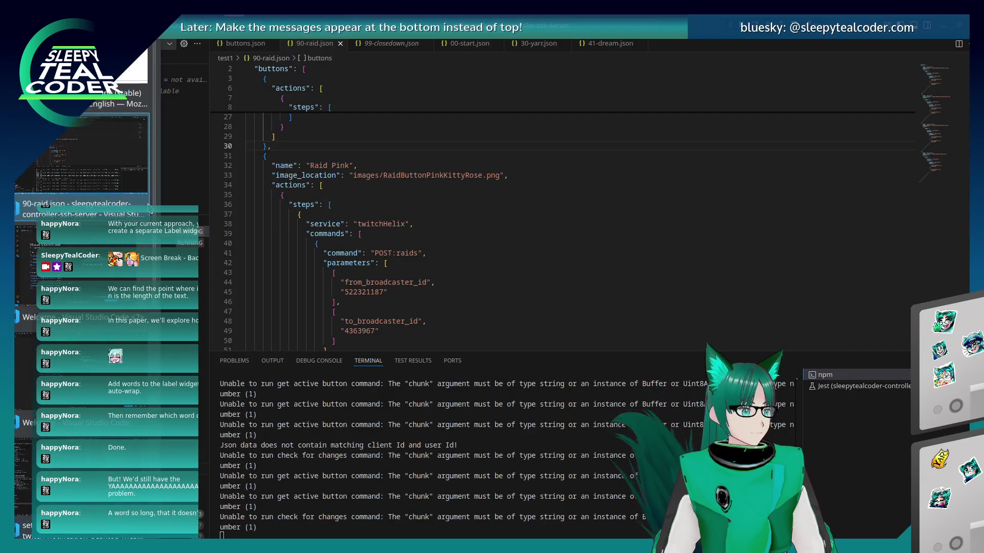
- Filter Godot's Project Settings for 'meters' and check the Debug, GUI, Navigation and Anti Aliasing matches
key(alt+Tab)
key(alt+Tab)
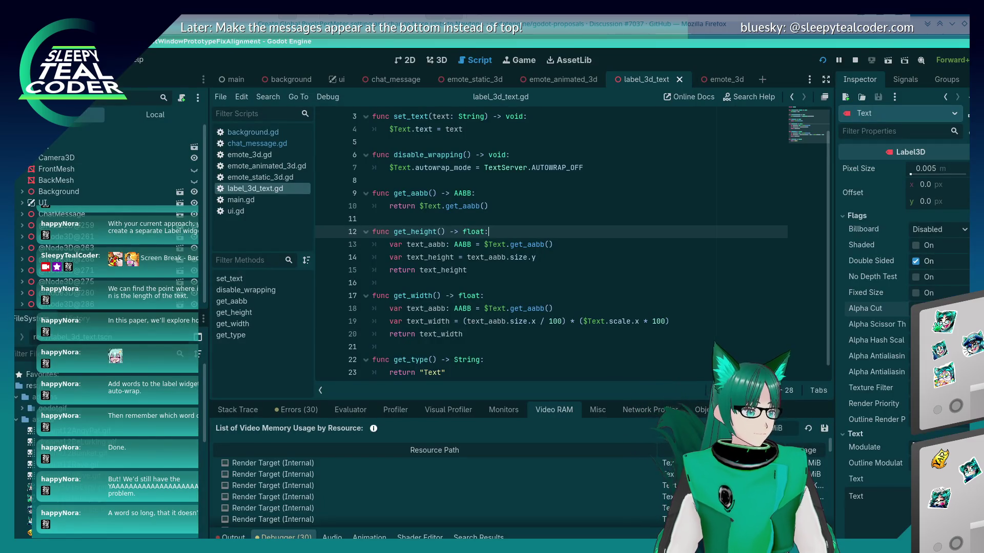
click(51, 60)
click(61, 83)
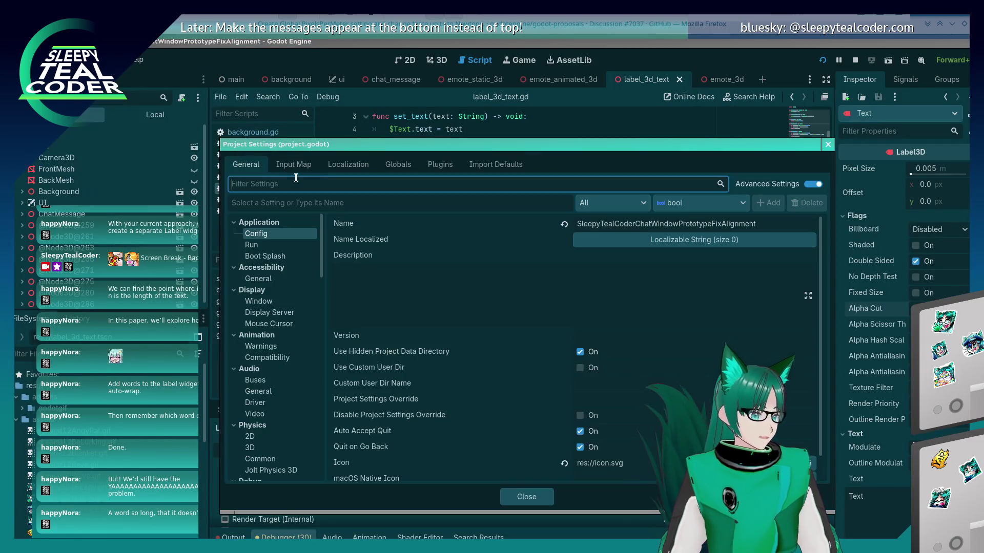
text(meter)
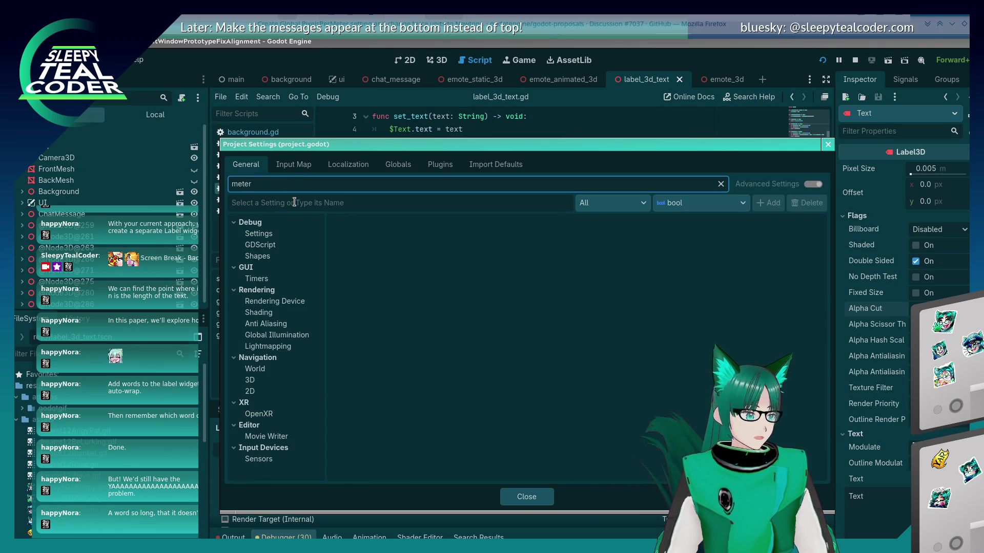
text(s)
click(277, 236)
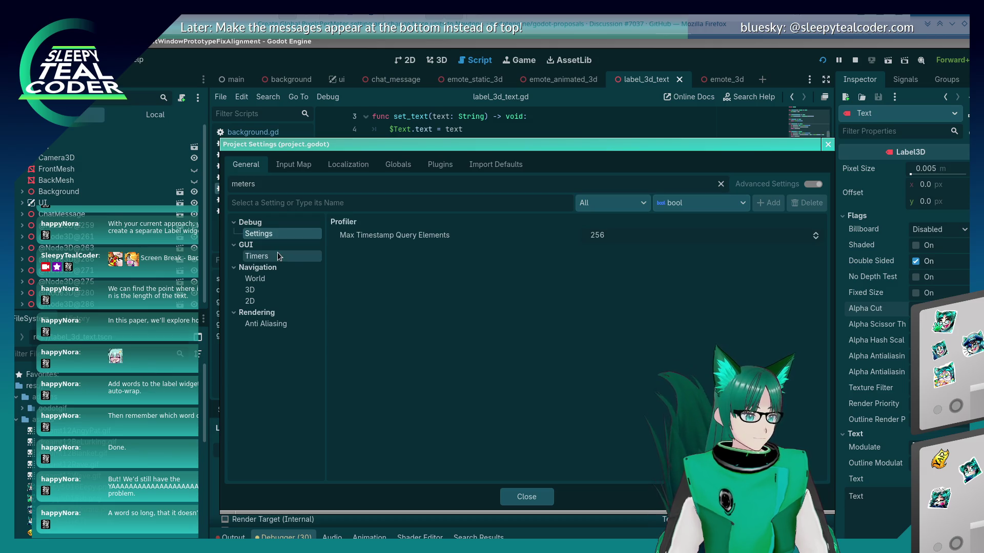
click(278, 256)
click(273, 278)
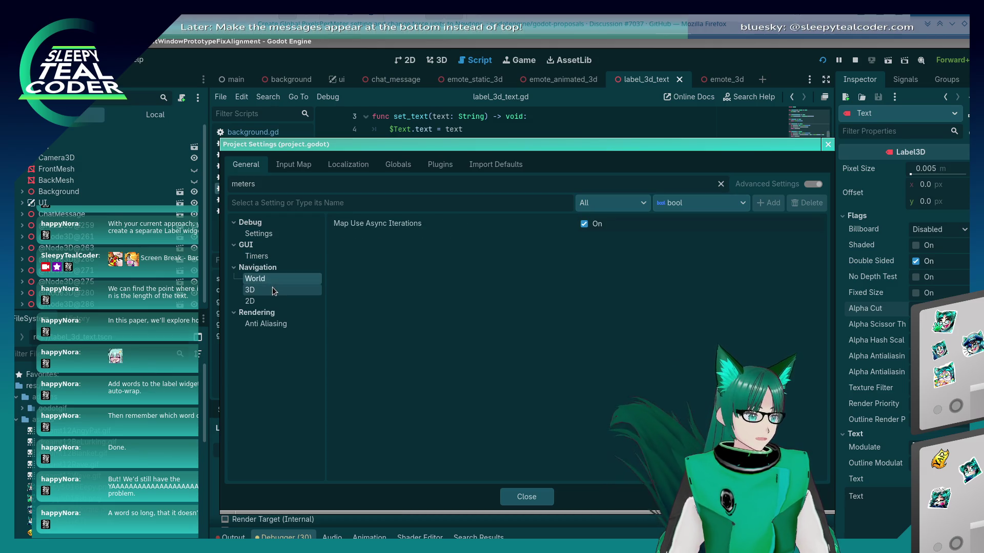
click(272, 288)
click(273, 297)
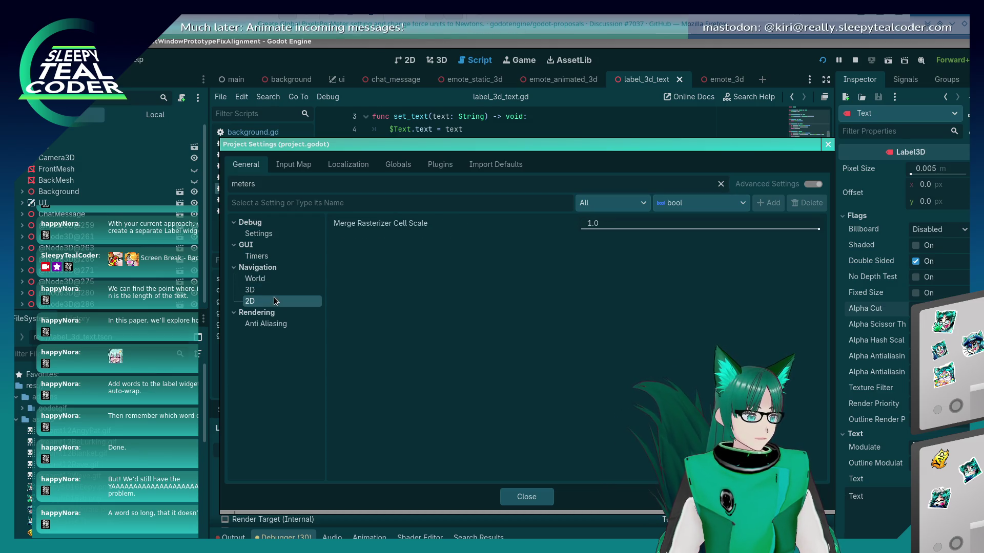
click(274, 323)
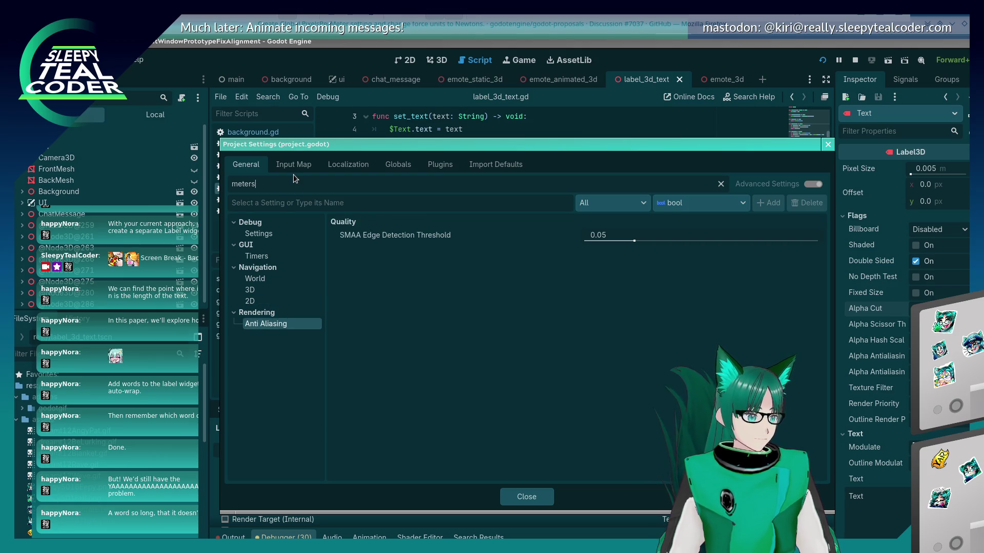
- Widen the filter to 'meter' and check the Debug, GUI Timers and Rendering matches
key(BackSpace)
click(266, 236)
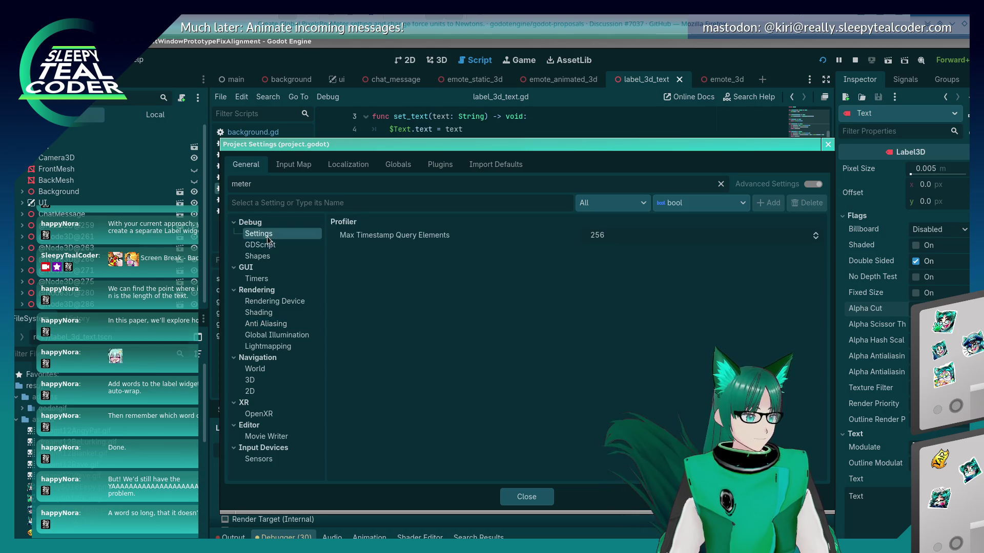
click(265, 256)
click(266, 278)
click(264, 310)
click(266, 302)
click(268, 323)
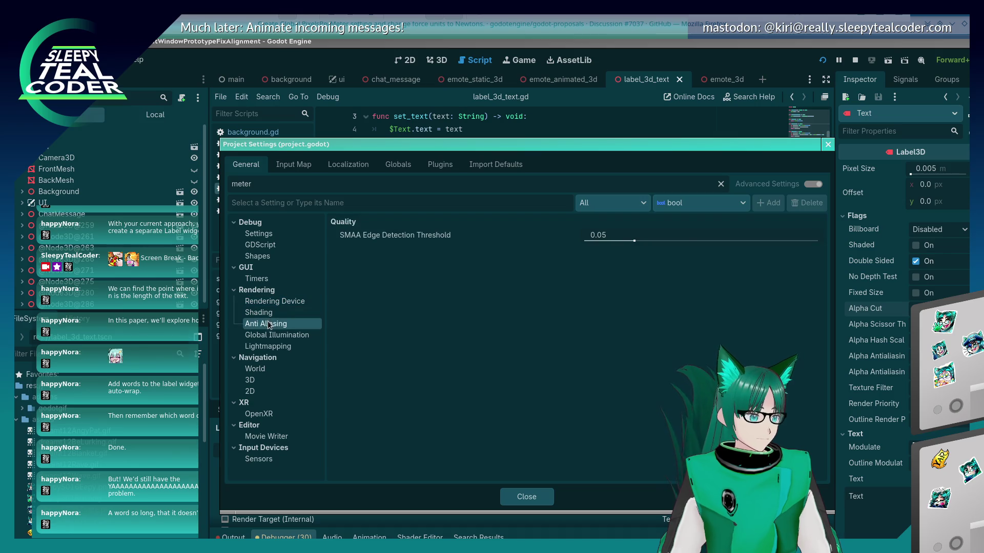
click(271, 335)
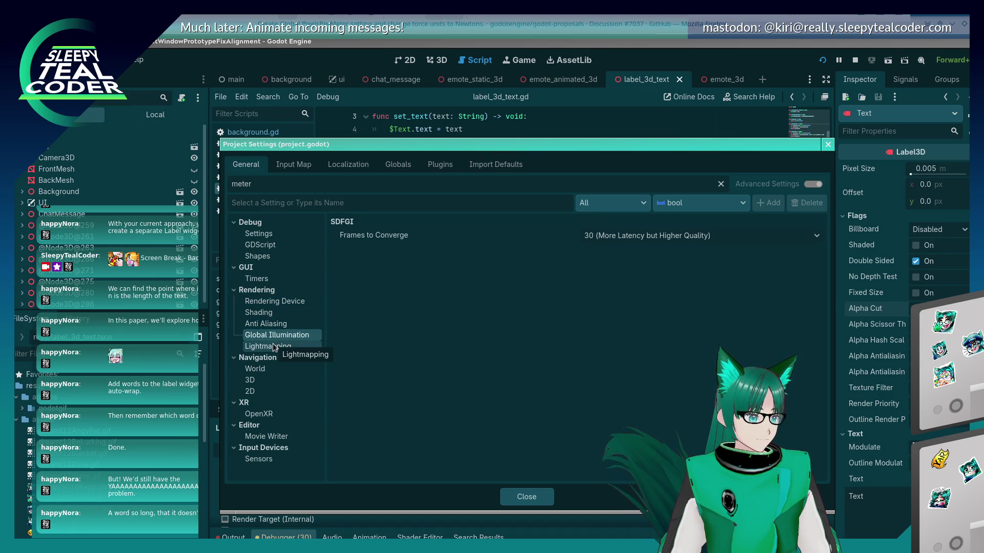
click(273, 344)
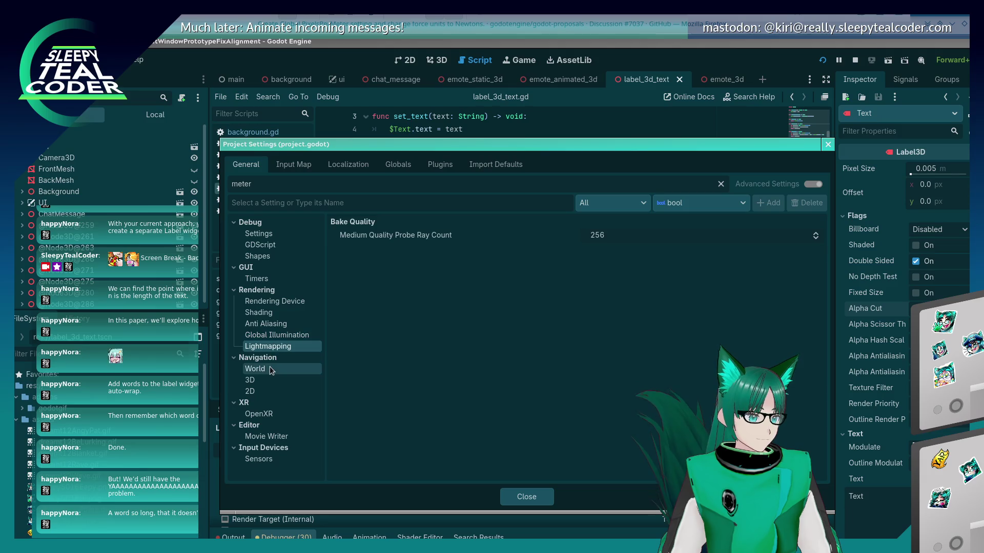
- Check the Navigation, OpenXR, Movie Writer and Input Devices matches, finding no meter setting, and close
click(269, 367)
click(267, 379)
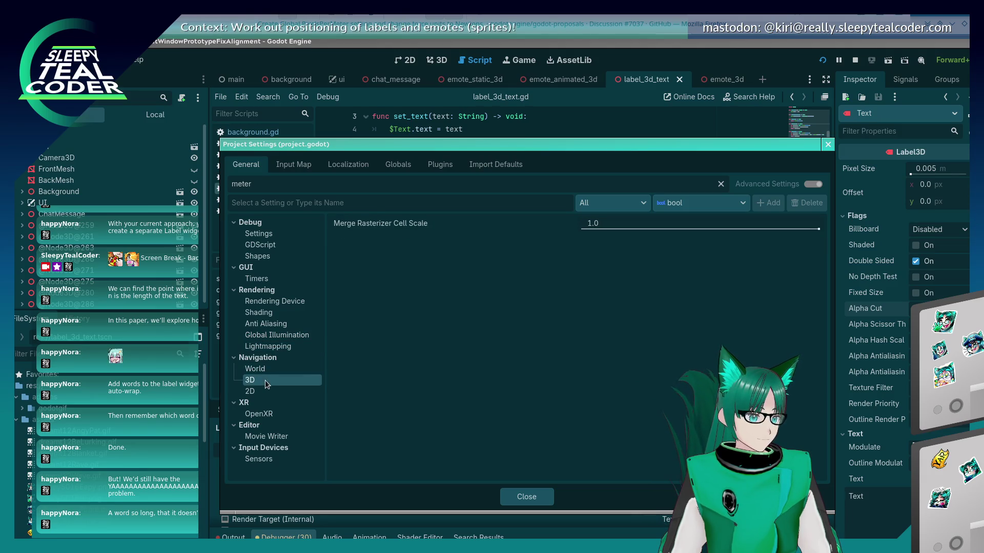
click(265, 392)
click(263, 414)
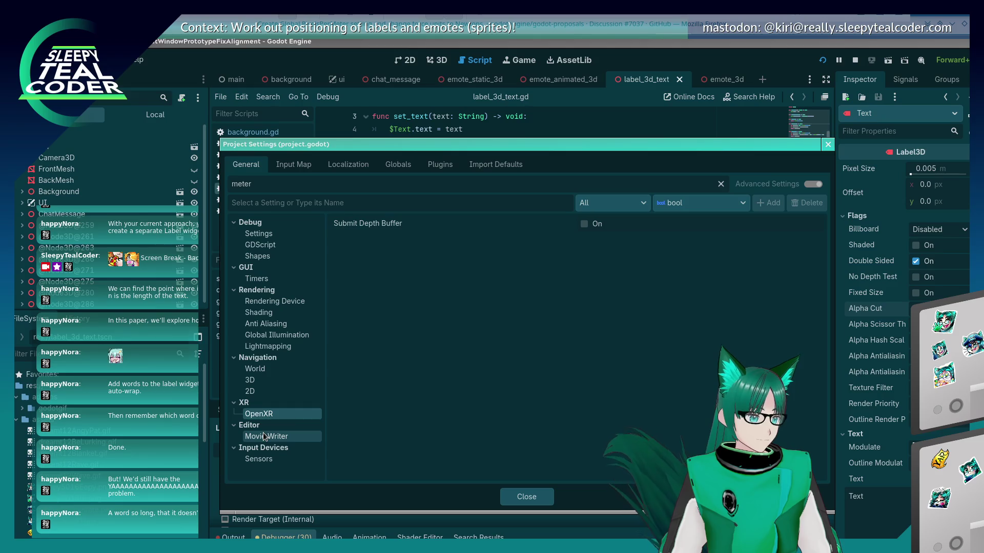
click(264, 436)
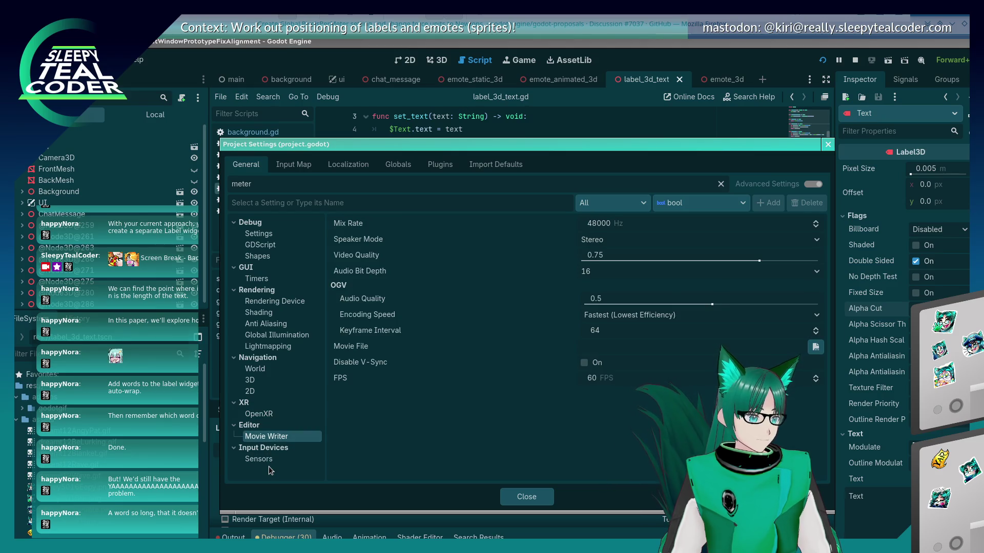
click(269, 455)
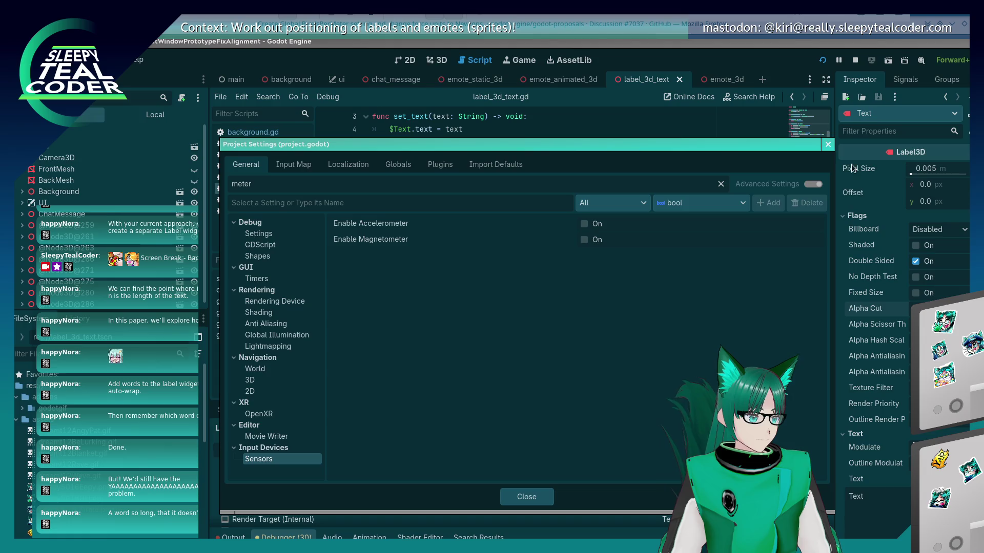
click(828, 144)
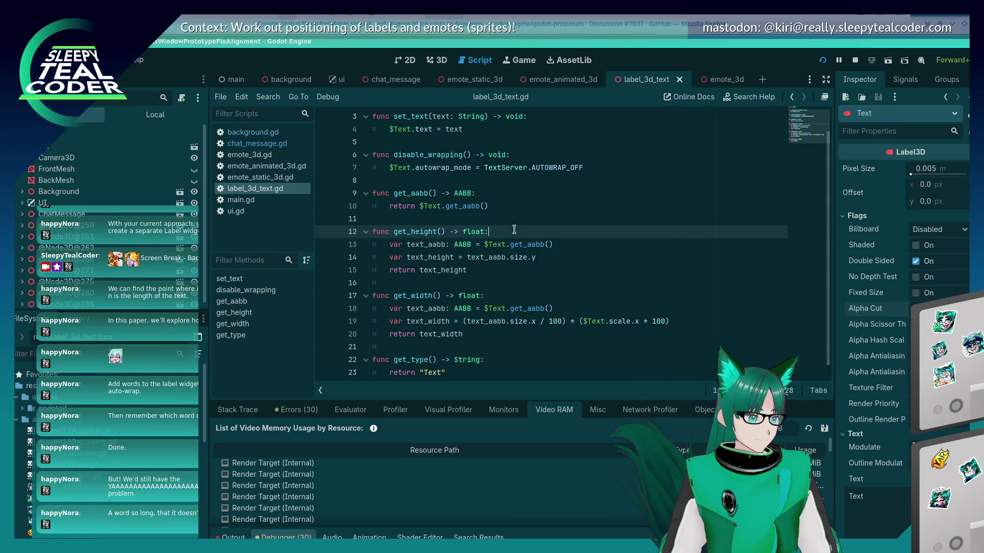
key(alt+Tab)
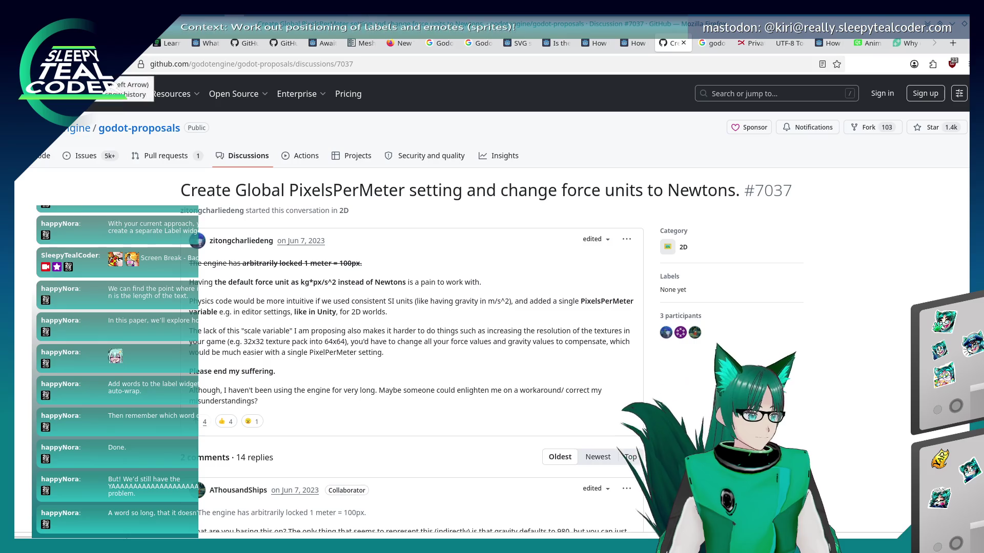
- From the Google results, read through the forum thread about window size pixels
key(alt+Left)
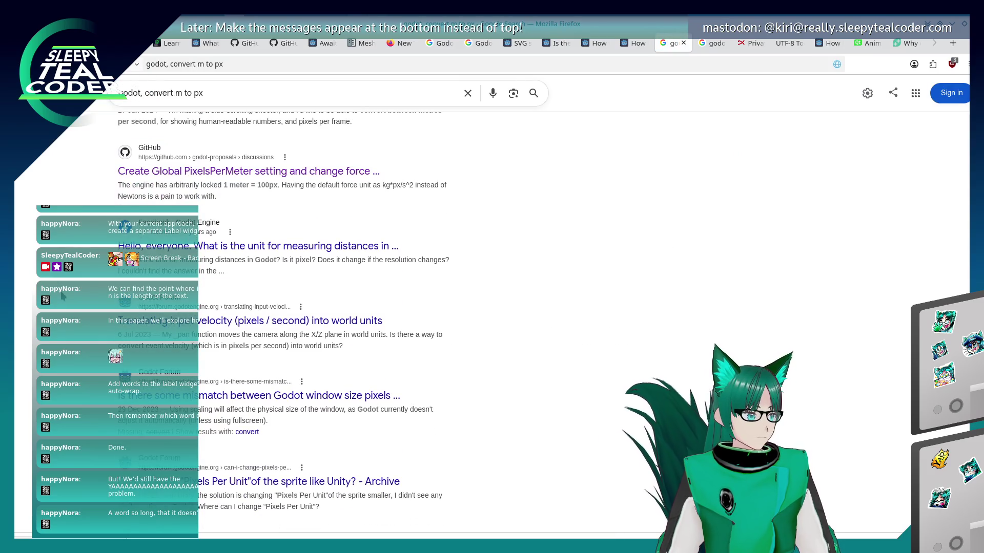
scroll(62, 296, down, 2)
scroll(62, 295, down, 2)
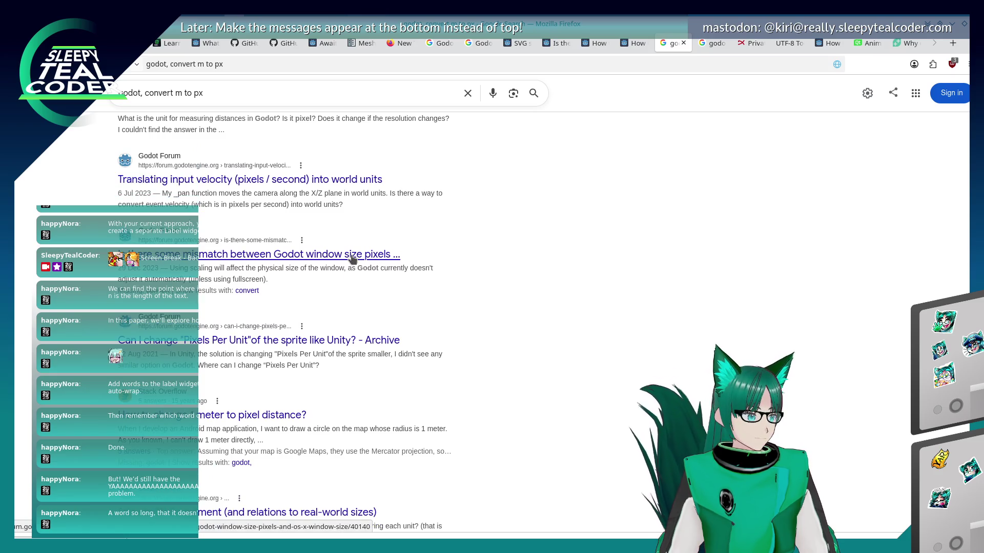
click(395, 255)
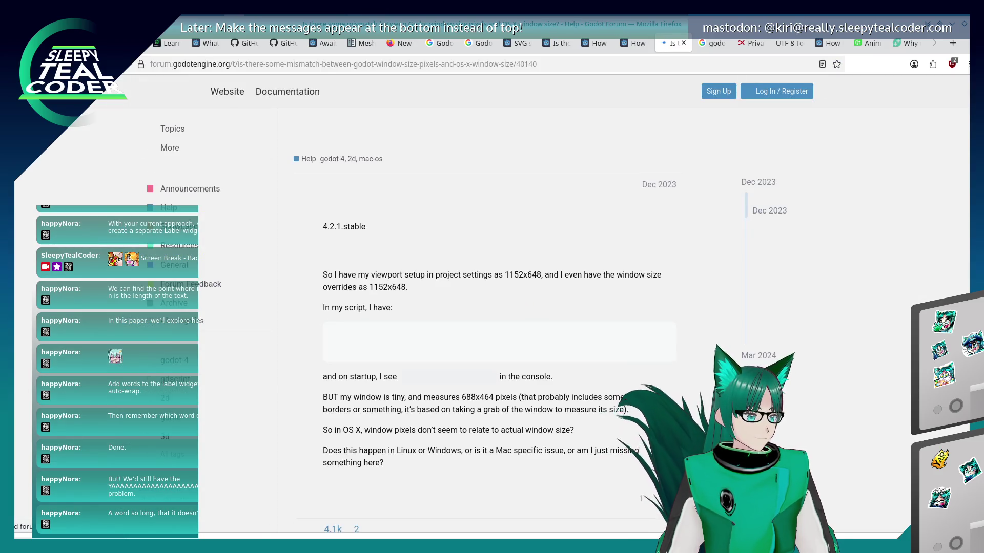
scroll(123, 234, down, 2)
scroll(123, 236, down, 5)
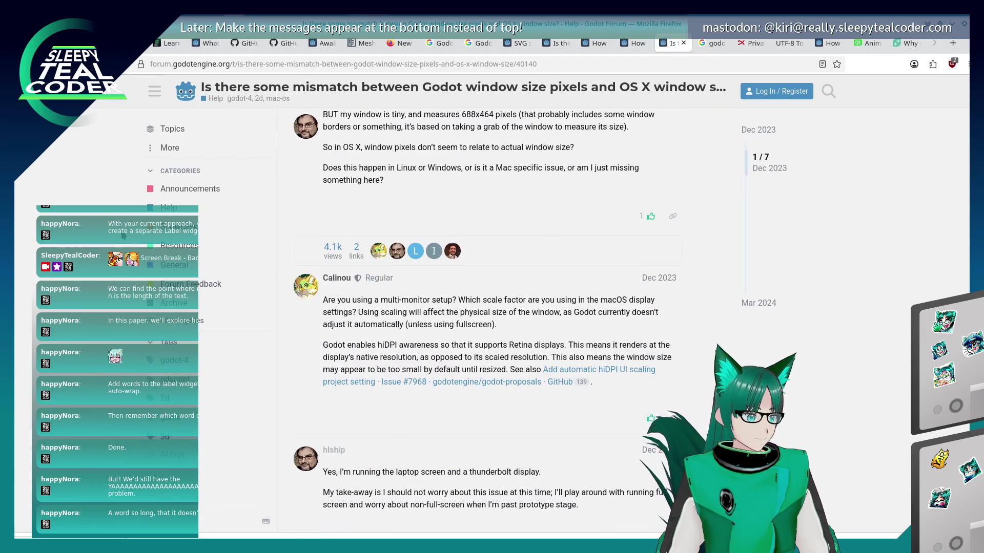
scroll(124, 236, down, 6)
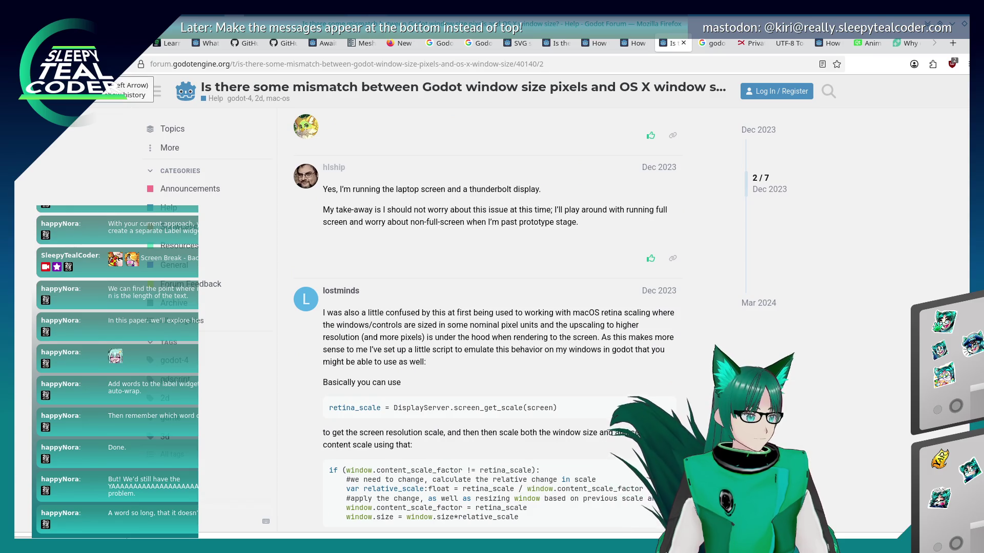
- Check the Stack Overflow meter-to-pixel question, then open the 'Sizes in 3D Enviroment' forum topic
click(100, 67)
scroll(86, 272, down, 3)
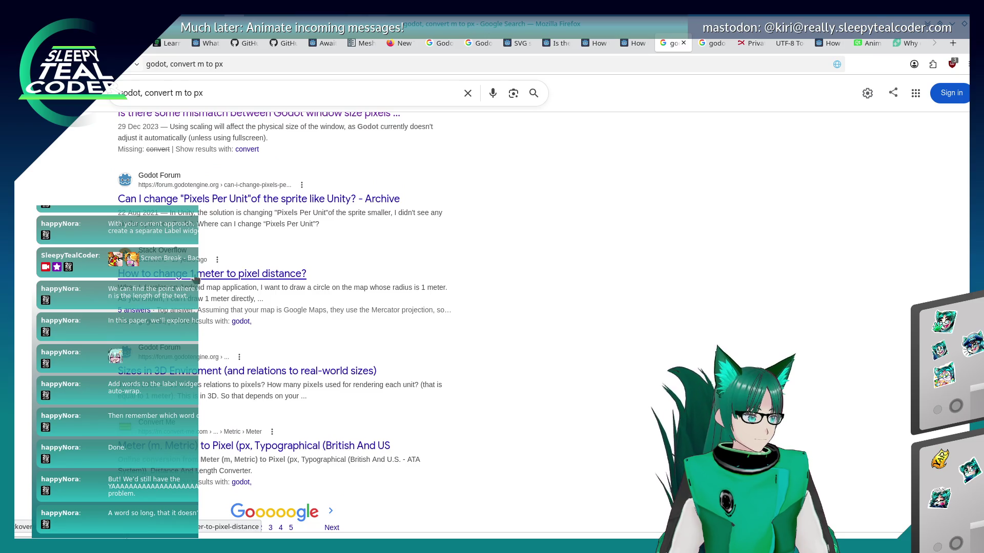
click(195, 279)
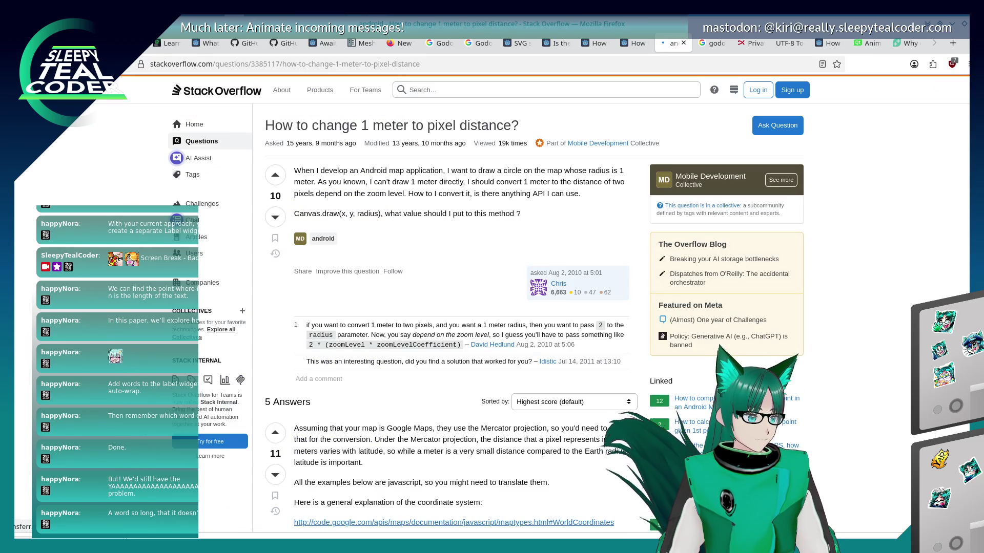
key(alt+Left)
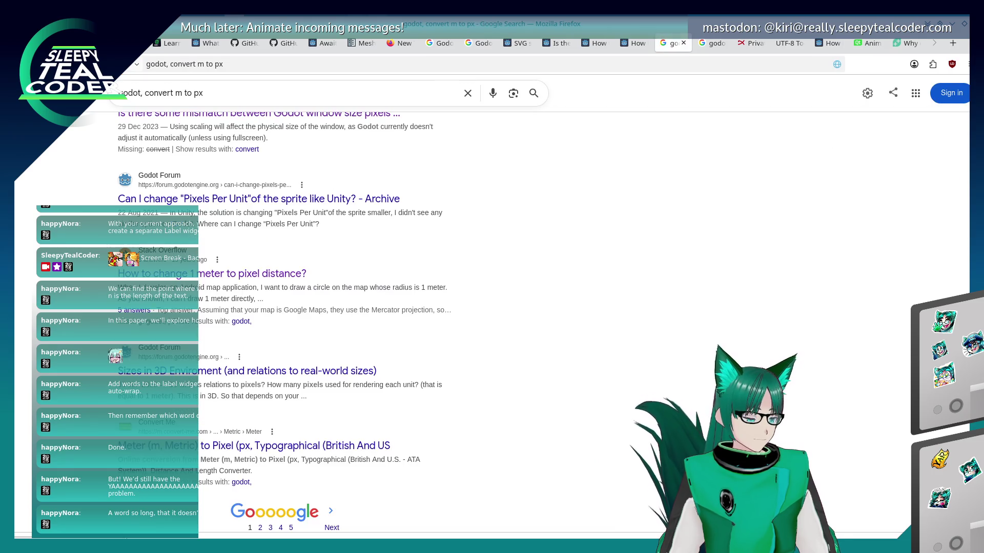
scroll(287, 307, down, 3)
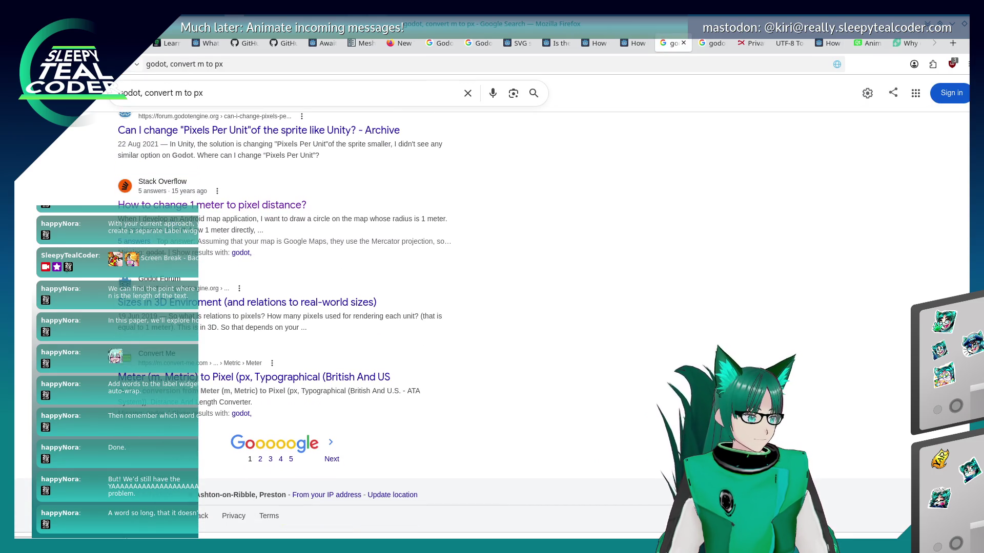
click(299, 307)
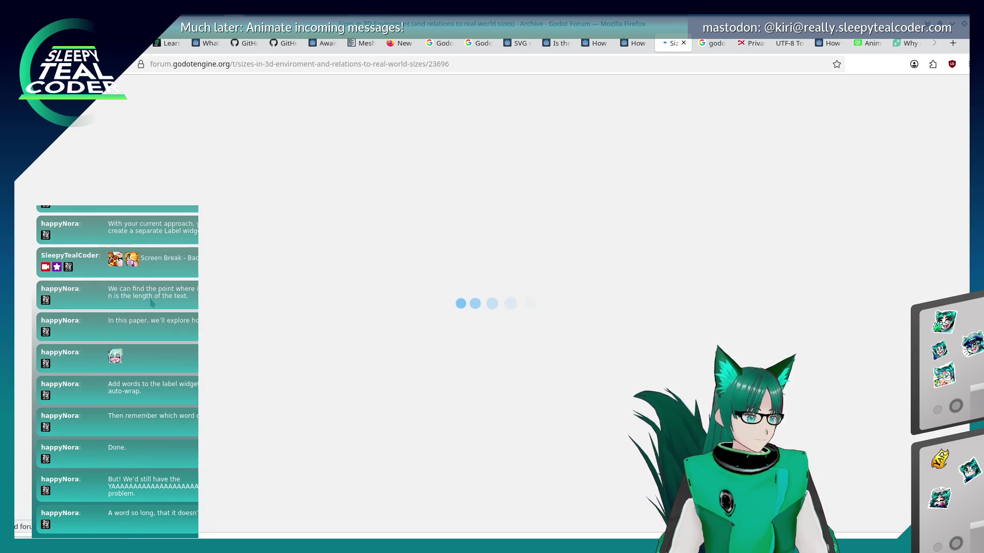
- Read through the forum topic about converting metres to pixels in Godot
scroll(492, 308, down, 3)
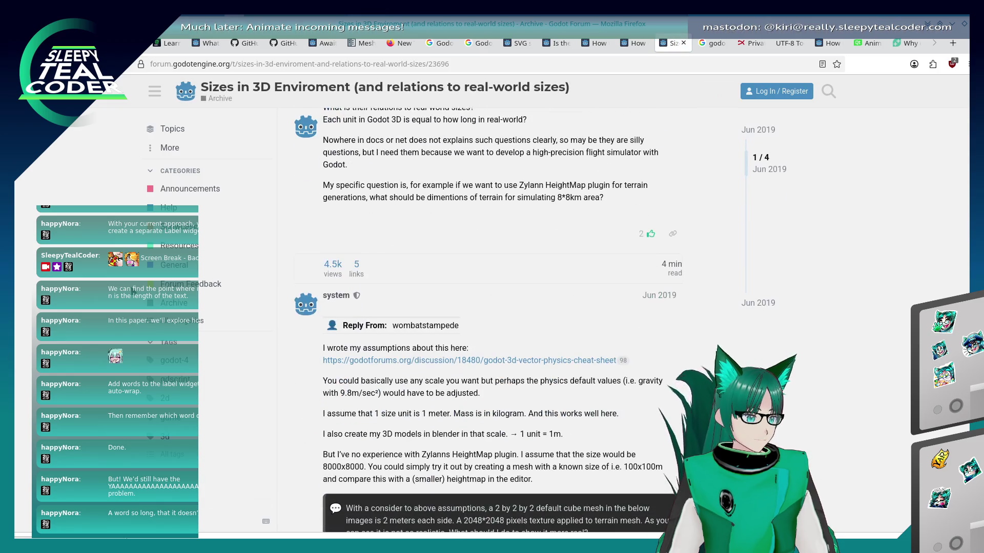
scroll(492, 307, down, 1)
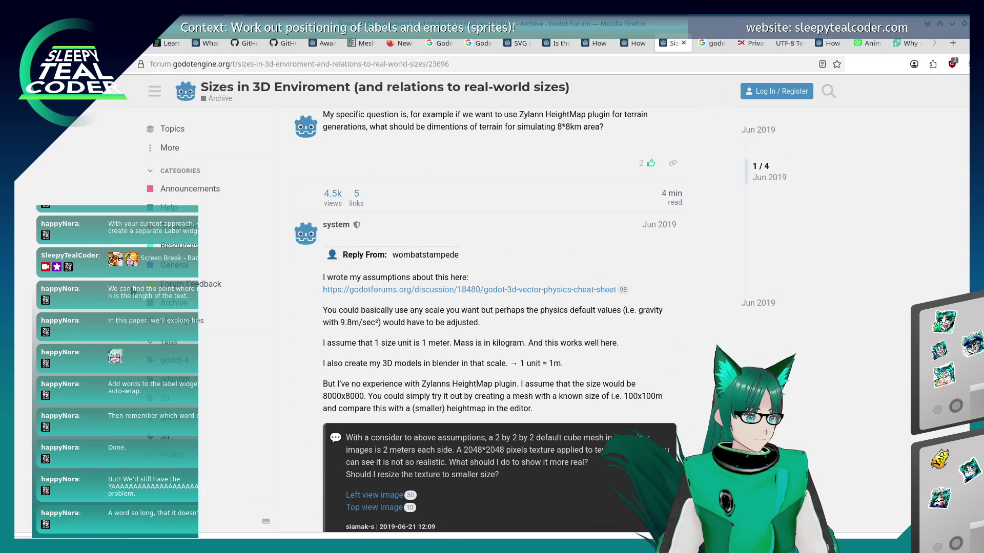
scroll(491, 308, down, 1)
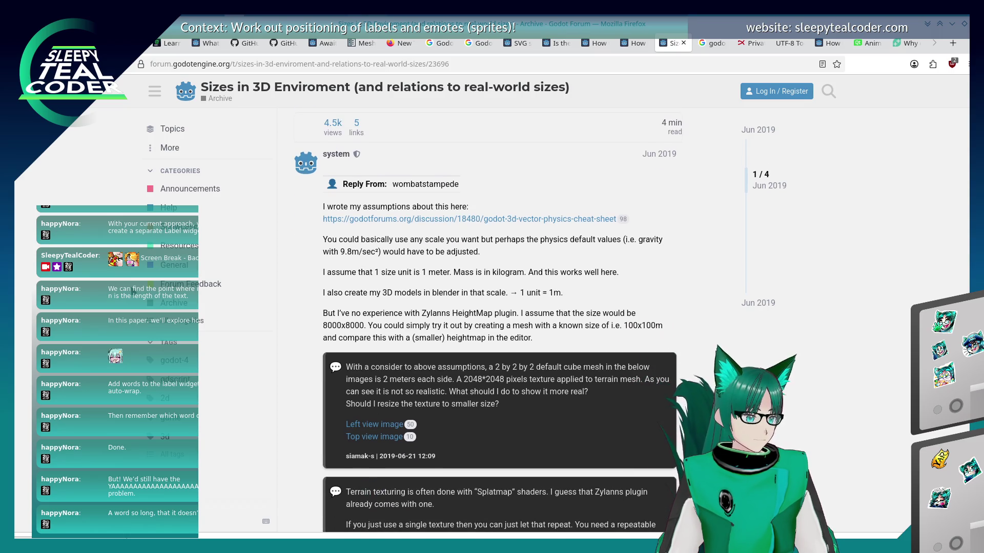
scroll(491, 307, down, 6)
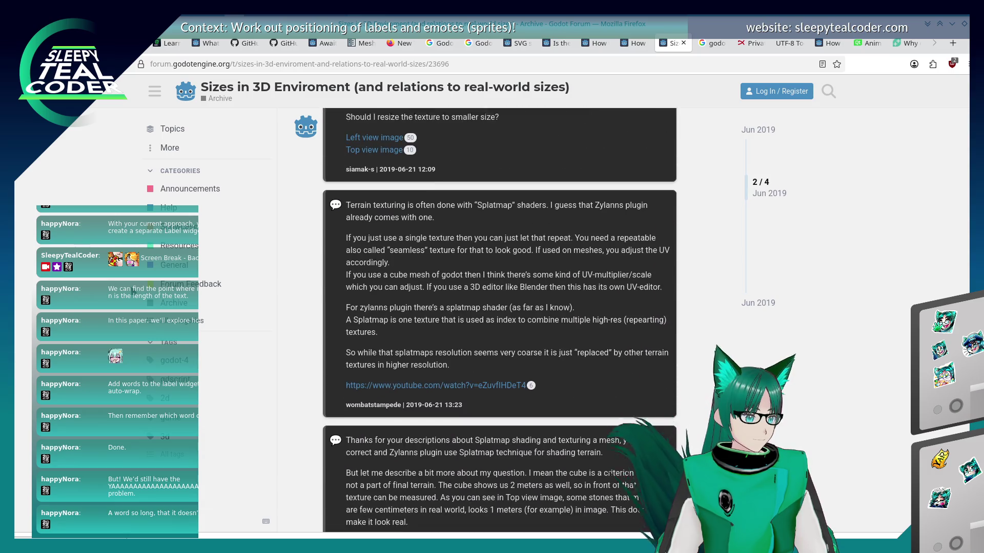
scroll(499, 320, down, 7)
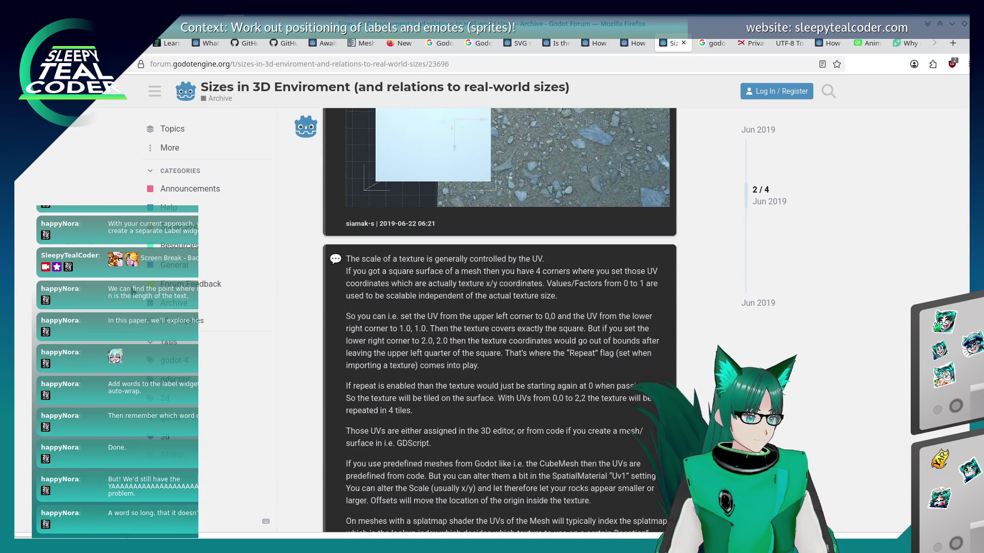
scroll(500, 320, down, 10)
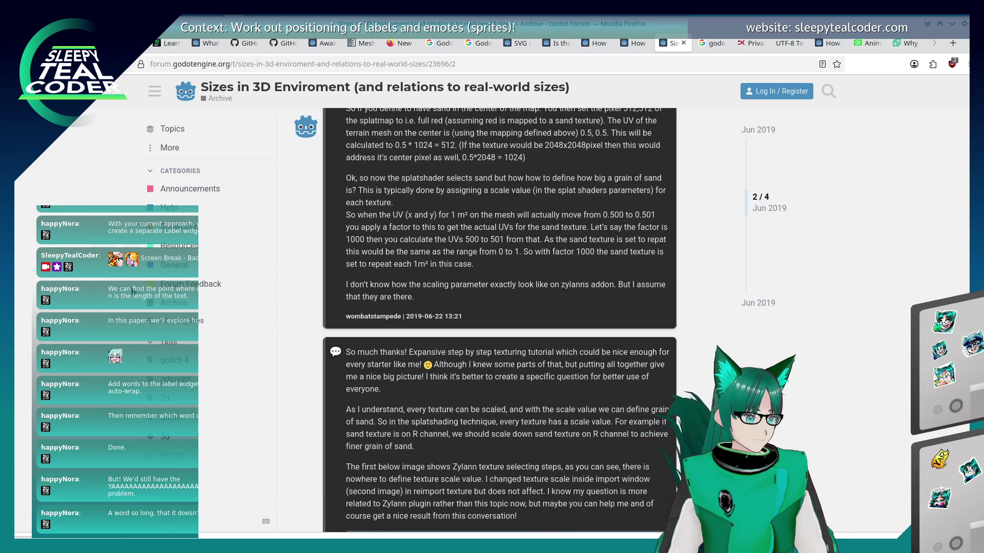
- Go back to the Google results and load page 2 for 'godot, convert m to px'
key(alt+Left)
scroll(187, 307, up, 3)
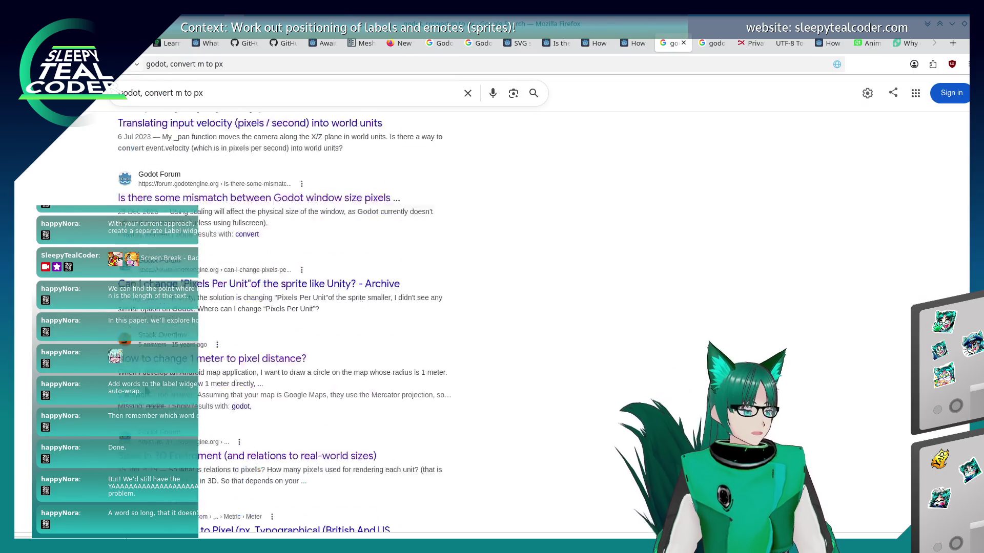
scroll(187, 307, up, 6)
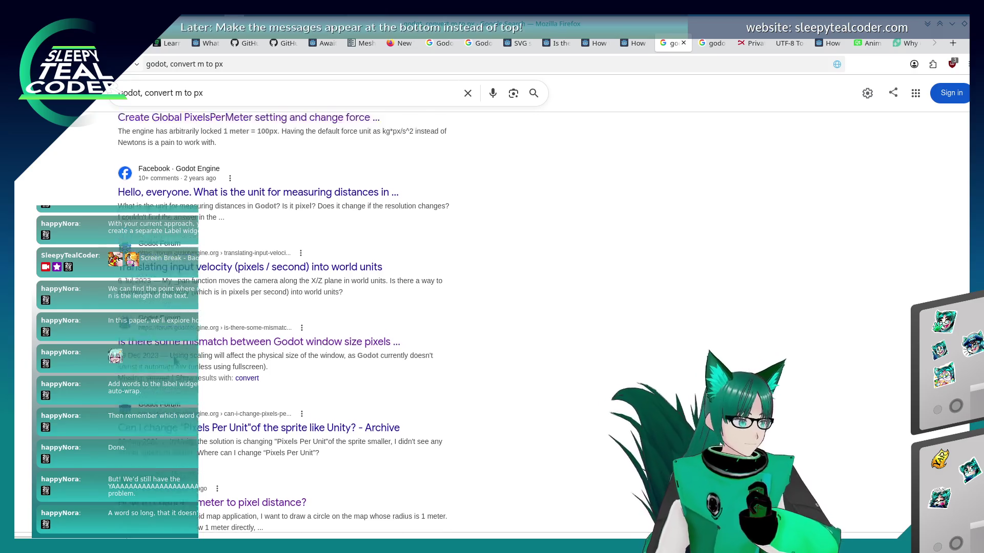
scroll(144, 376, up, 2)
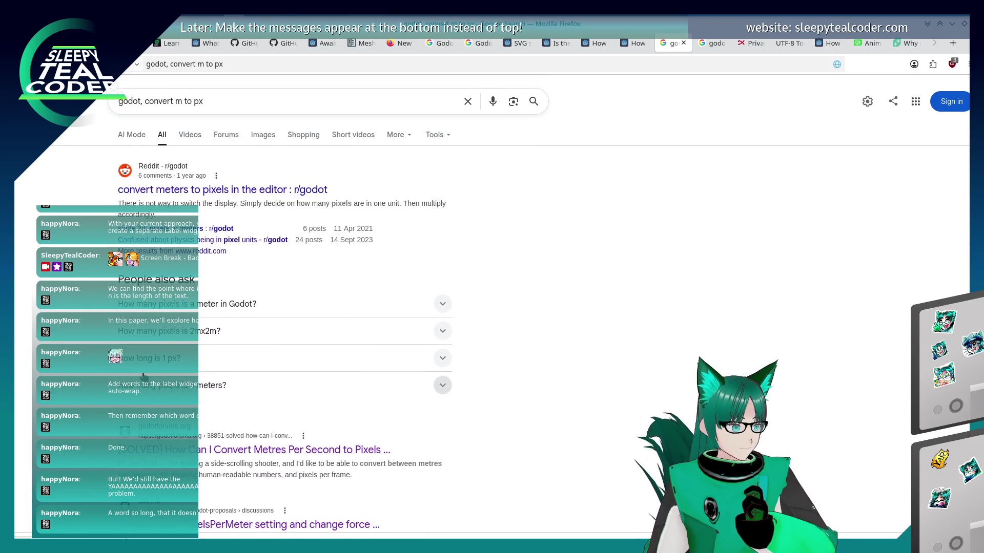
scroll(144, 376, down, 12)
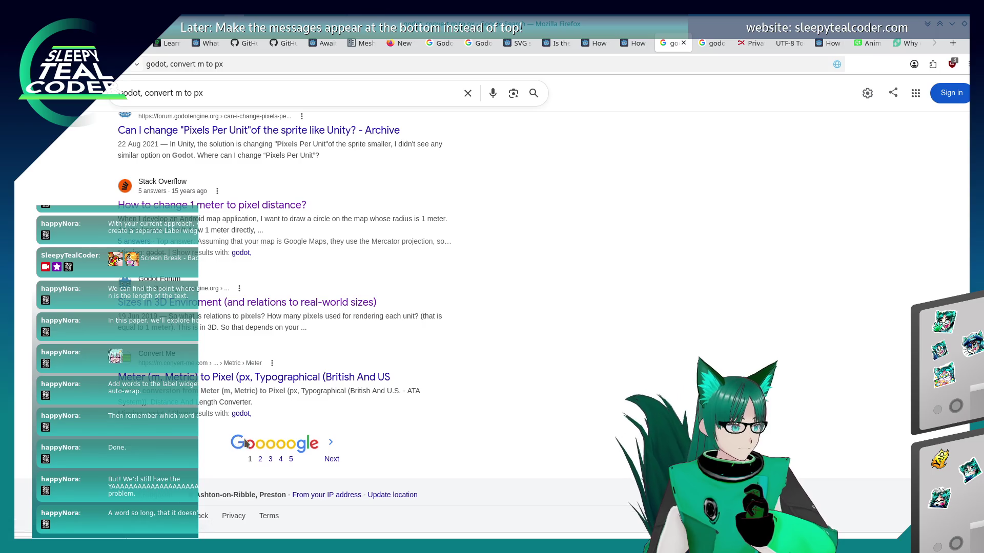
click(259, 445)
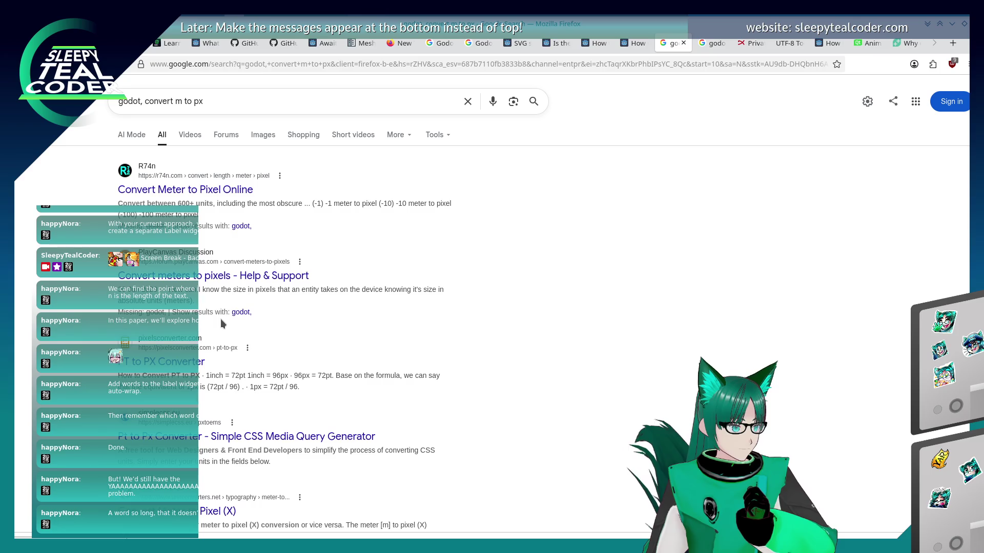
- Start editing the search query, then return to the Godot editor
click(173, 103)
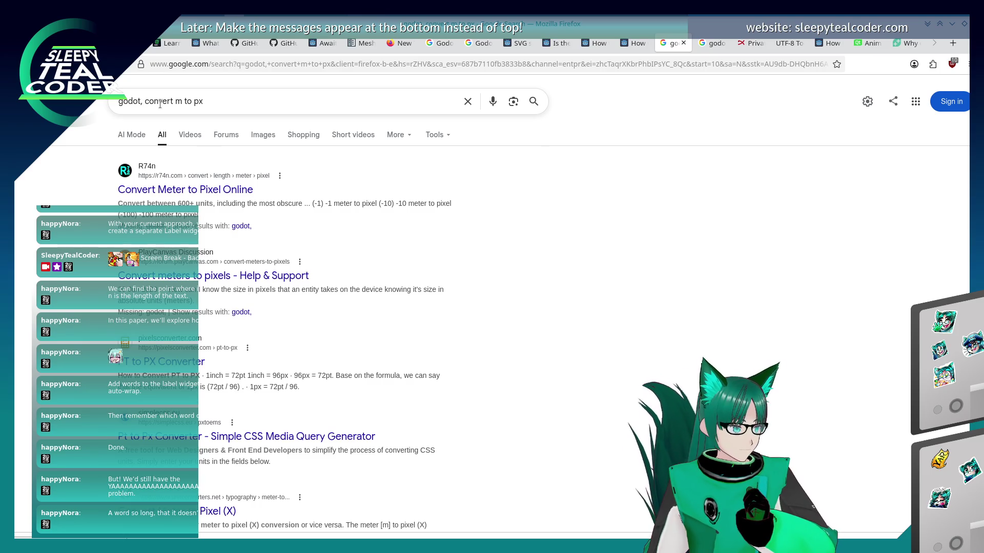
click(159, 104)
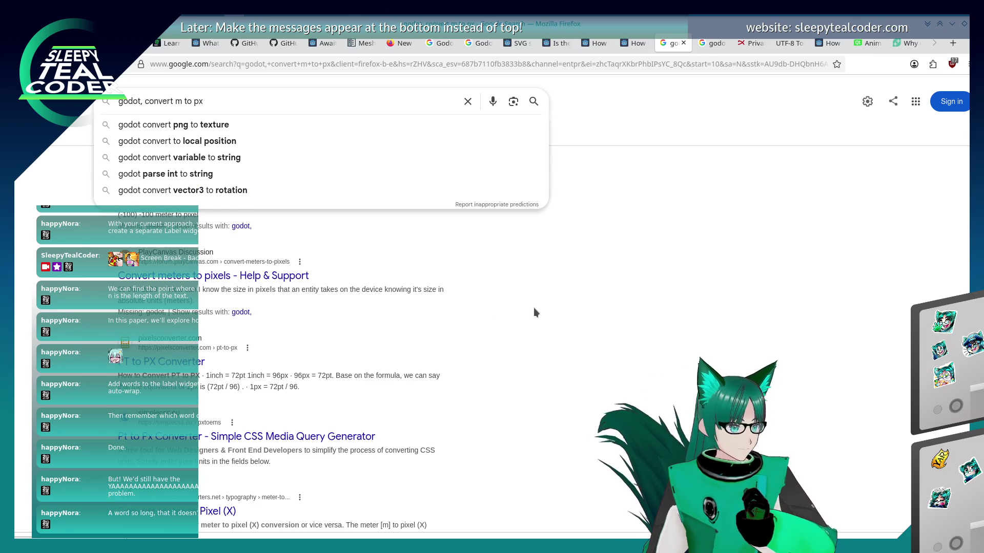
key(alt+Tab)
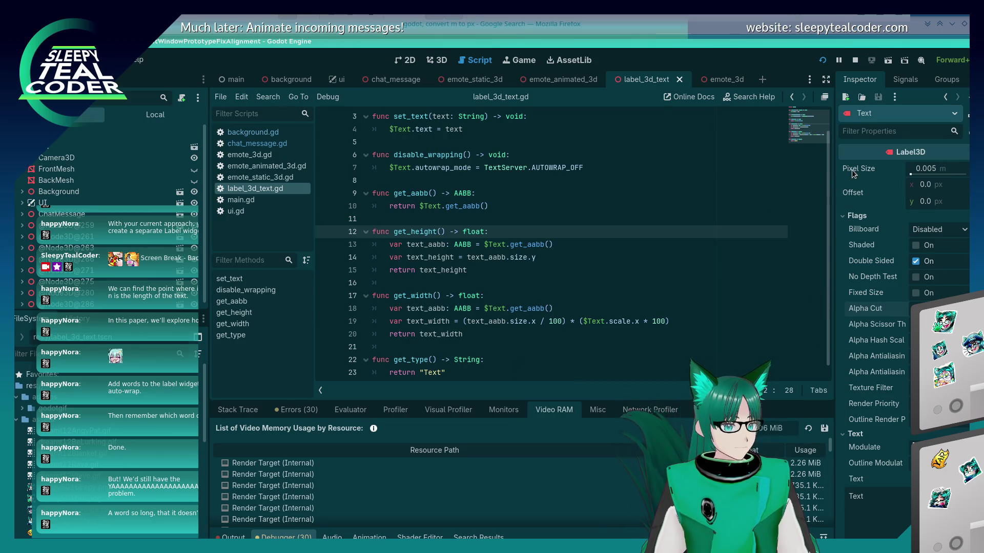
mouse_move(853, 172)
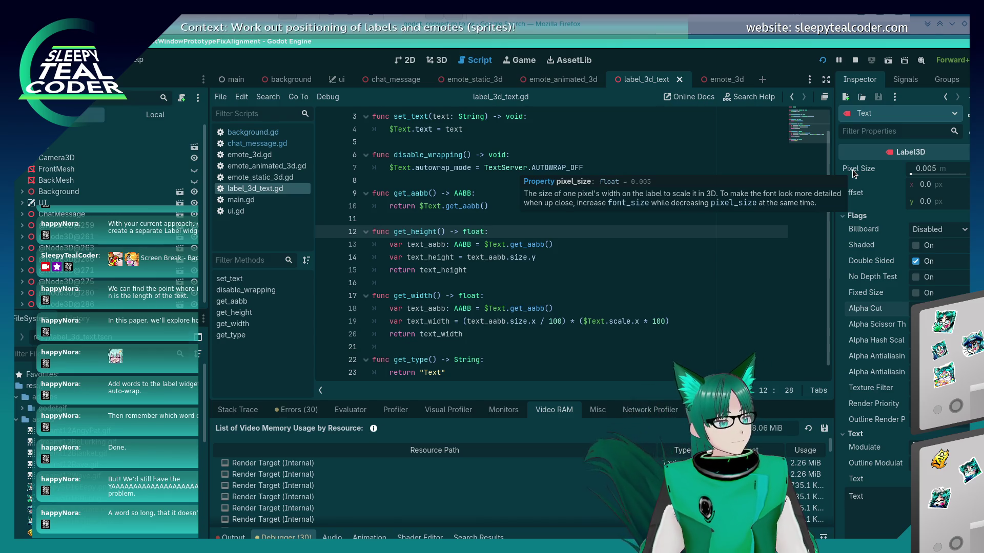
scroll(465, 261, up, 1)
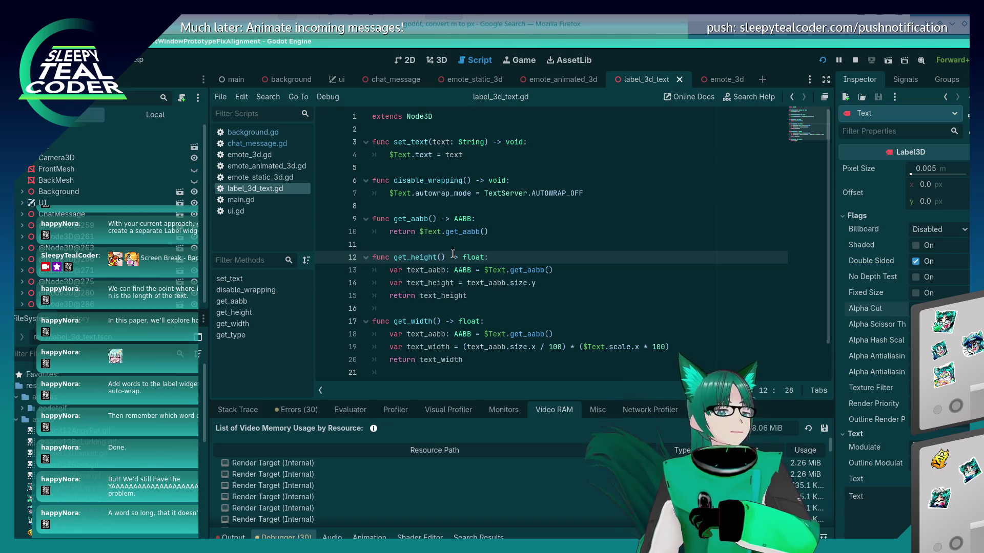
click(499, 236)
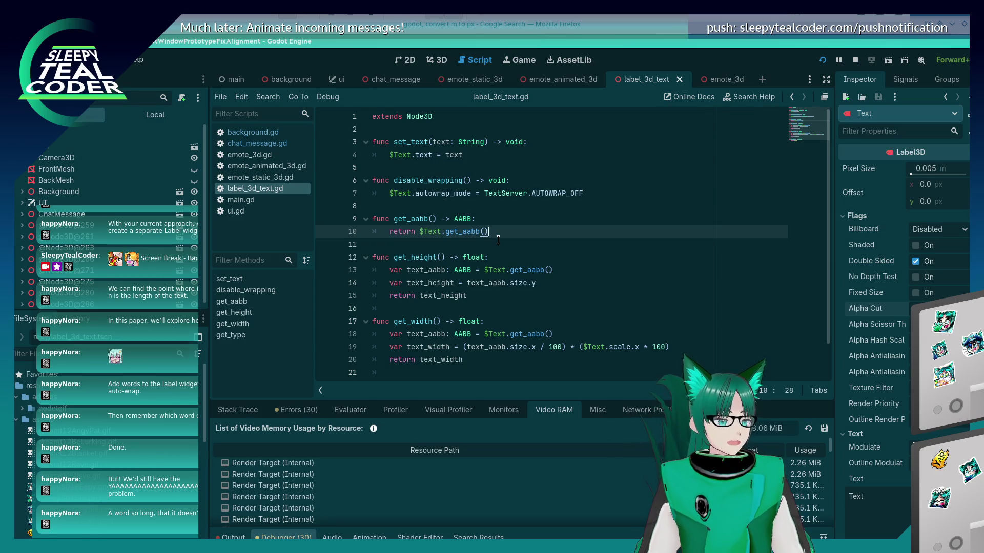
key(alt+Tab)
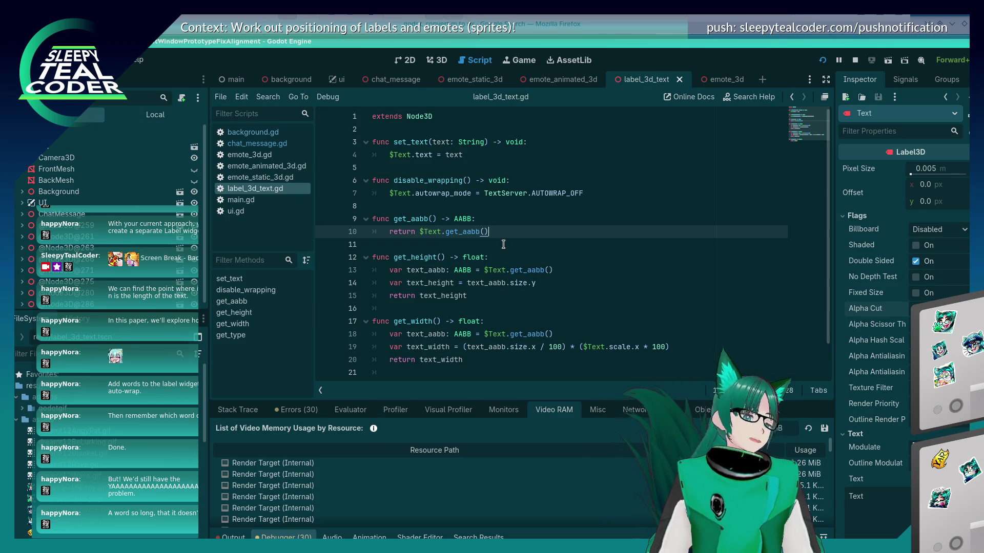
click(531, 194)
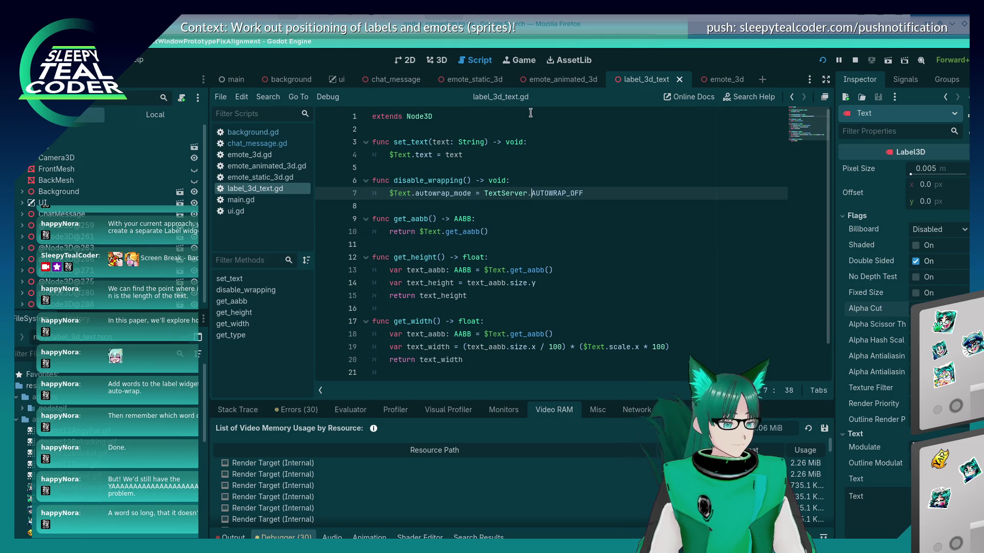
click(263, 145)
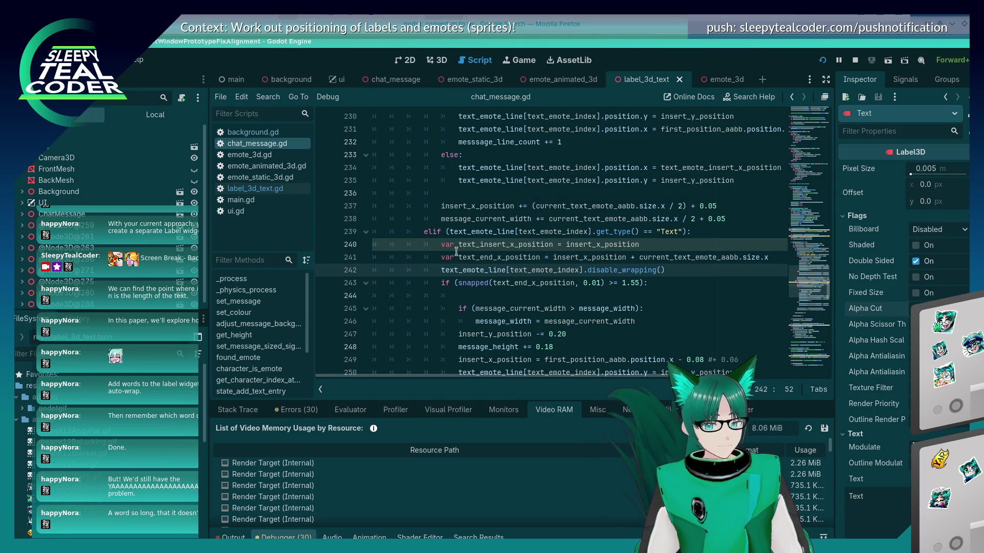
scroll(441, 242, down, 2)
scroll(442, 242, up, 1)
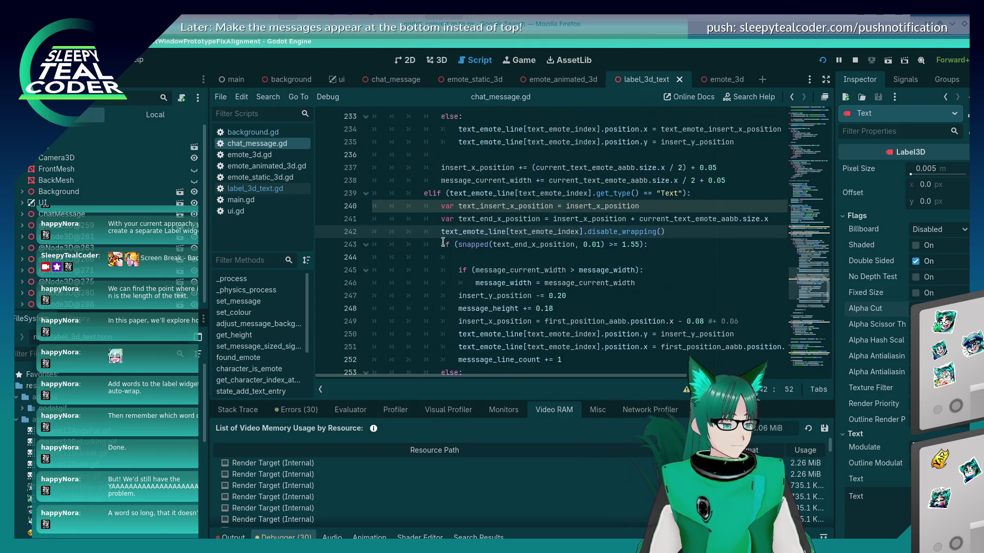
scroll(442, 242, down, 2)
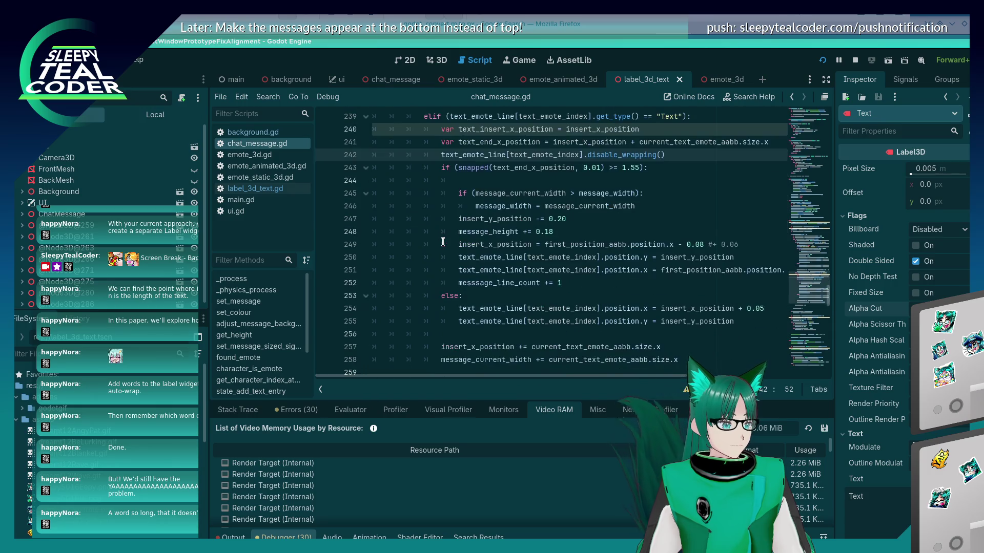
scroll(443, 242, down, 2)
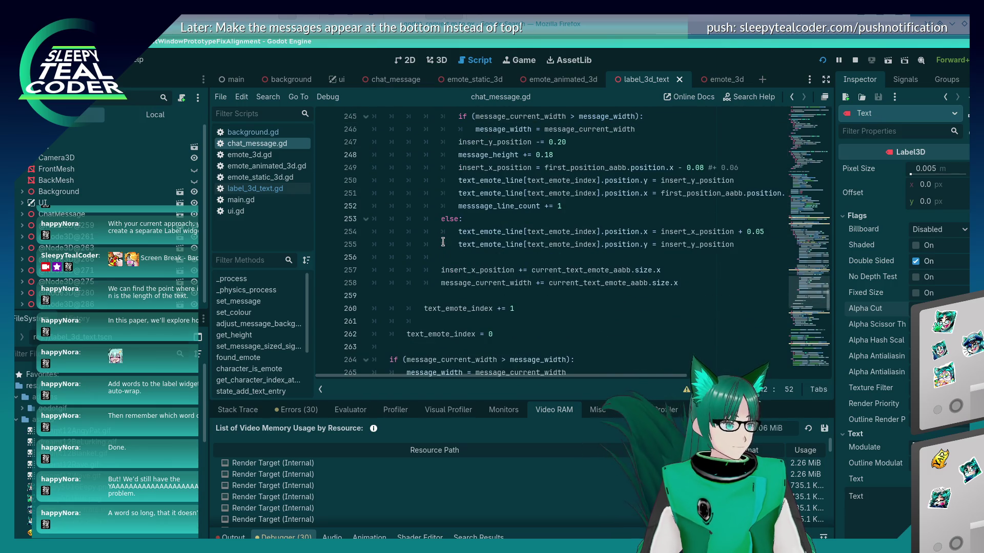
scroll(442, 241, up, 2)
scroll(443, 241, up, 1)
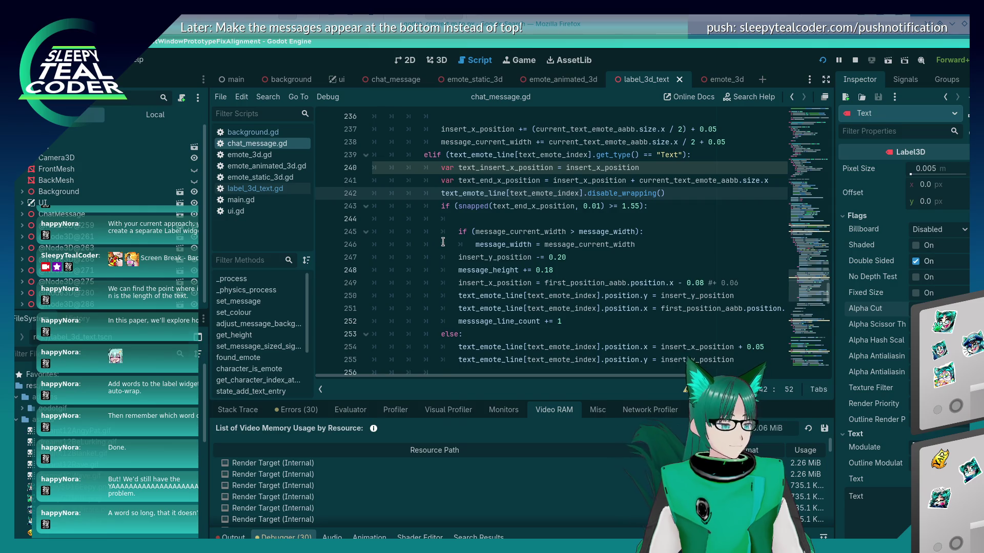
scroll(443, 242, up, 7)
scroll(443, 241, up, 5)
scroll(443, 241, down, 15)
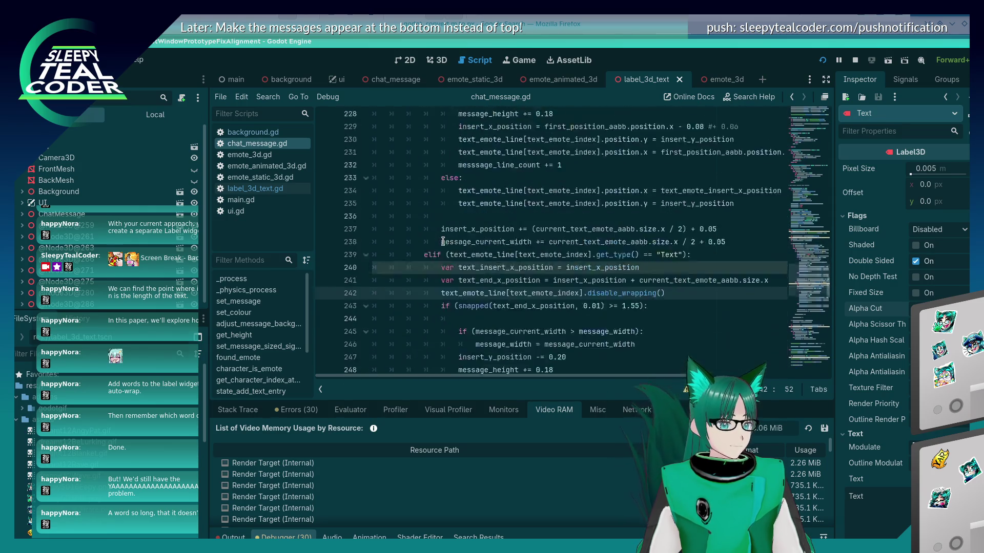
scroll(442, 239, down, 4)
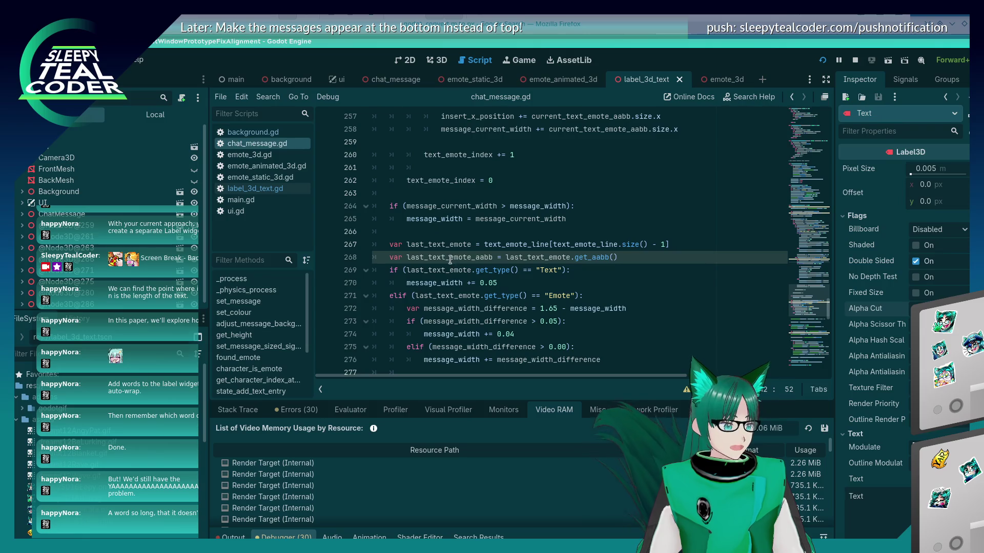
click(492, 258)
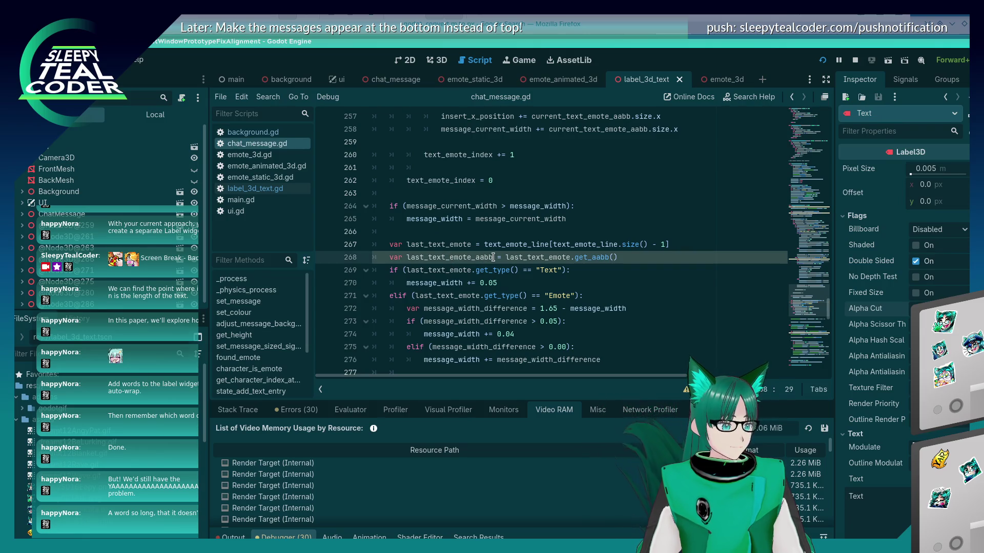
text(: AABB)
key(Up)
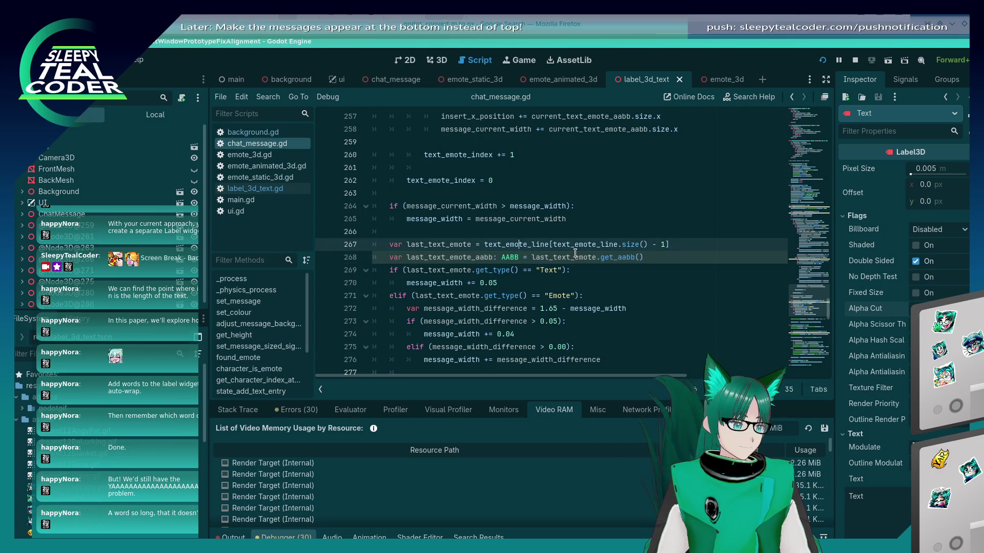
click(579, 206)
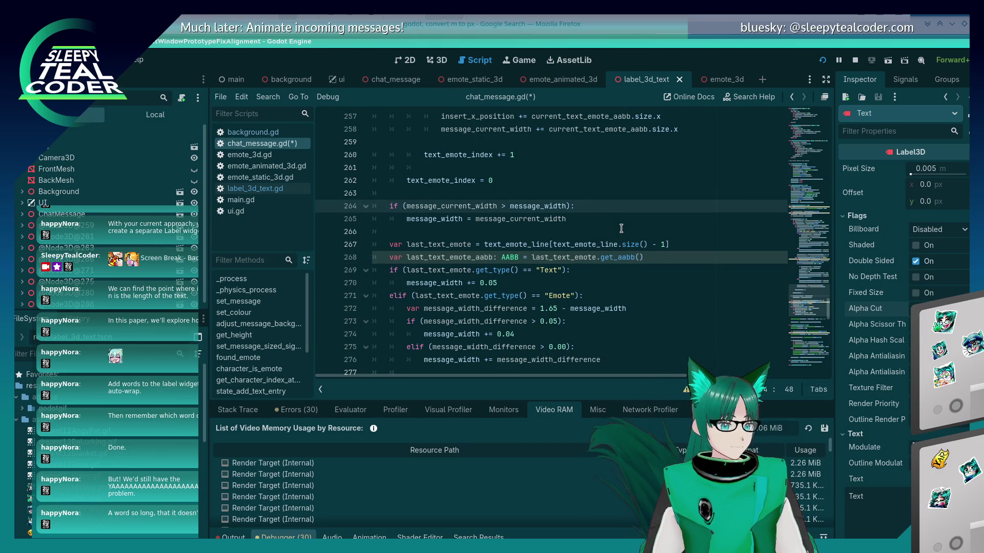
click(685, 389)
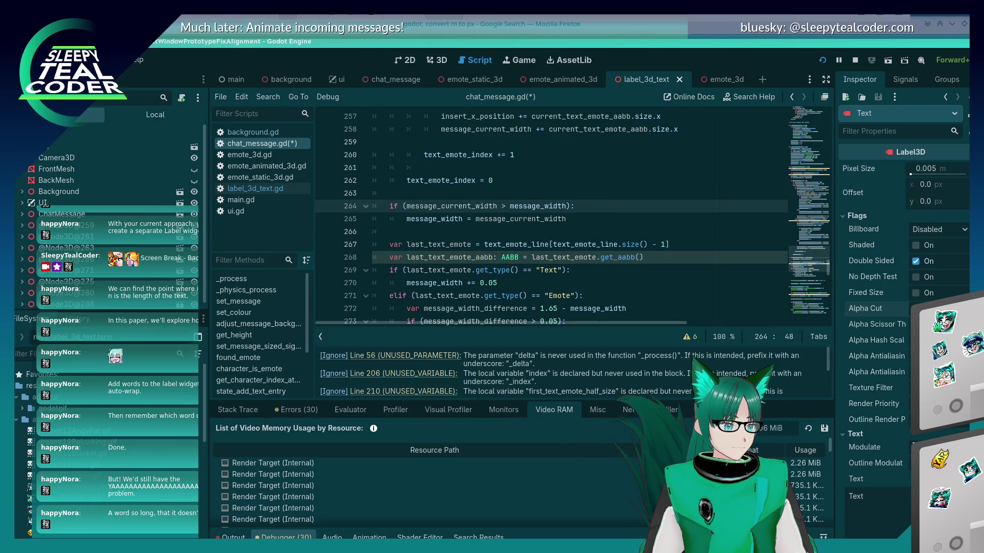
scroll(599, 362, down, 3)
double_click(595, 371)
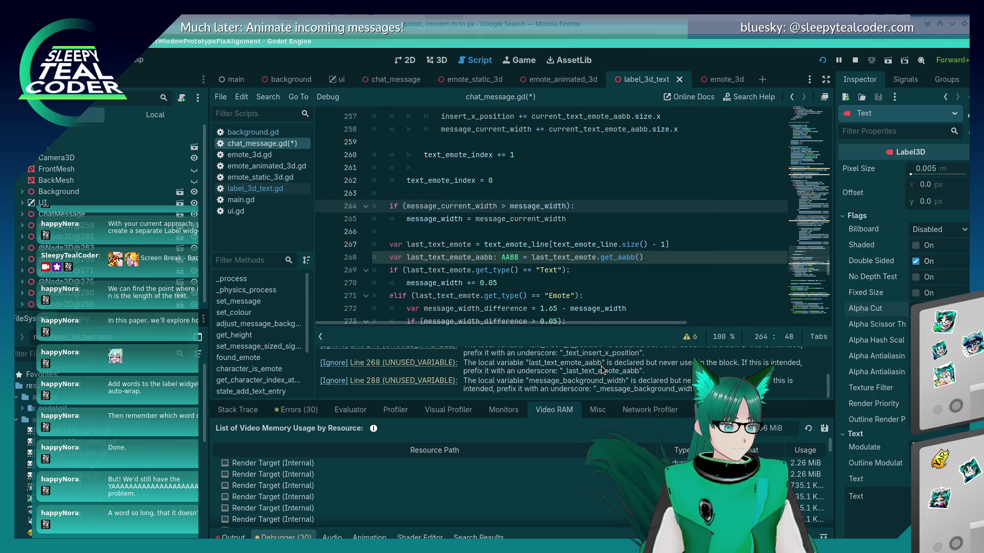
key(Down)
key(Down)
key(Down)
key(BackSpace)
key(BackSpace)
key(BackSpace)
scroll(661, 259, down, 5)
key(ctrl+s)
scroll(640, 260, up, 4)
scroll(601, 261, down, 5)
scroll(609, 256, up, 6)
click(617, 251)
scroll(617, 251, up, 8)
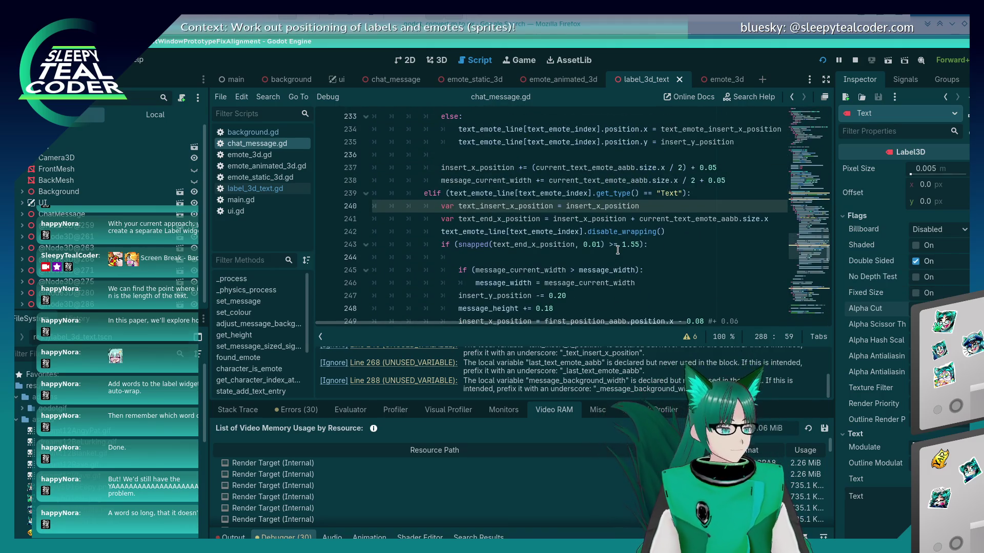
scroll(609, 259, up, 7)
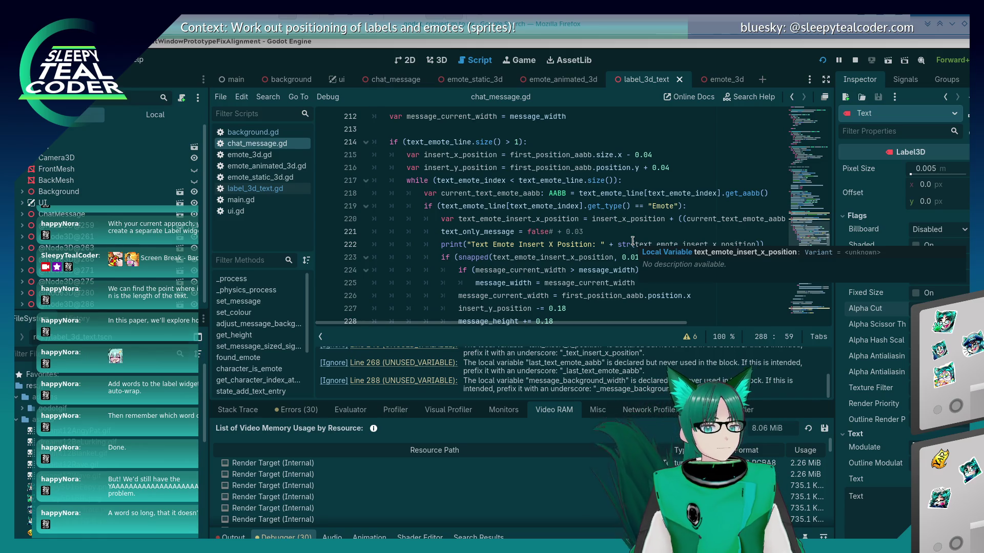
scroll(633, 241, down, 8)
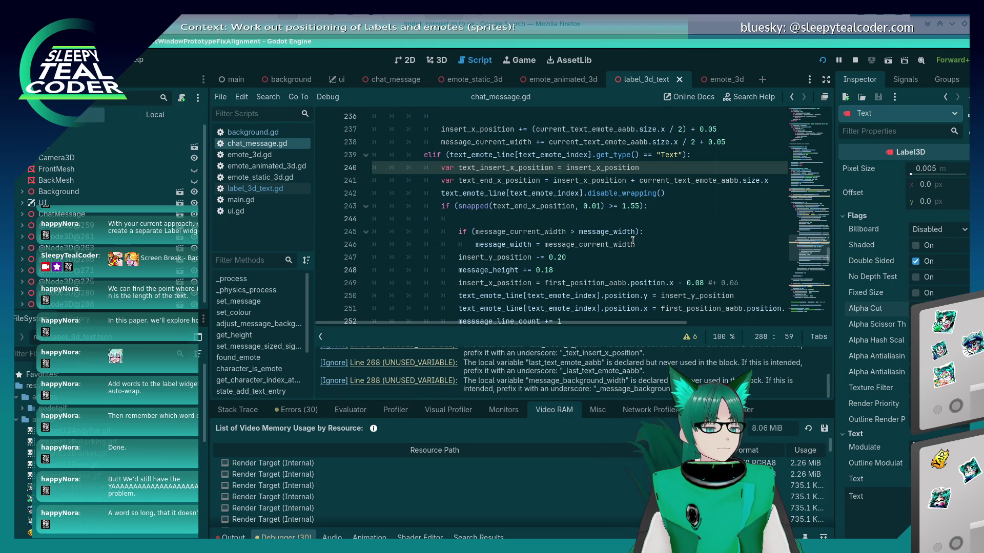
scroll(633, 241, down, 2)
scroll(633, 241, down, 5)
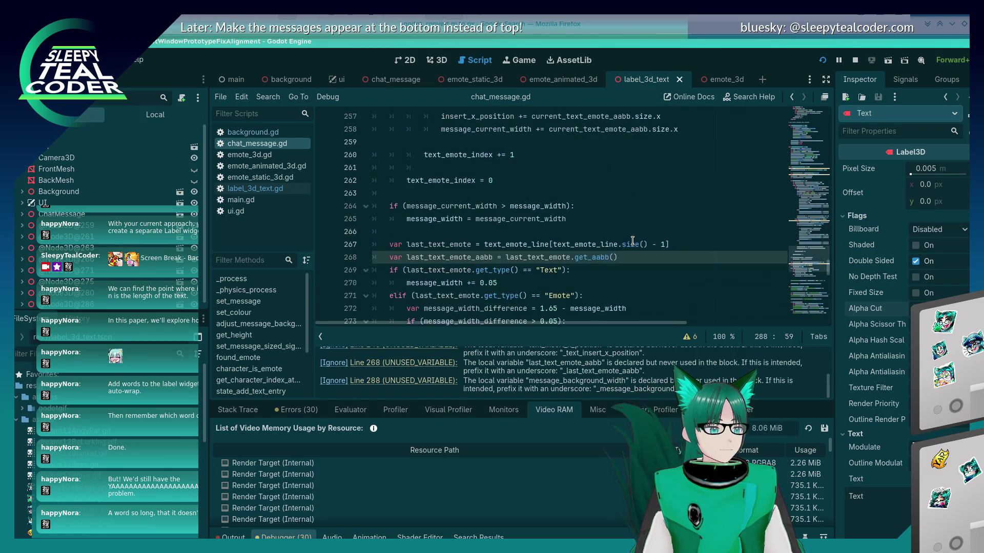
scroll(633, 241, up, 9)
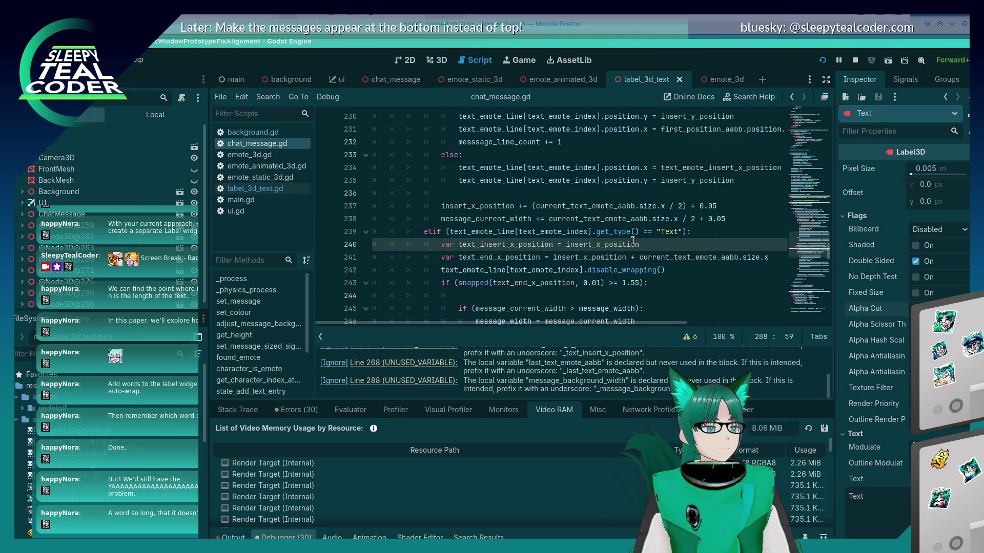
scroll(633, 240, down, 3)
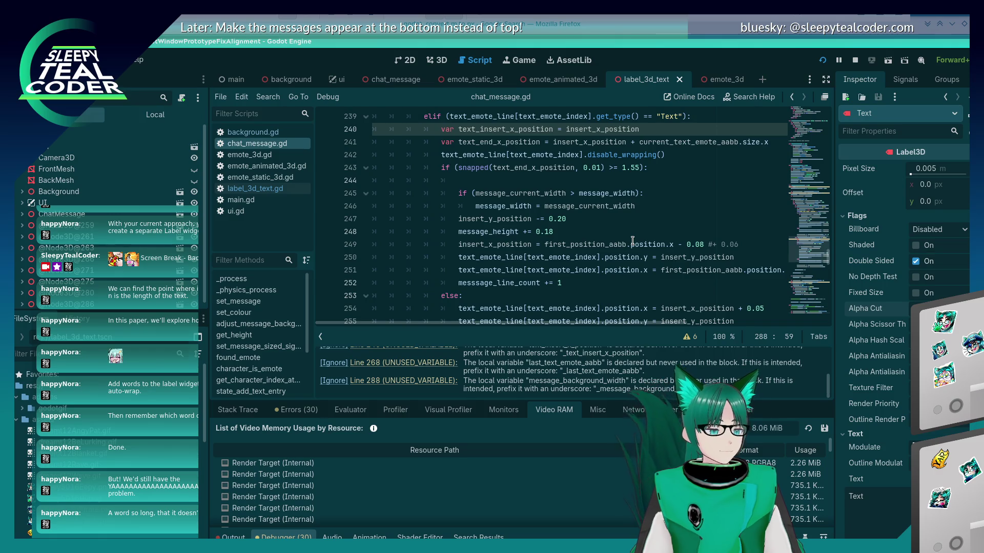
scroll(633, 241, up, 1)
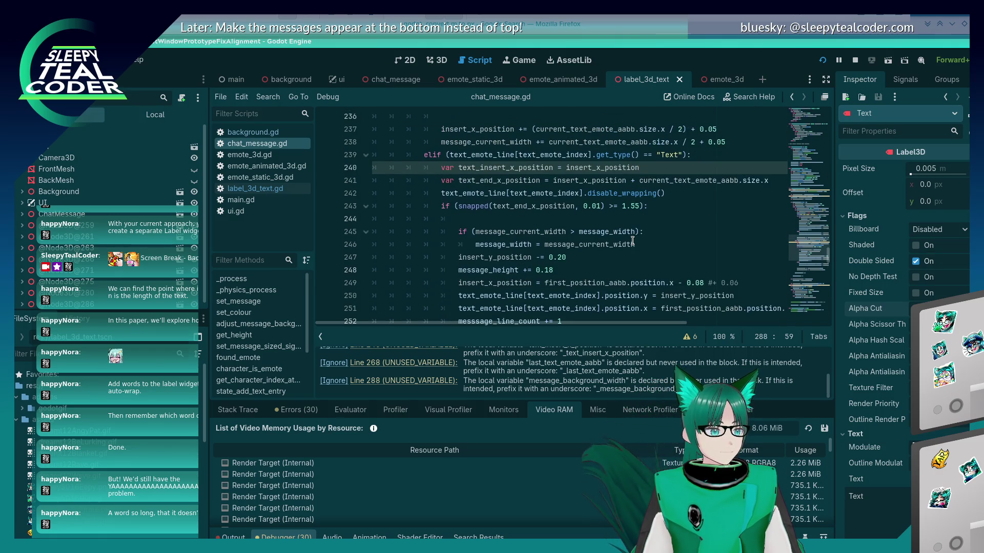
click(646, 218)
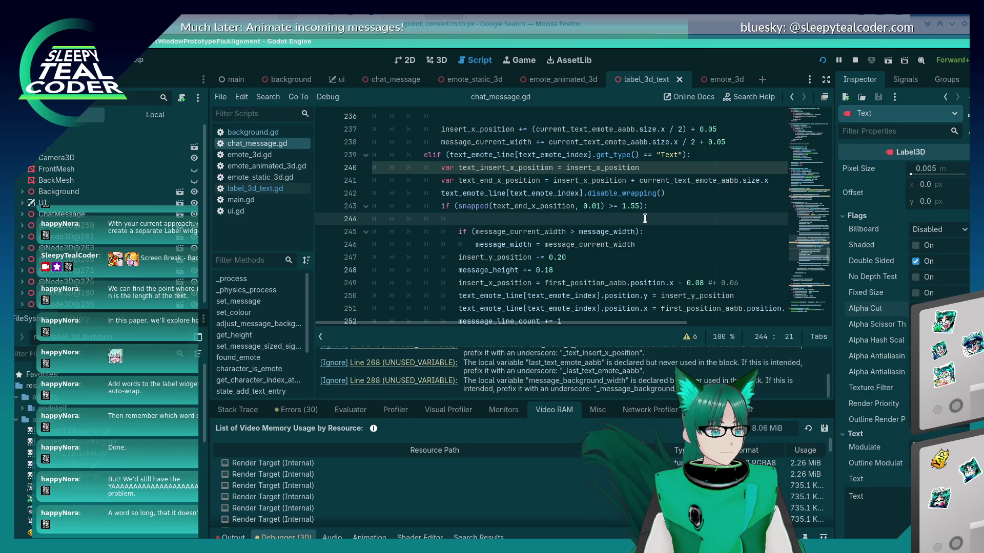
click(666, 193)
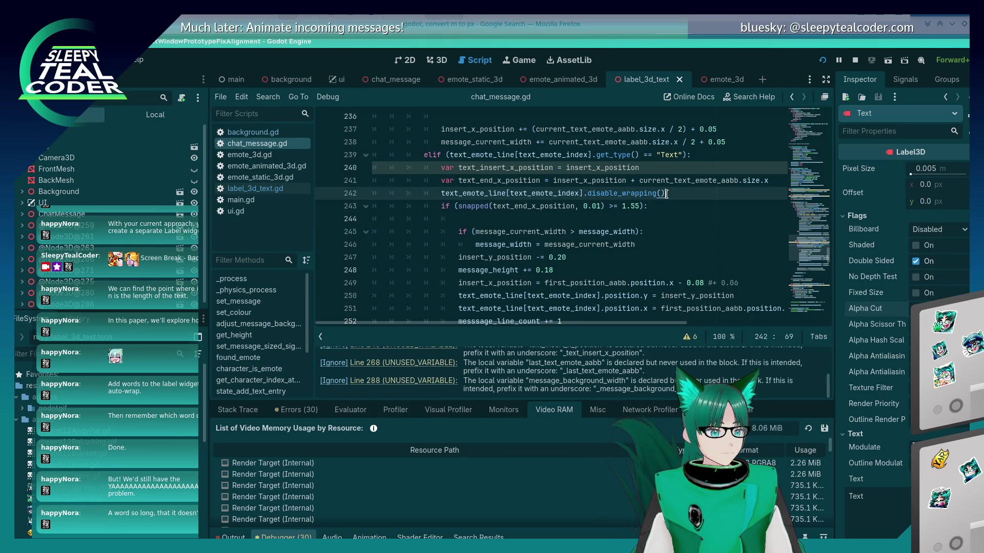
double_click(603, 194)
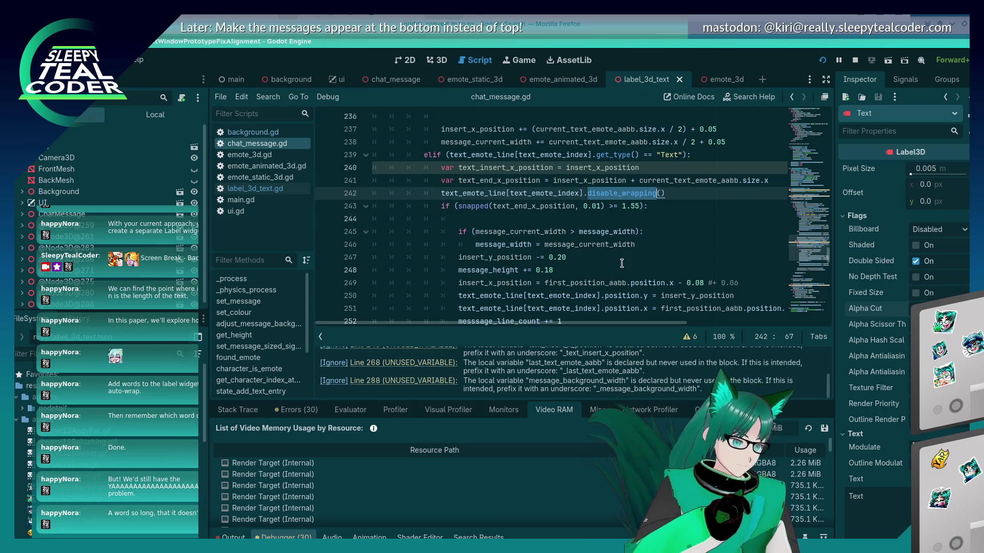
key(ctrl+shift+Return)
- Add 'var remaining_space = 1.55 - text_insert_x_position' above the disable_wrapping() line
text(var rem)
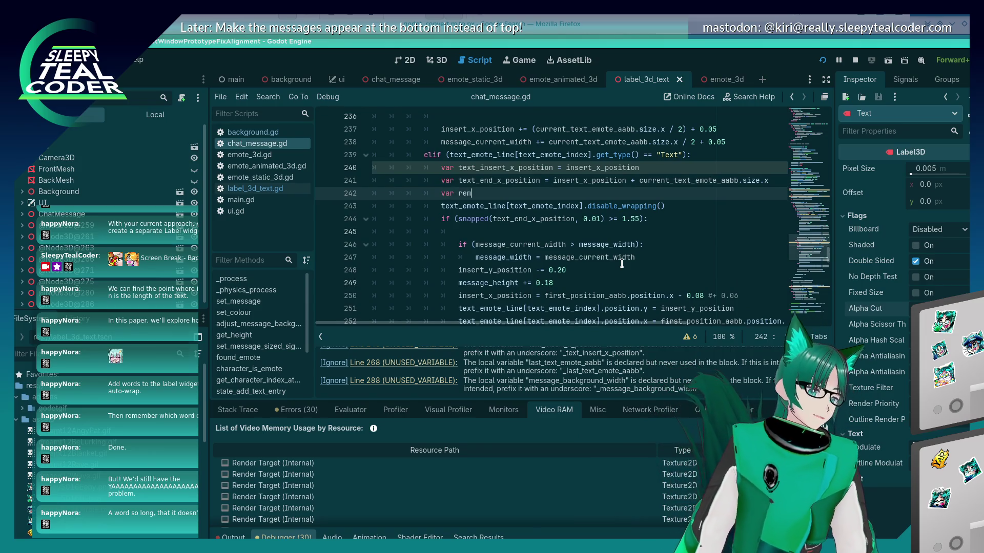
text(aining_space =)
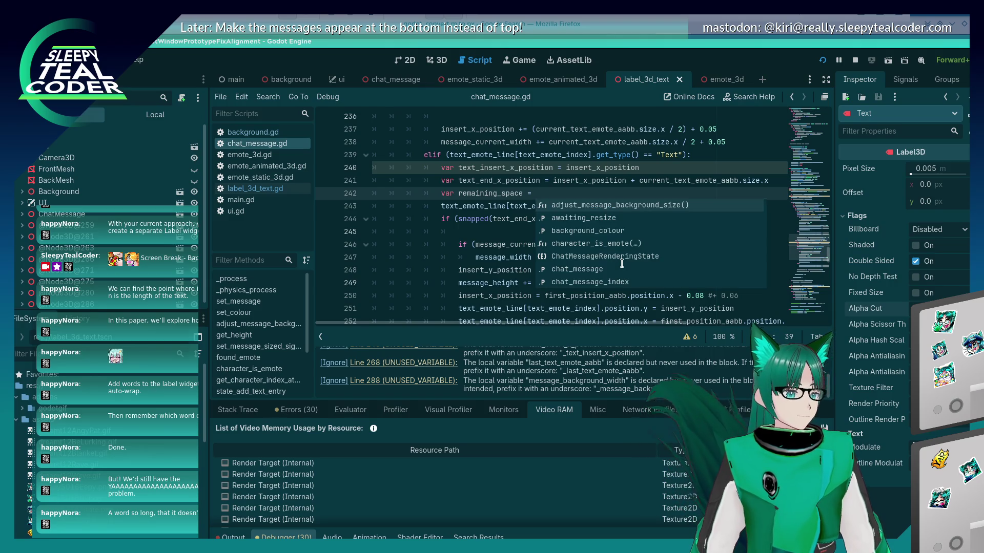
key(Escape)
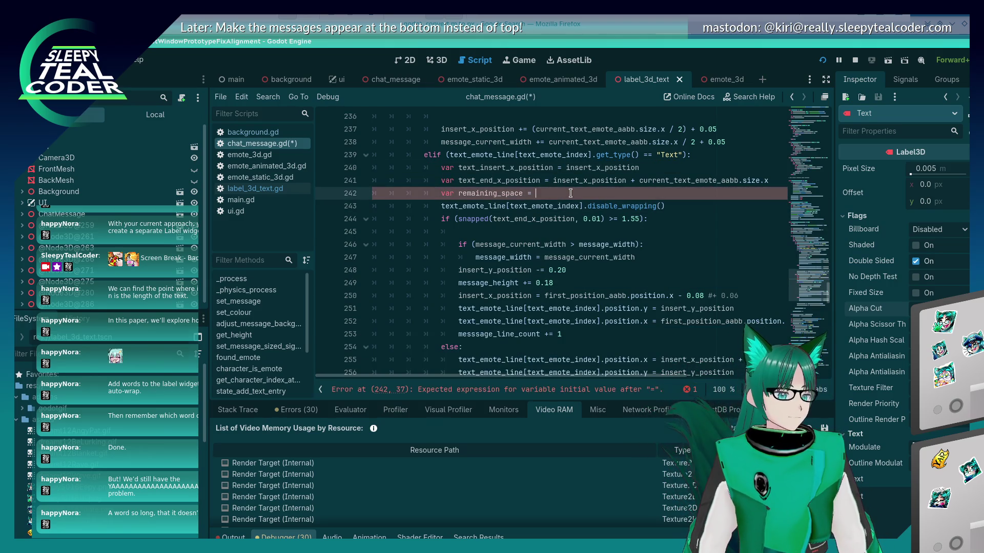
drag(459, 219, 606, 218)
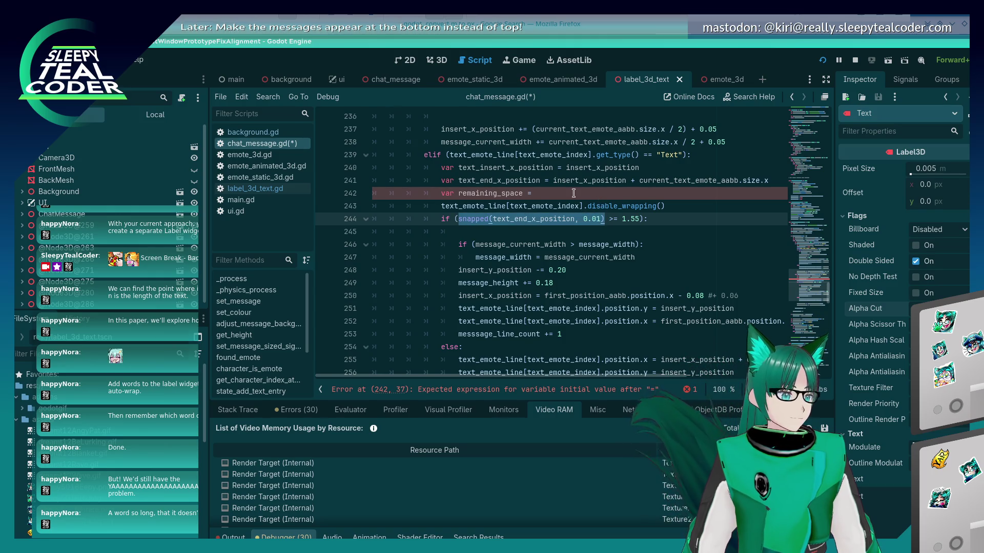
click(559, 193)
text(text_insert_x_position)
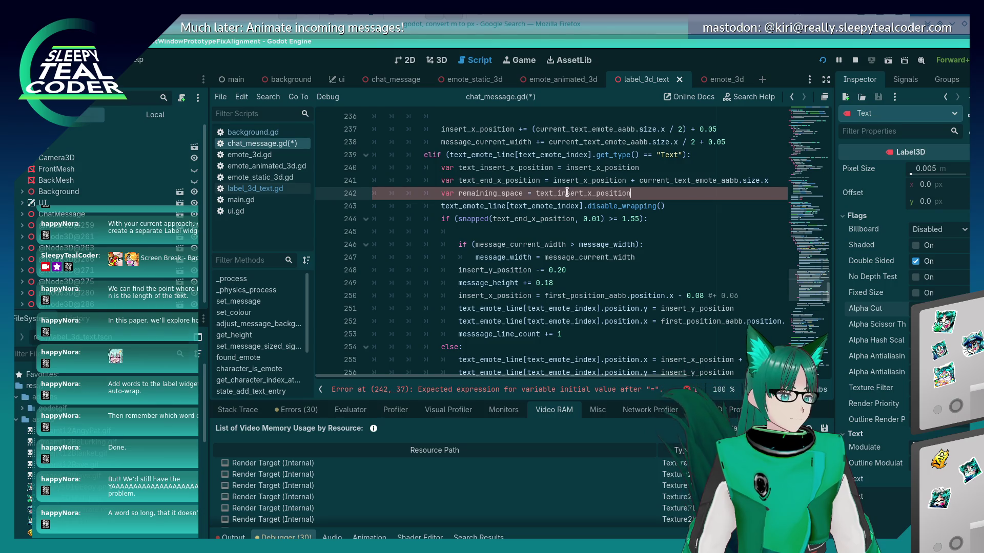
key(ctrl+Left)
text(1.5)
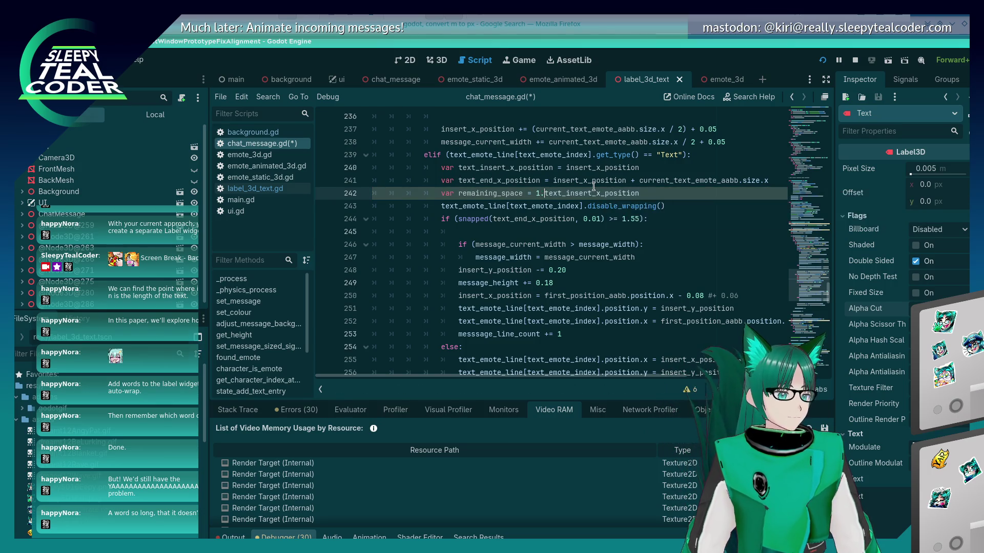
text(5 -)
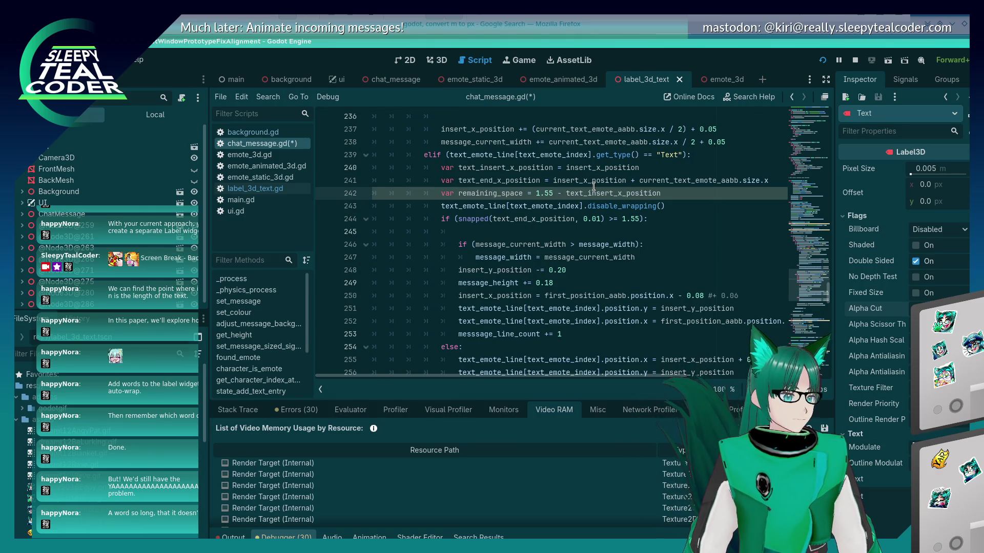
- Replace disable_wrapping() with set_width(remaining_space) and save chat_message.gd
double_click(600, 204)
text(set_width)
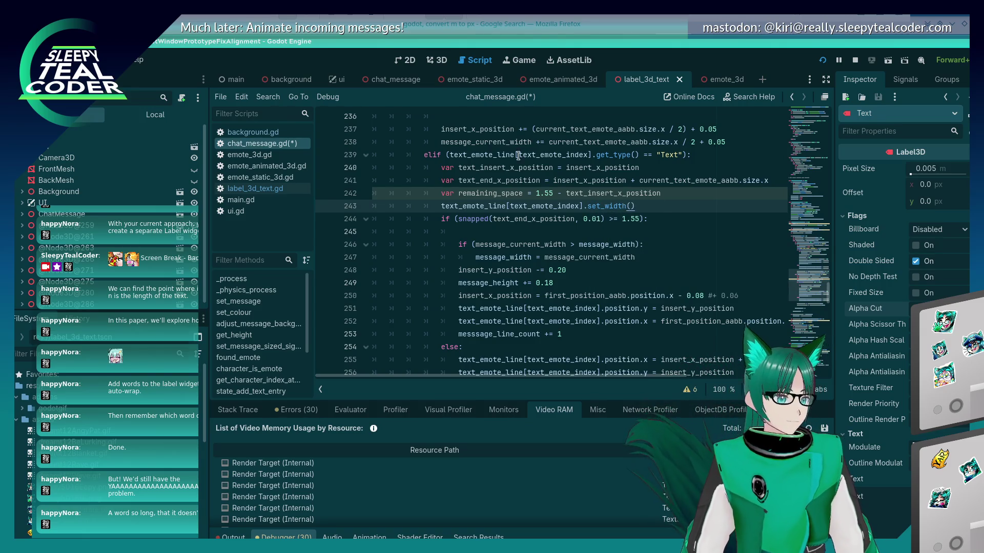
double_click(491, 197)
key(ctrl+c)
click(630, 206)
key(ctrl+v)
key(ctrl+s)
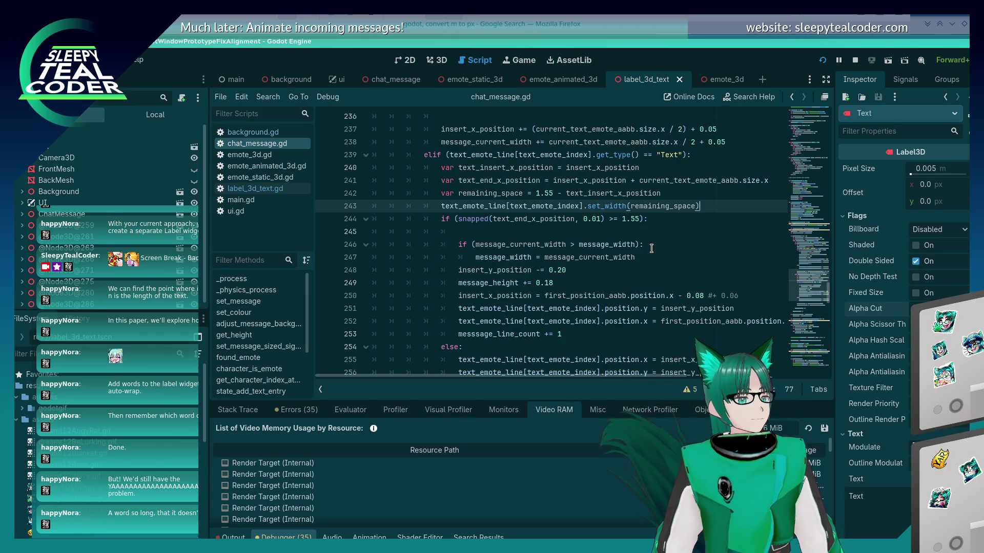
double_click(614, 206)
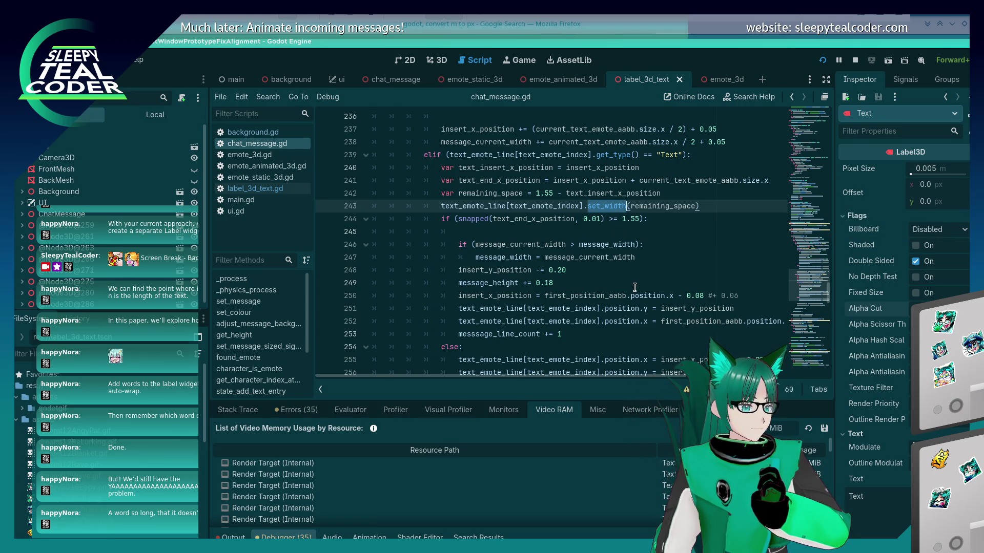
click(281, 189)
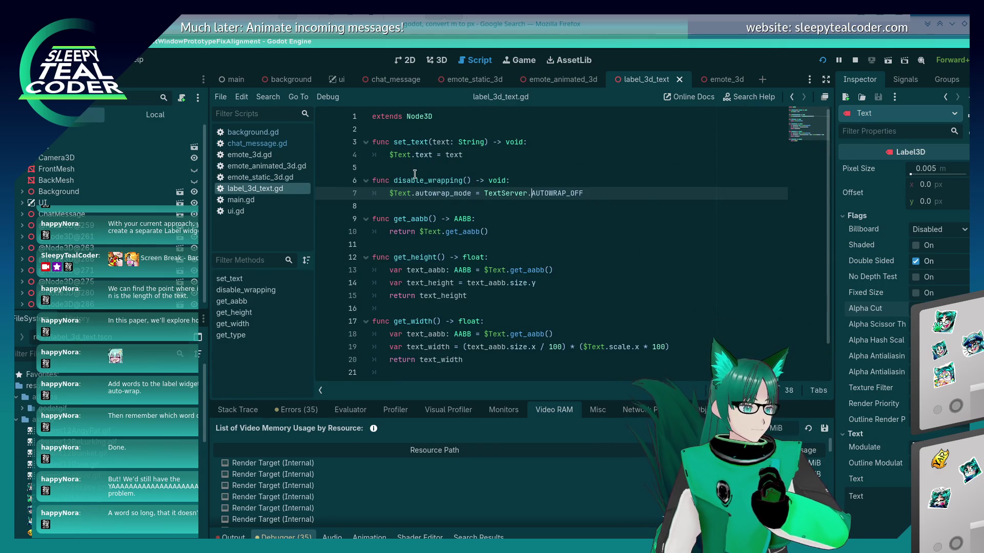
- Comment out the disable_wrapping function and make blank lines above it
click(384, 180)
key(Home)
key(shift+Down)
key(shift+End)
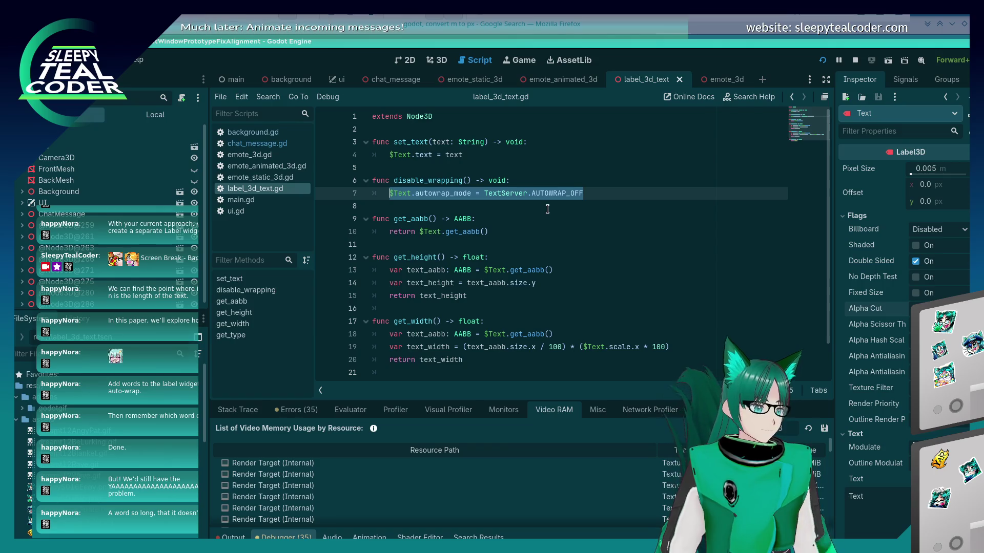
key(Left)
key(Return)
key(Return)
key(Up)
key(Up)
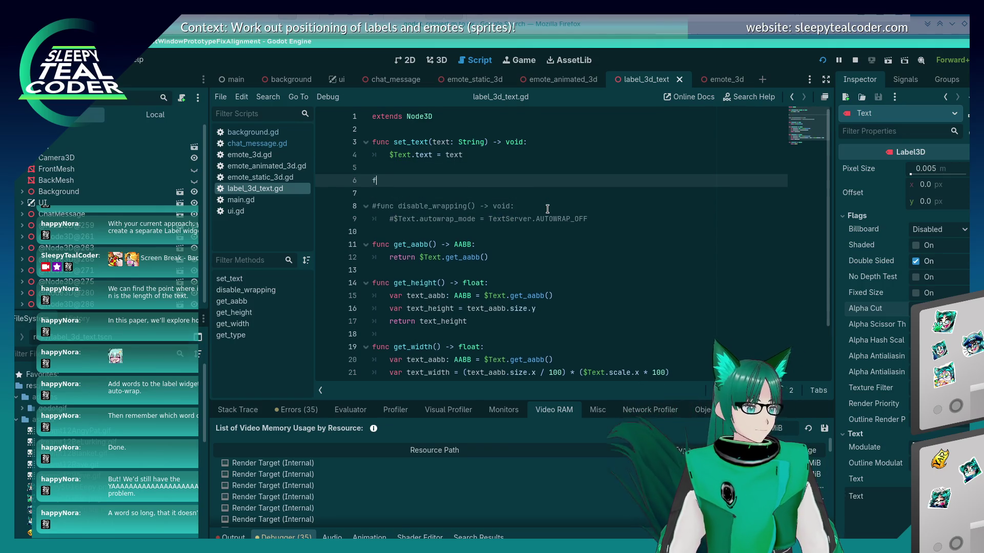
- Write func set_width(width: float) -> void setting $Text.width = width / $Text.pixel_size, and save
text(func set_width(w)
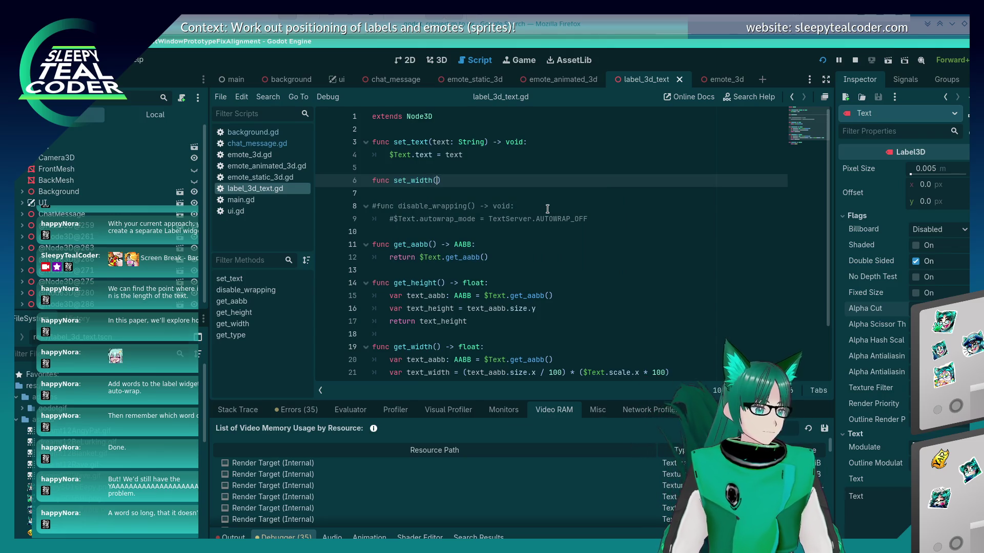
text(idth: )
text(float) ->)
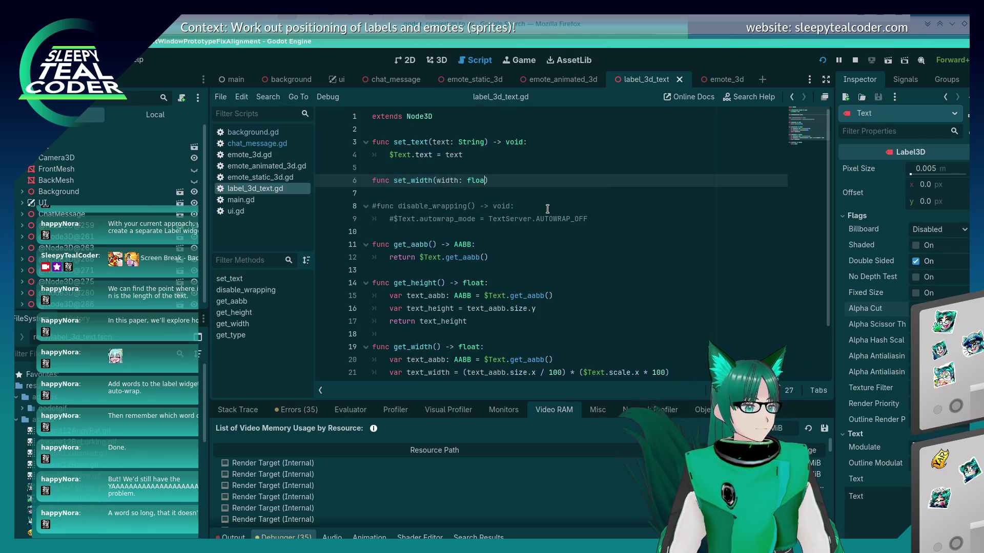
text( void:)
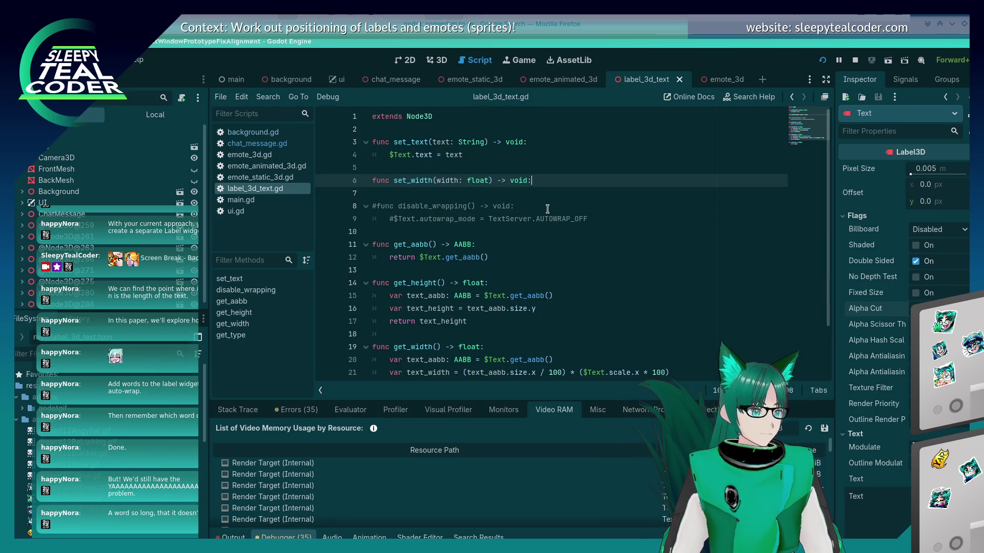
key(Return)
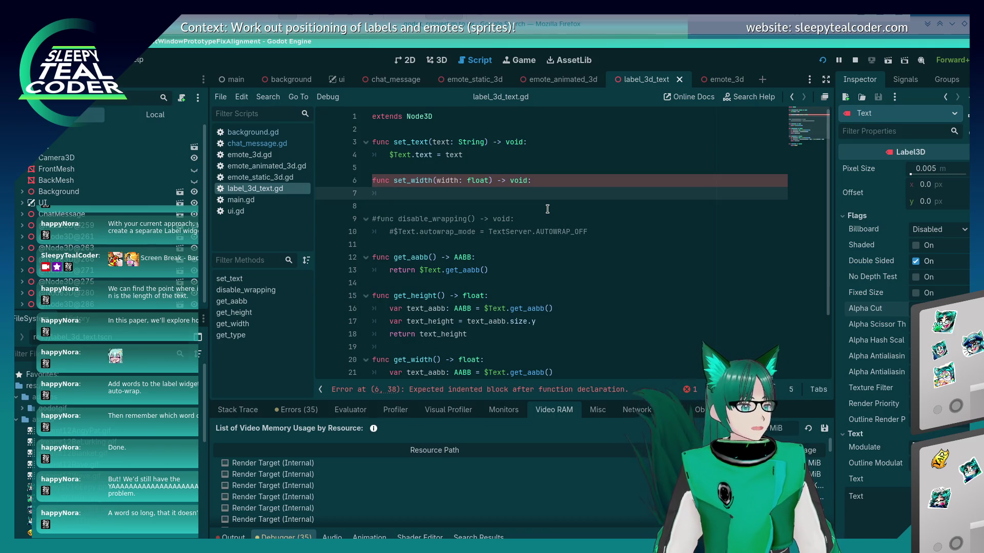
text($Text.wid)
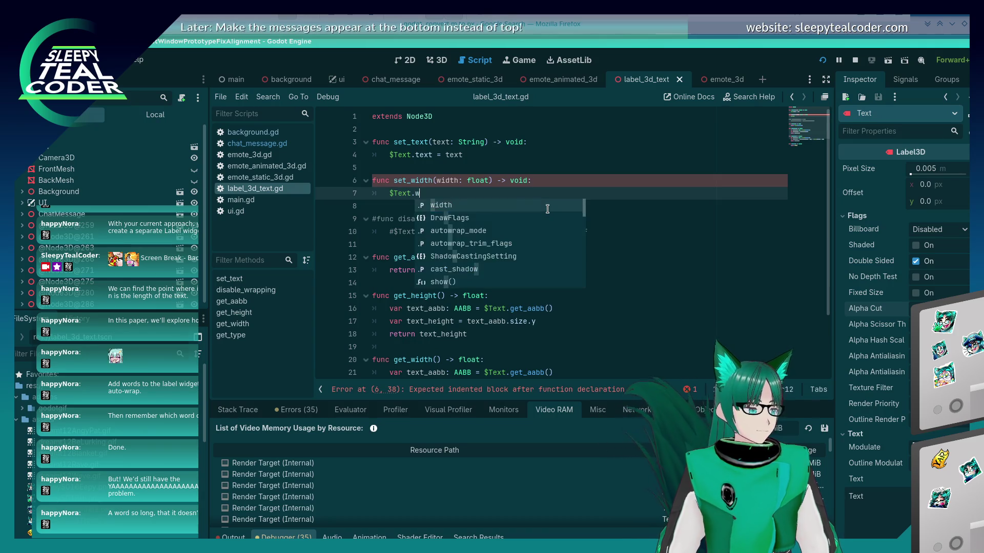
key(Return)
text(=)
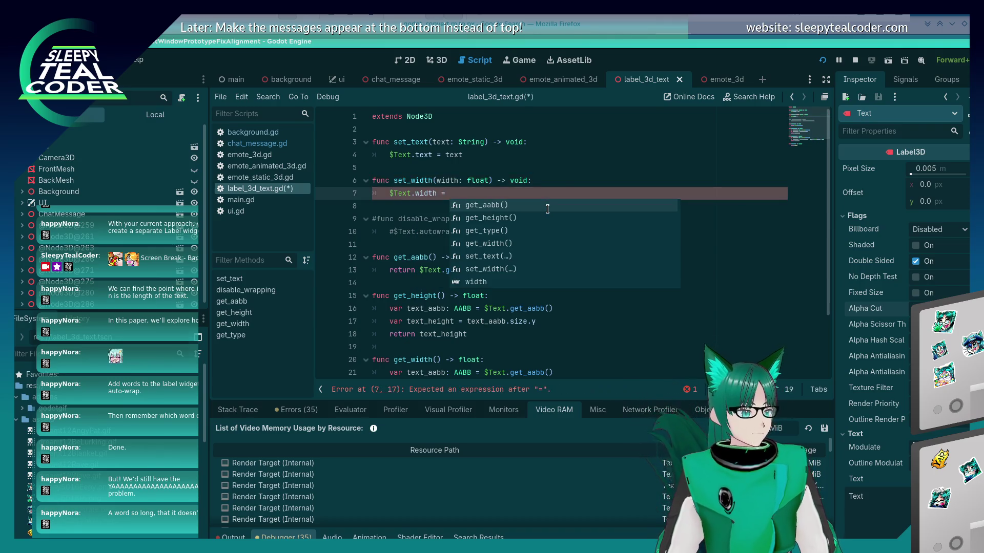
key(Escape)
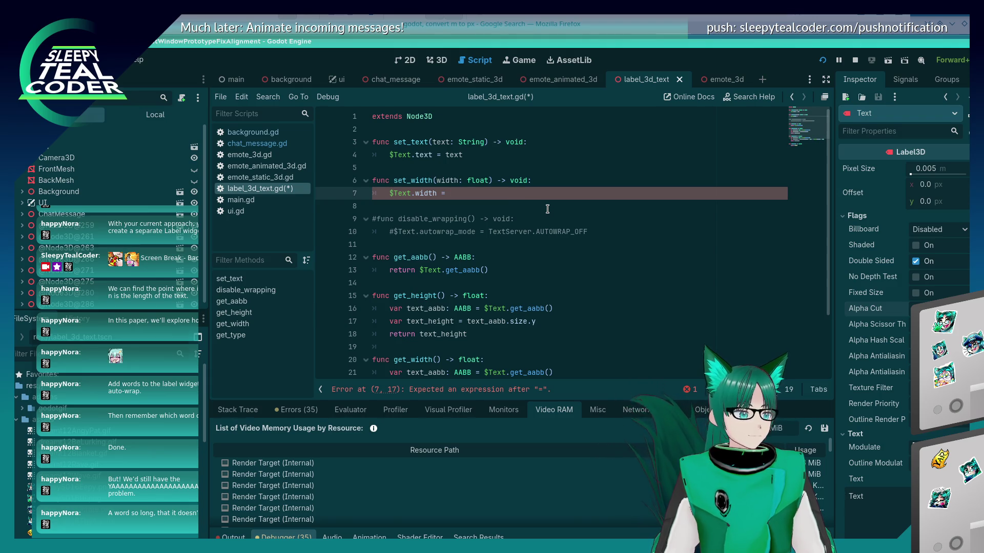
text(width / )
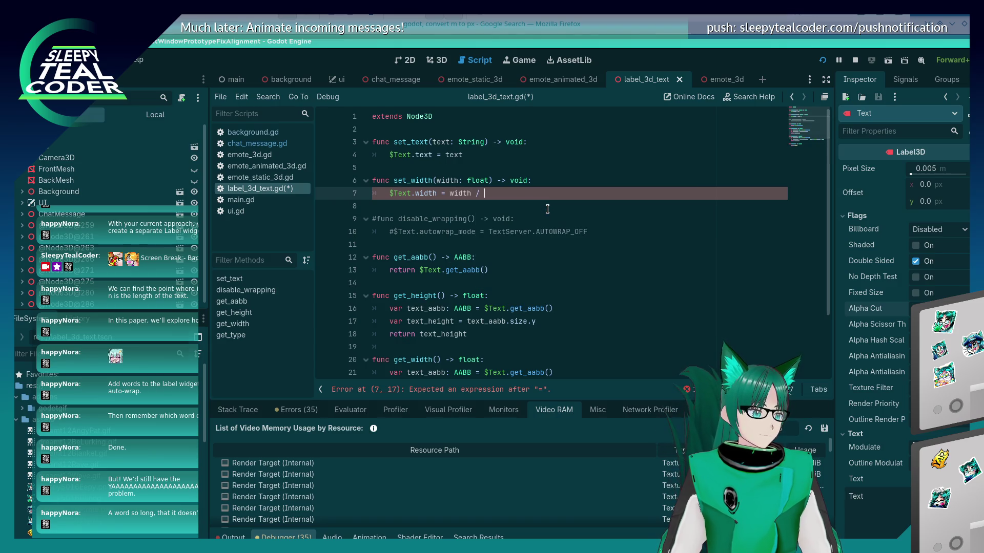
text($Text.pi)
key(Return)
key(Up)
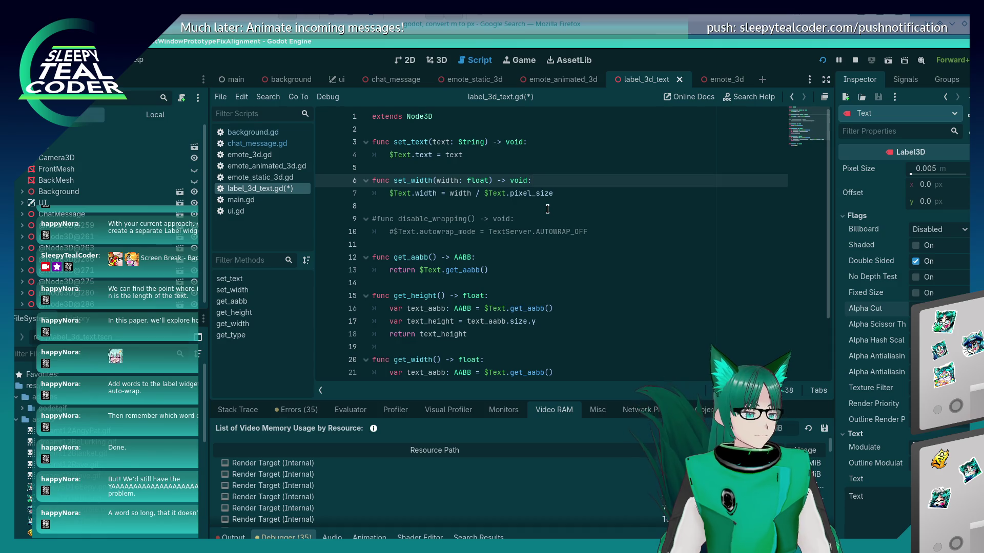
key(ctrl+s)
click(450, 193)
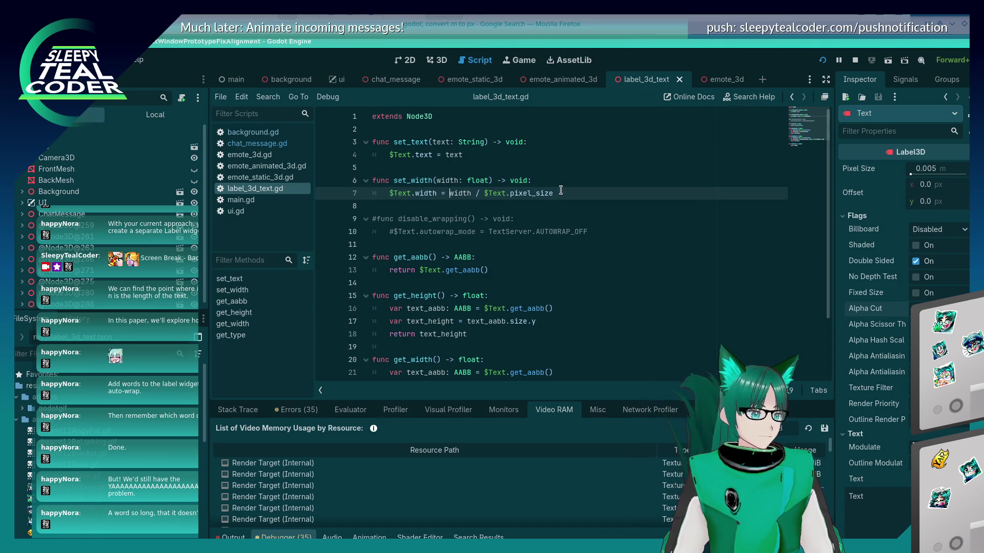
- Rewrite line 7 so $Text.pixel_size multiplies width instead of dividing it, and save
shift+click(561, 192)
text(()
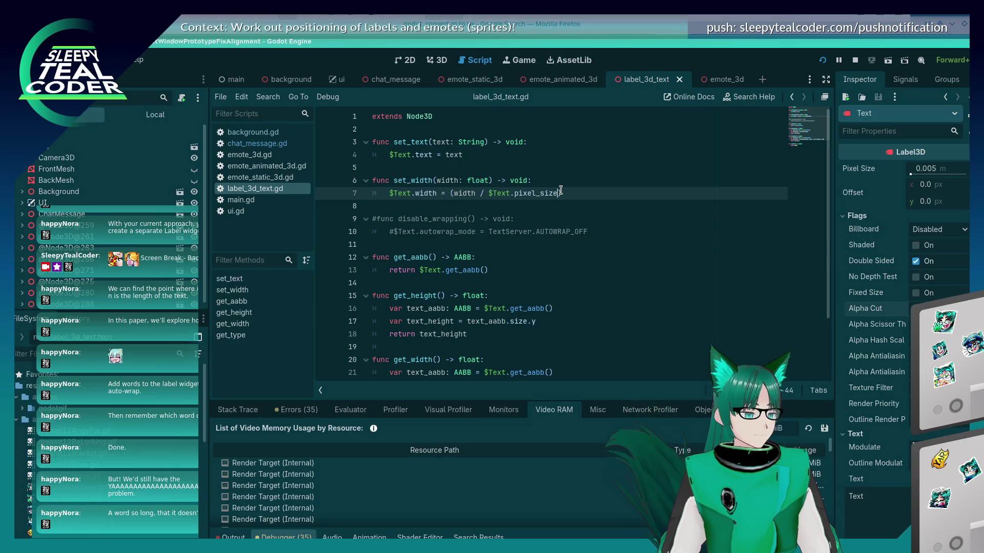
key(ctrl+shift+Left)
key(ctrl+shift+Left)
key(ctrl+shift+Left)
key(BackSpace)
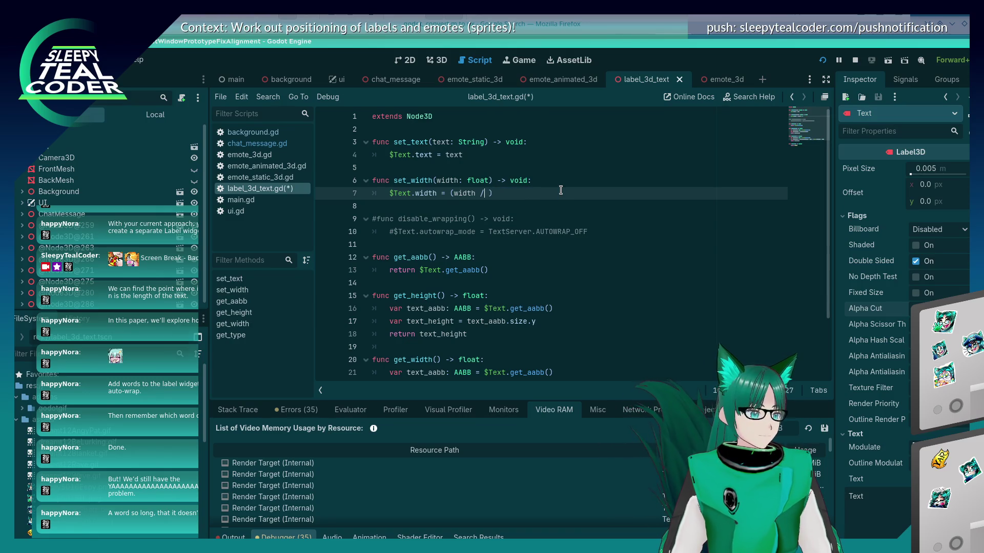
key(ctrl+Left)
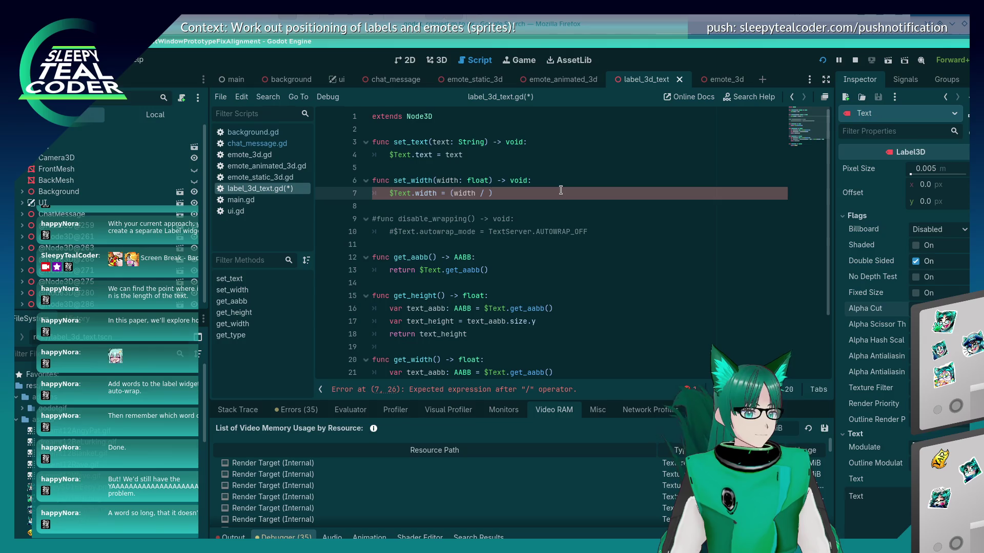
key(Right)
key(Right)
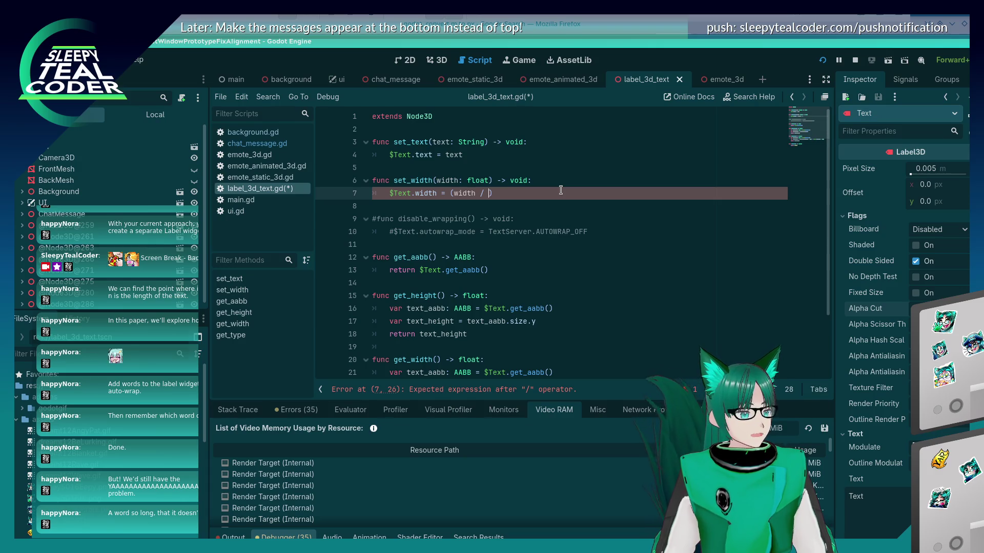
key(Left)
key(Left)
text($Text.pixel_size /)
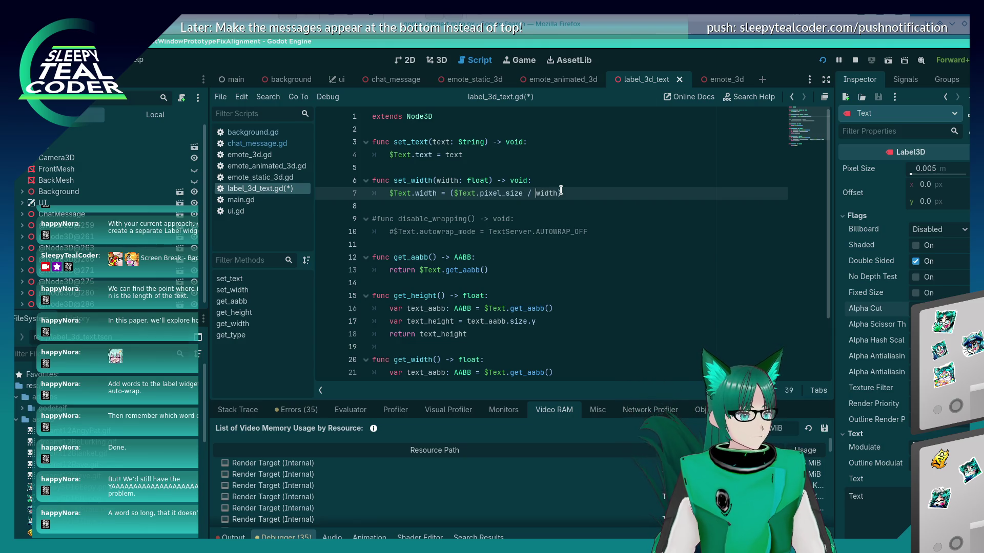
key(BackSpace)
key(BackSpace)
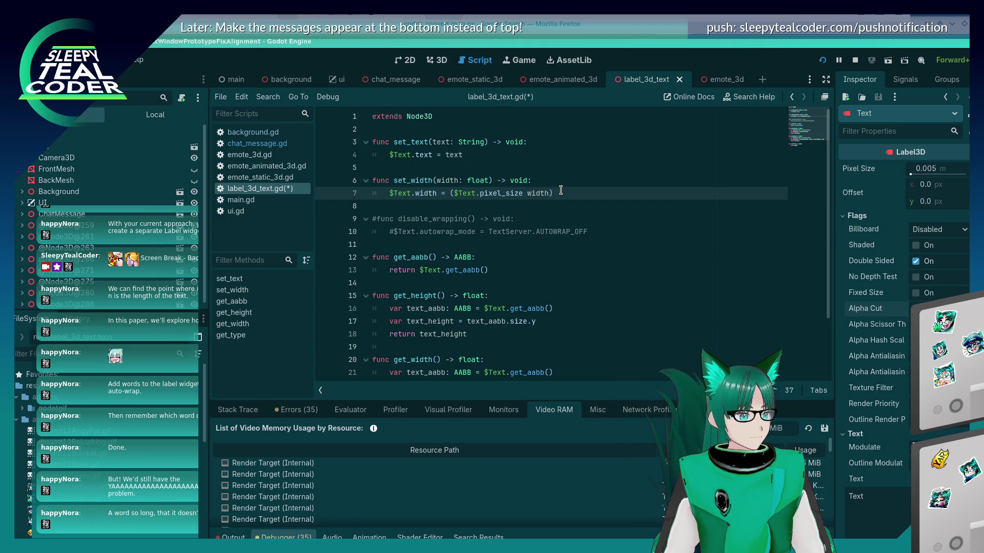
text(*)
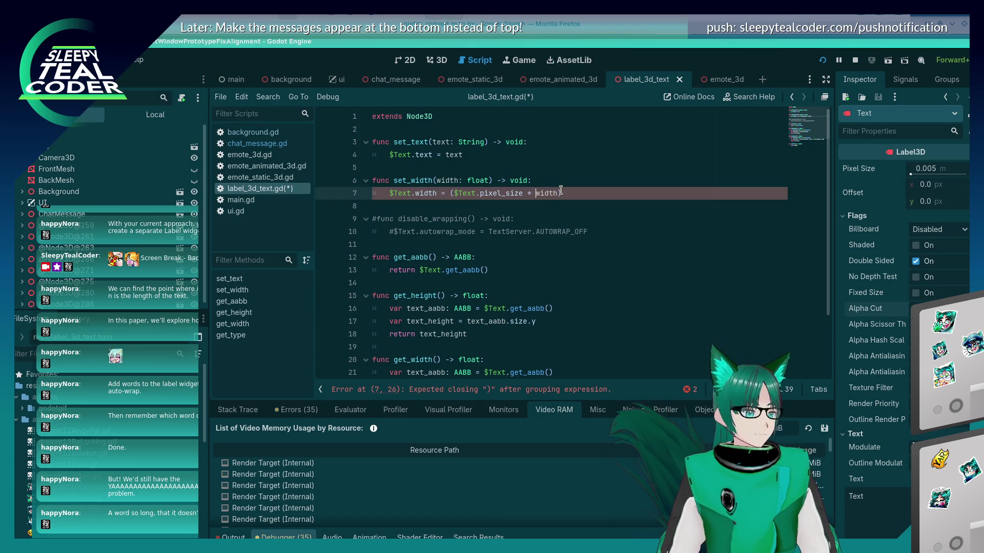
key(ctrl+s)
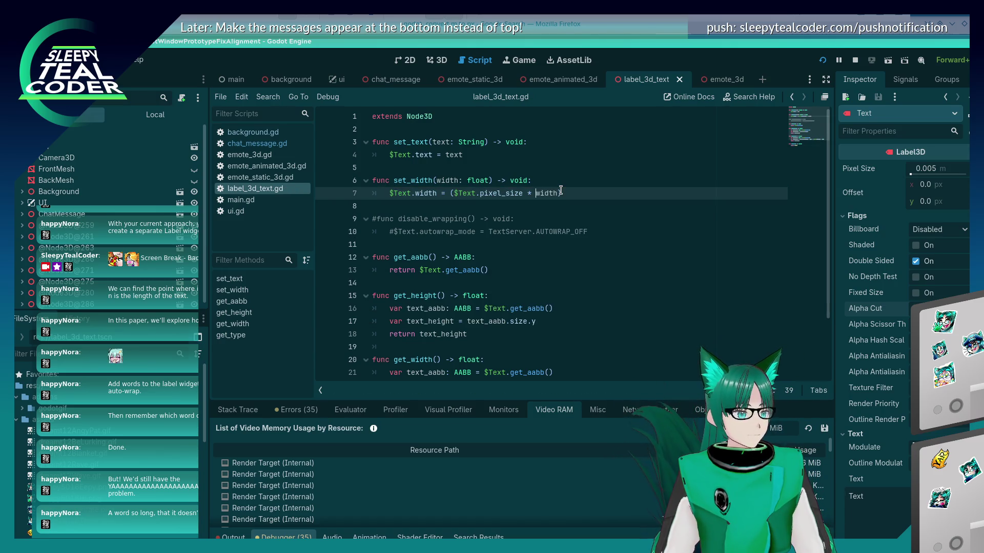
- Group the width term as (width * 100) so line 7 reads $Text.pixel_size * (width * 100), and save
text(()
key(Right)
key(Right)
key(Right)
text(*)
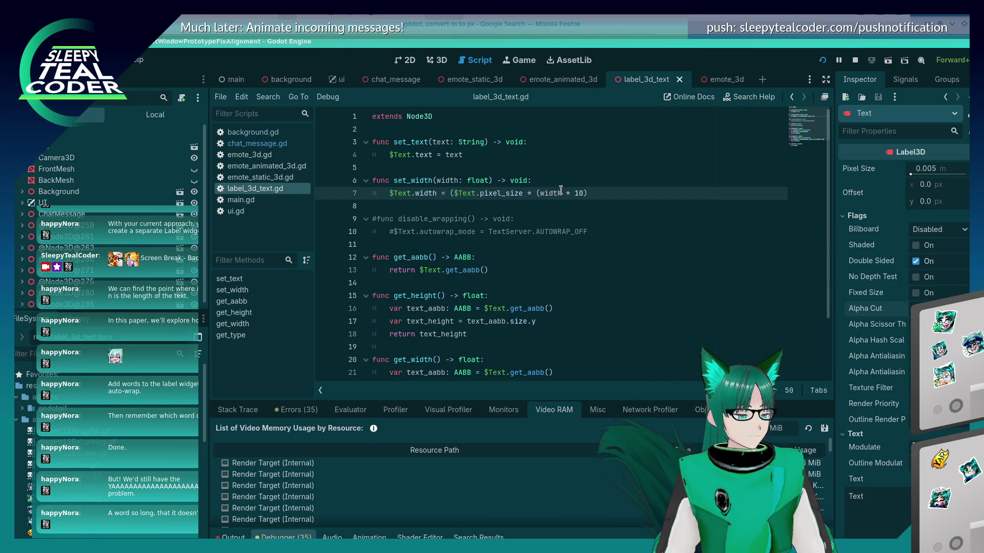
key(Left)
key(Left)
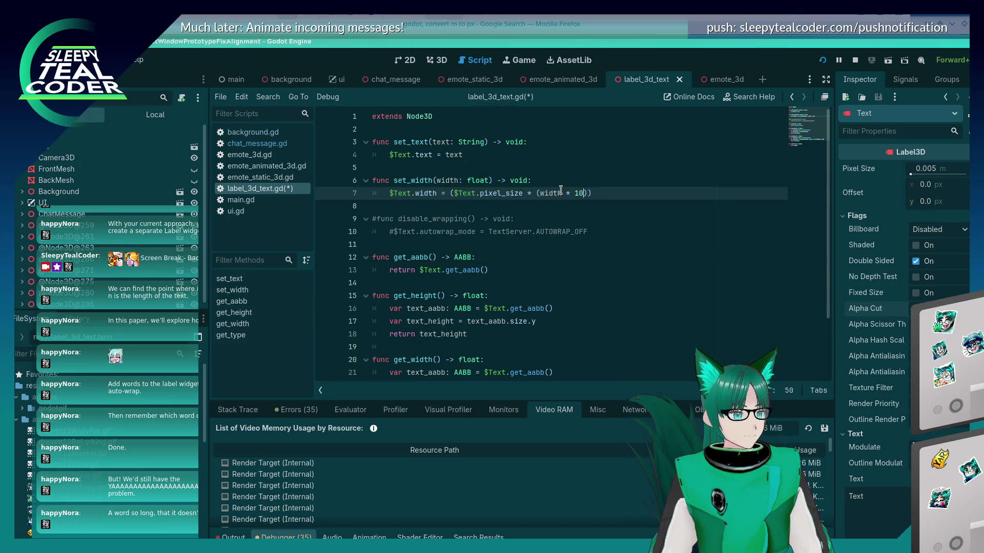
text(0)
key(ctrl+s)
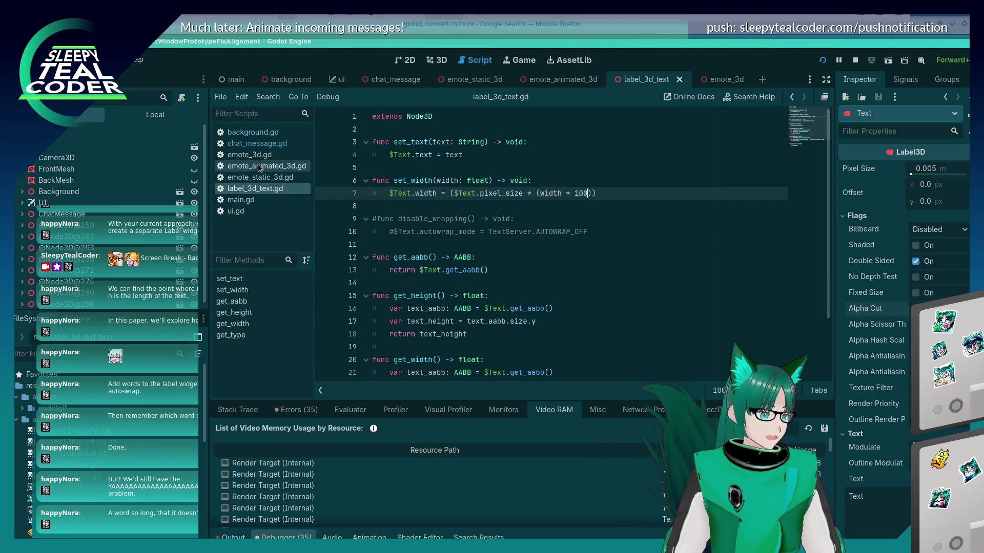
- Check the set_width call in chat_message.gd, then set a breakpoint on line 7 of label_3d_text.gd
click(256, 143)
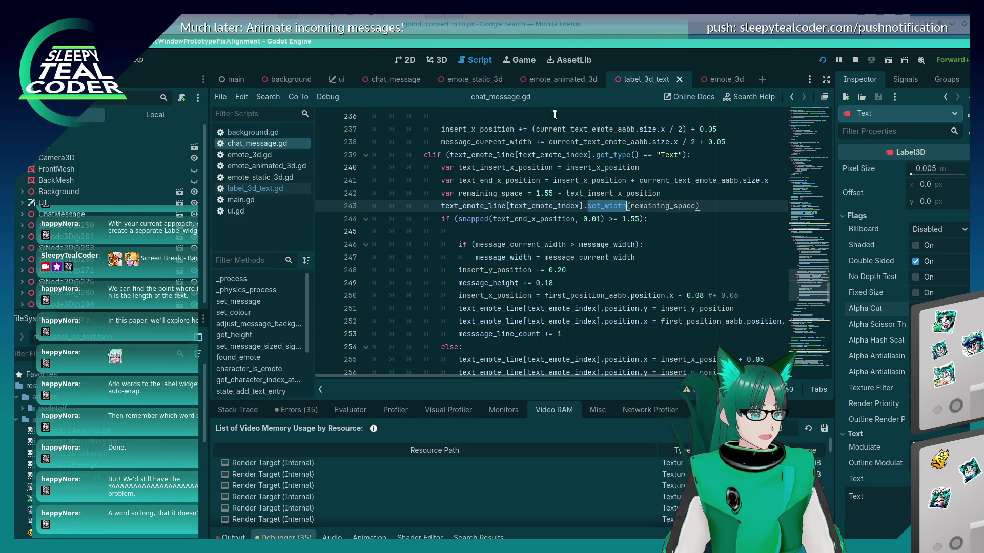
click(255, 189)
click(324, 194)
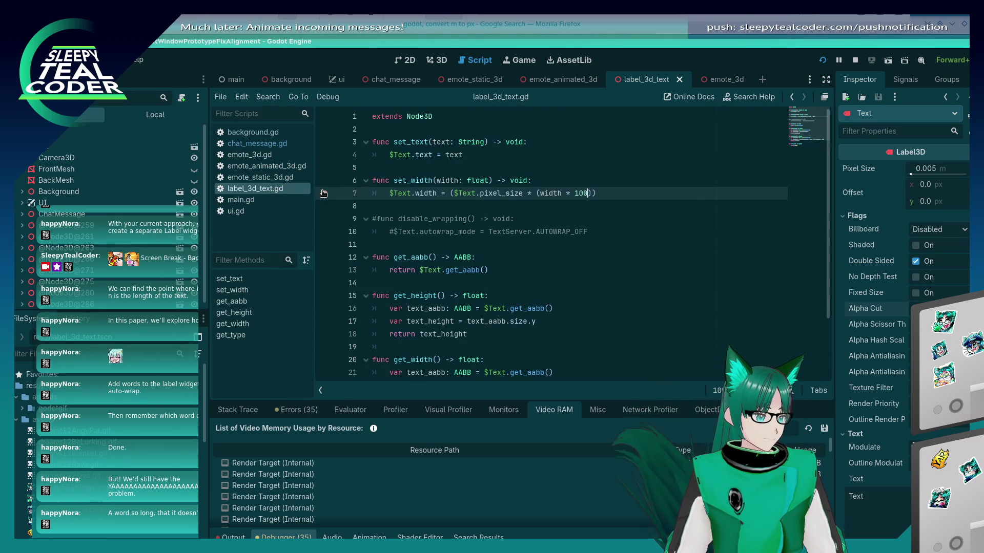
- Add a chat message in the running game and inspect the paused variables, with width 0.37
key(alt+Tab)
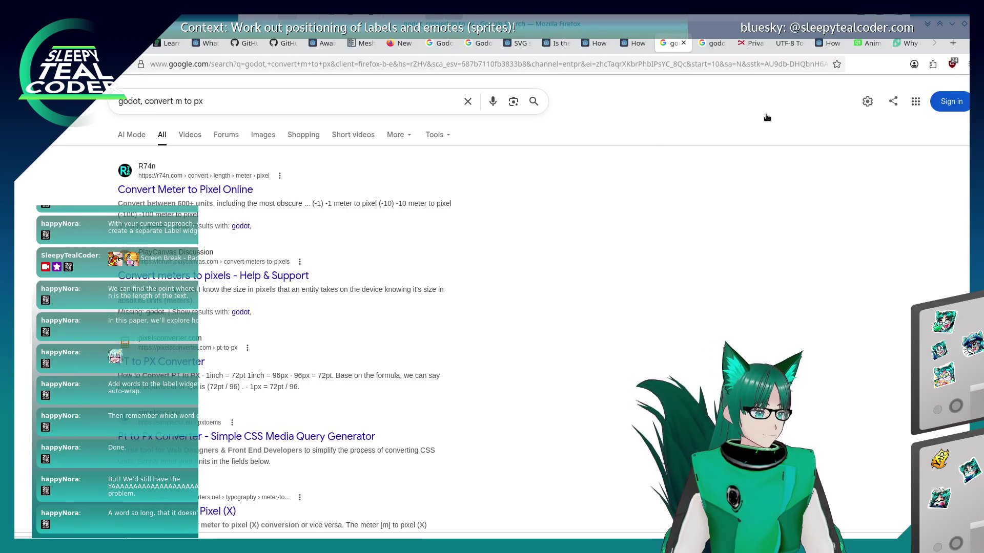
key(alt+Tab)
key(alt+Tab)
key(alt+Tab)
key(alt+Tab)
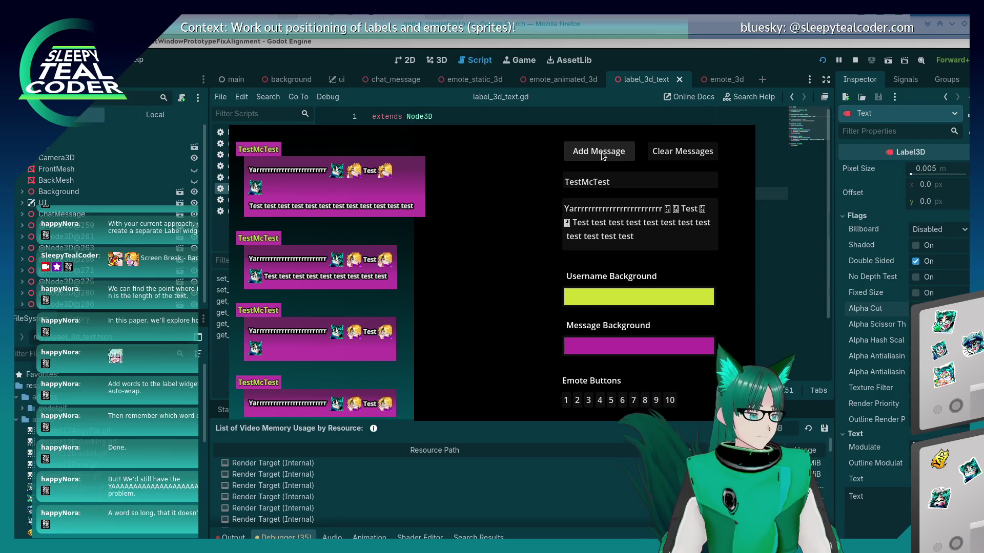
click(602, 156)
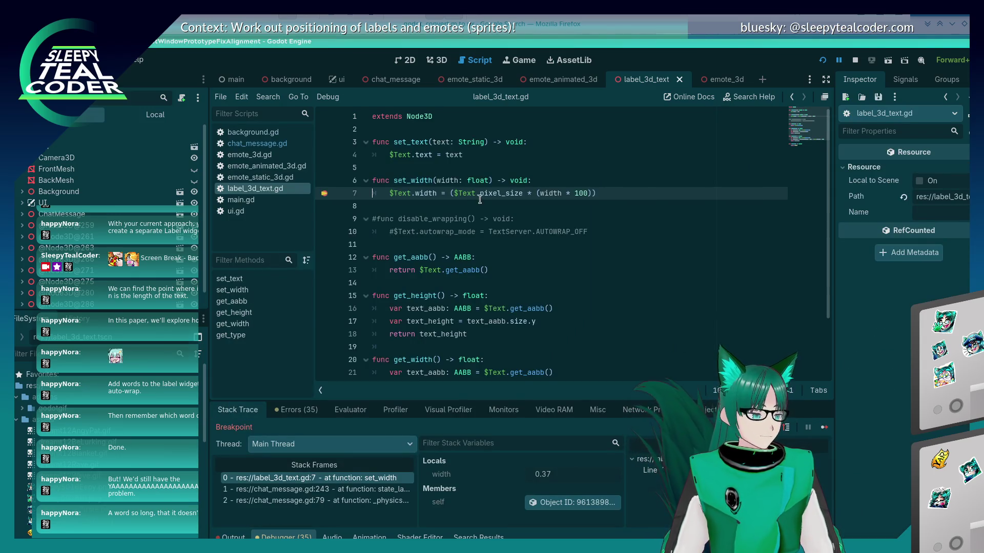
mouse_move(513, 195)
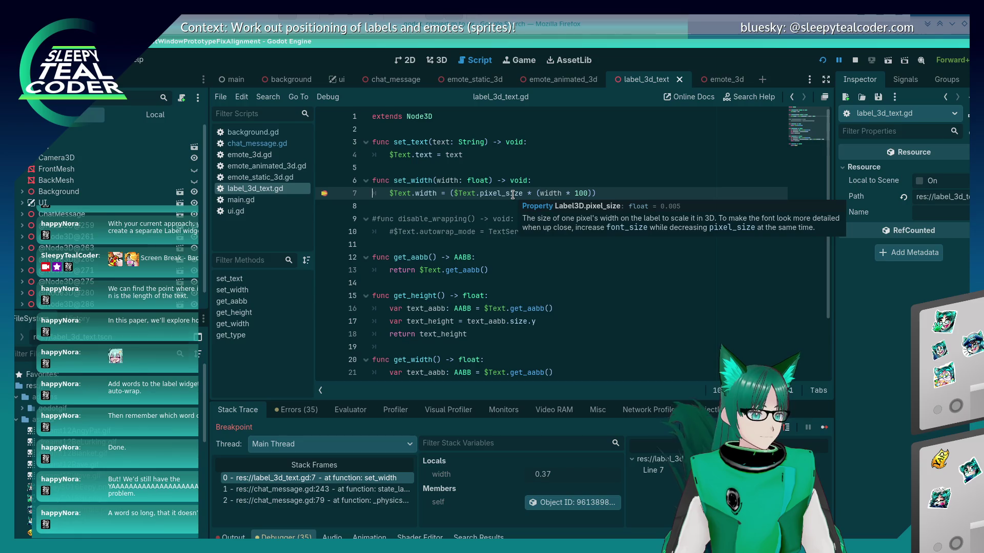
mouse_move(557, 193)
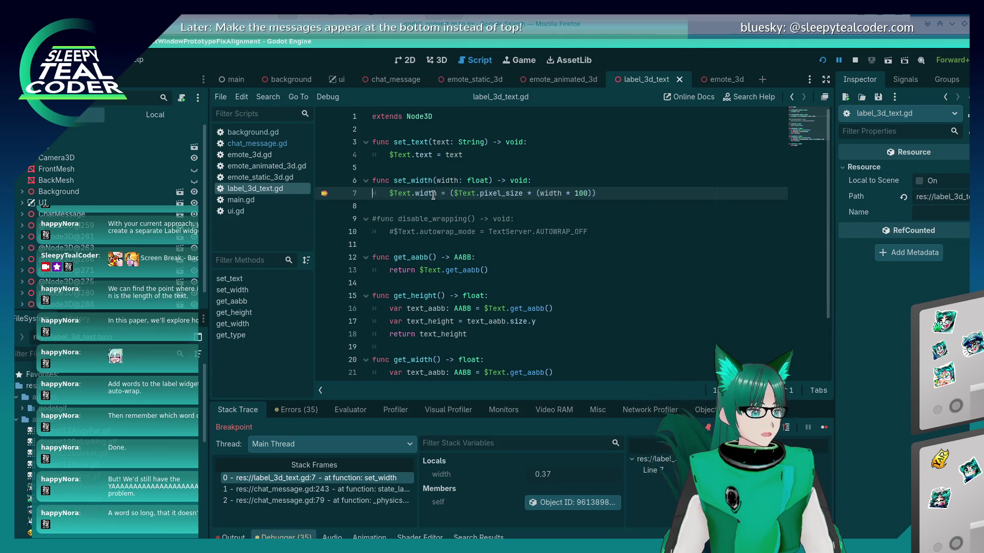
mouse_move(433, 194)
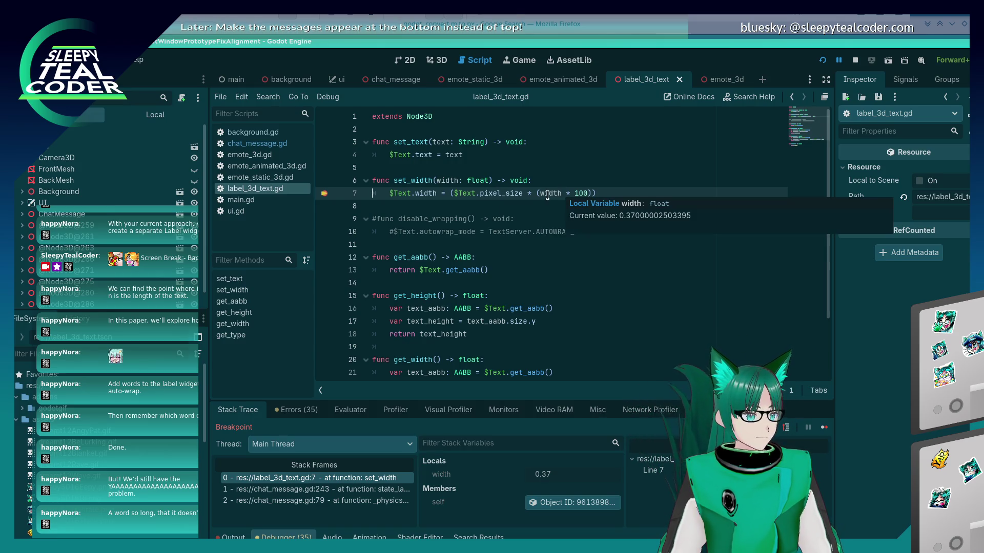
drag(535, 193, 456, 192)
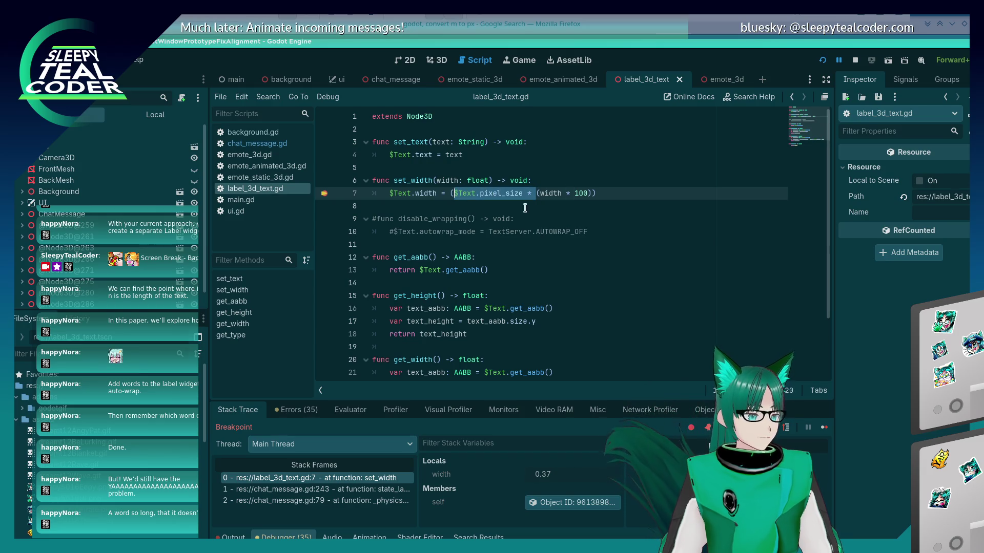
click(553, 193)
mouse_move(554, 193)
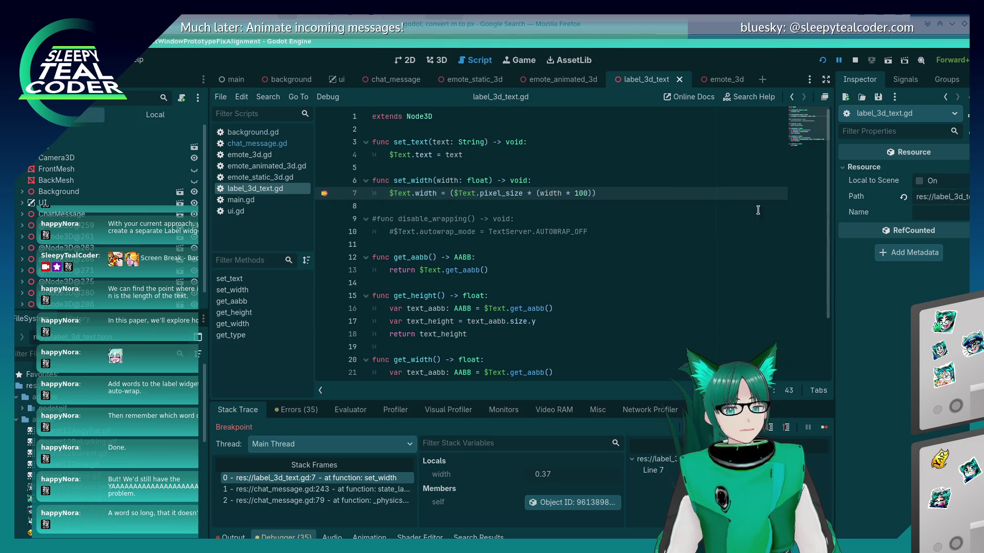
- In KCalc, compute 0.21 + 0.28 + 0.005 × (0.37 × 100) = 0.675, then return to Godot
key(alt+Tab)
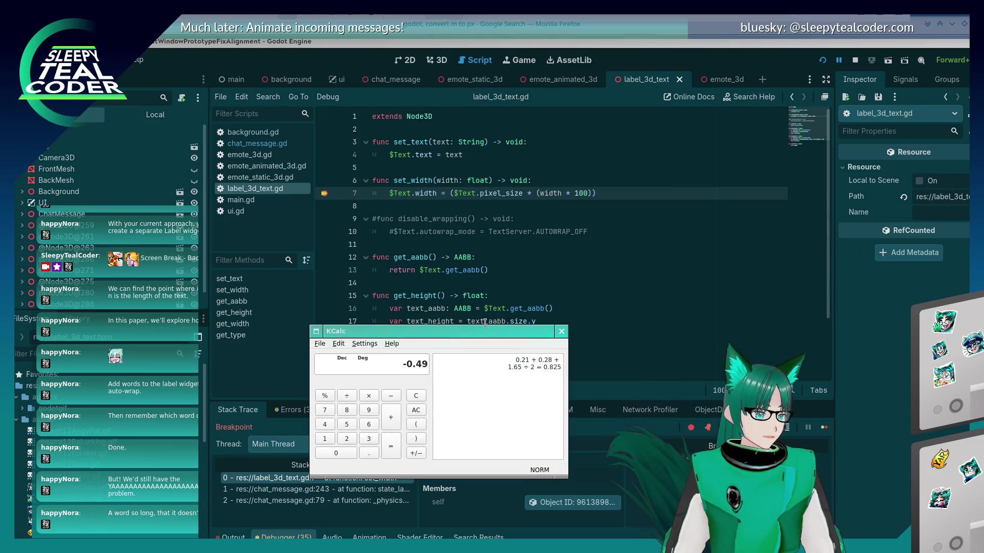
key(Escape)
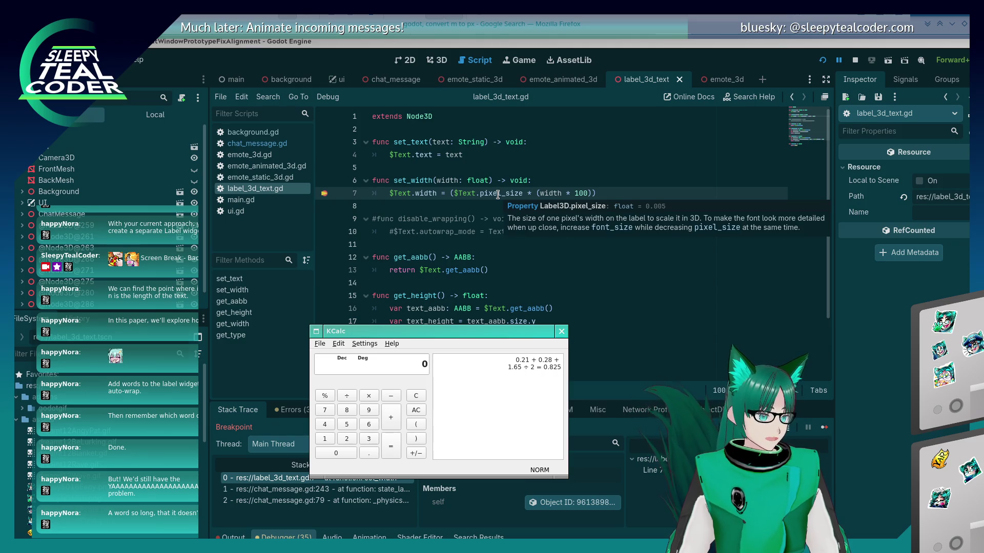
text(0.005)
key(asterisk)
key(parenleft)
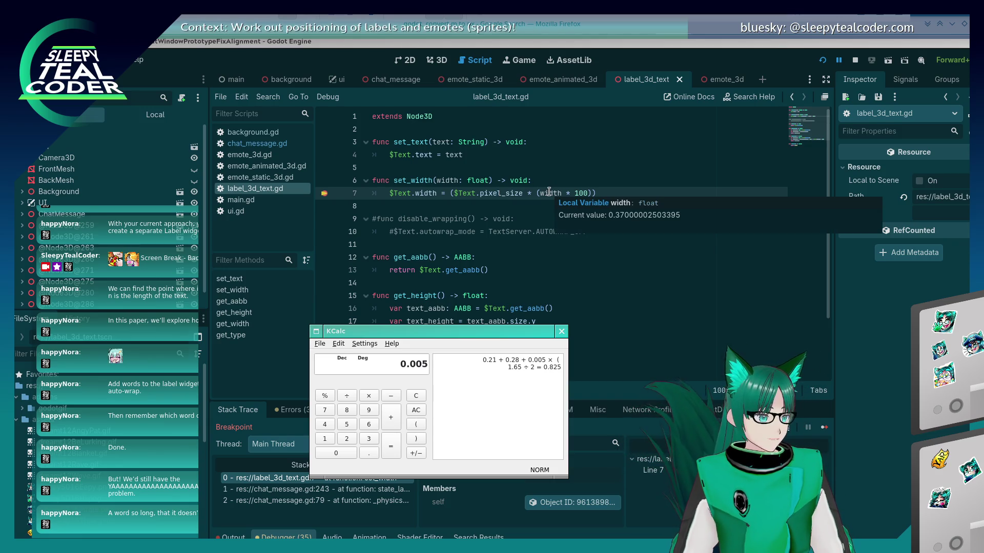
text(0.37)
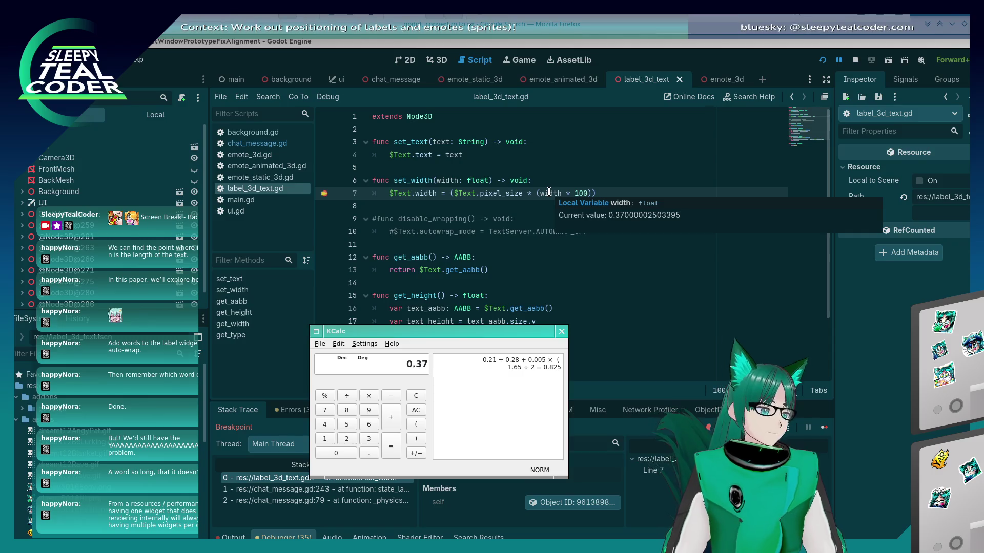
key(asterisk)
text(100))
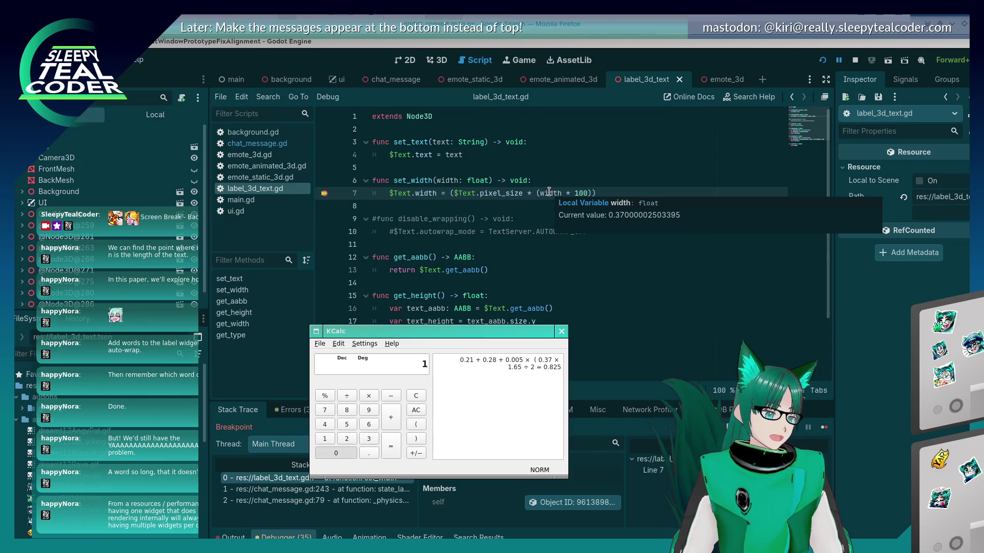
key(Return)
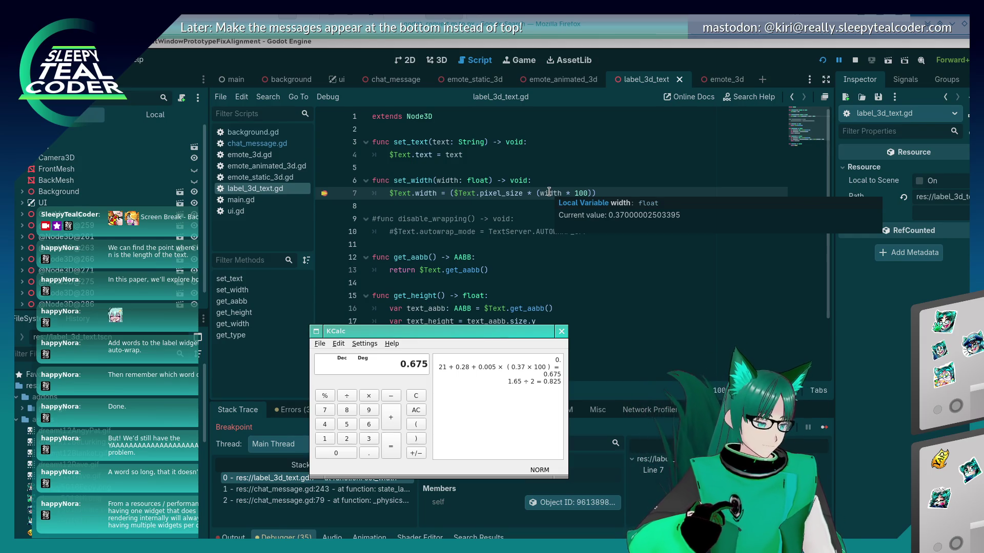
click(611, 193)
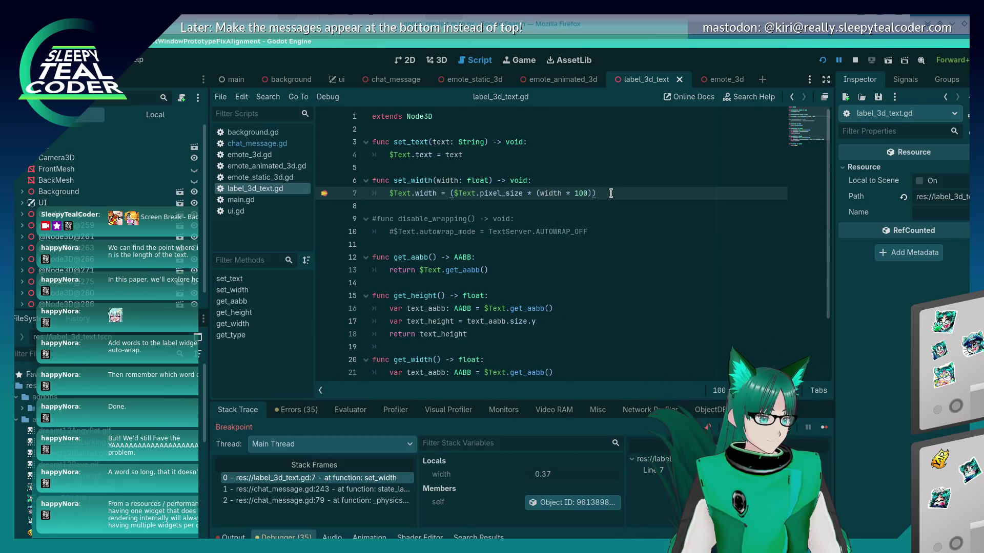
key(alt+Tab)
key(alt+Tab)
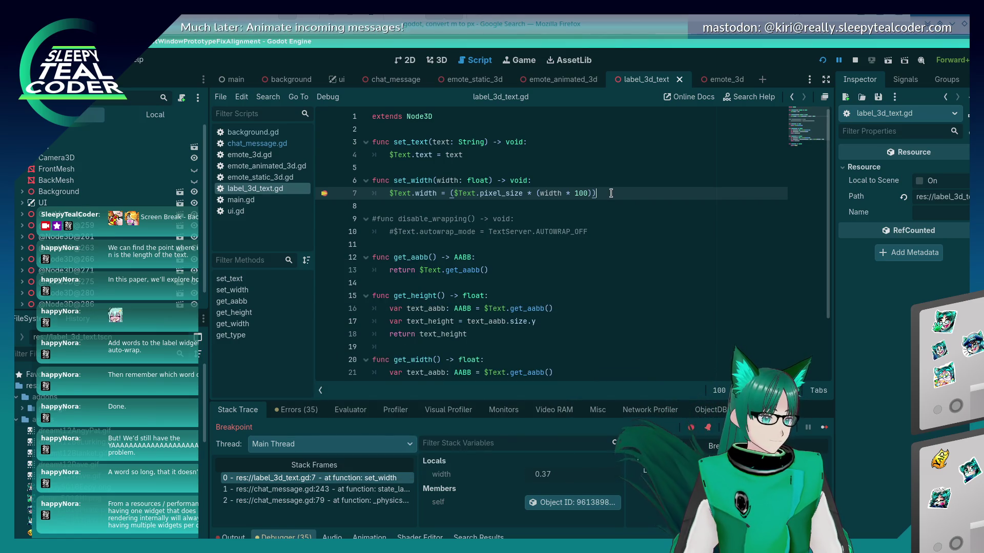
- Append * 100 to line 7, save label_3d_text.gd, and resume the paused game
text(*)
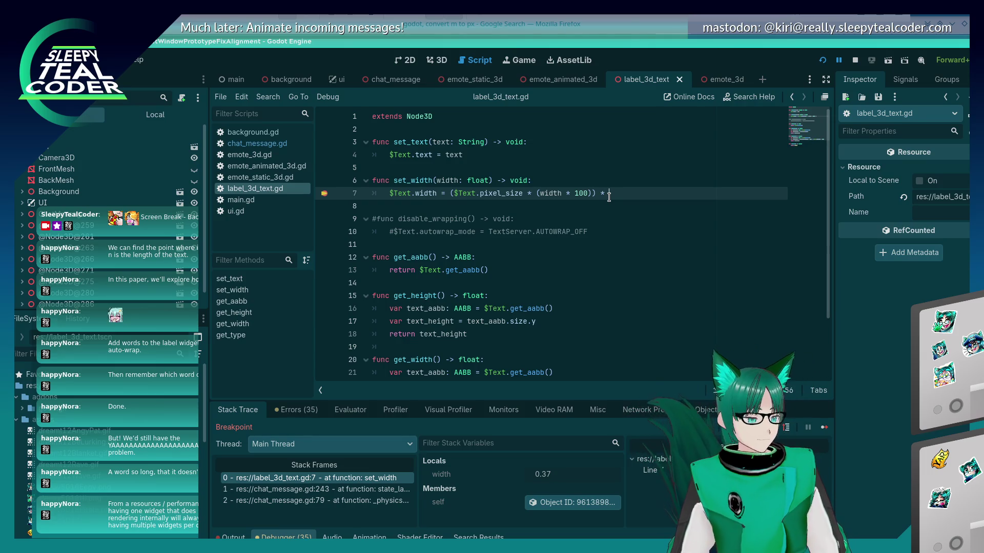
key(alt+Tab)
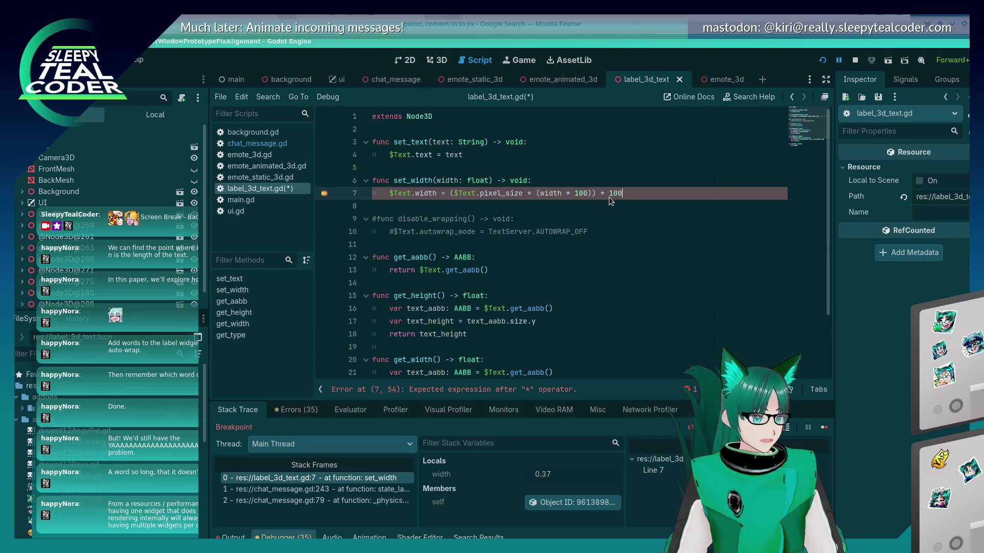
text(100)
key(ctrl+s)
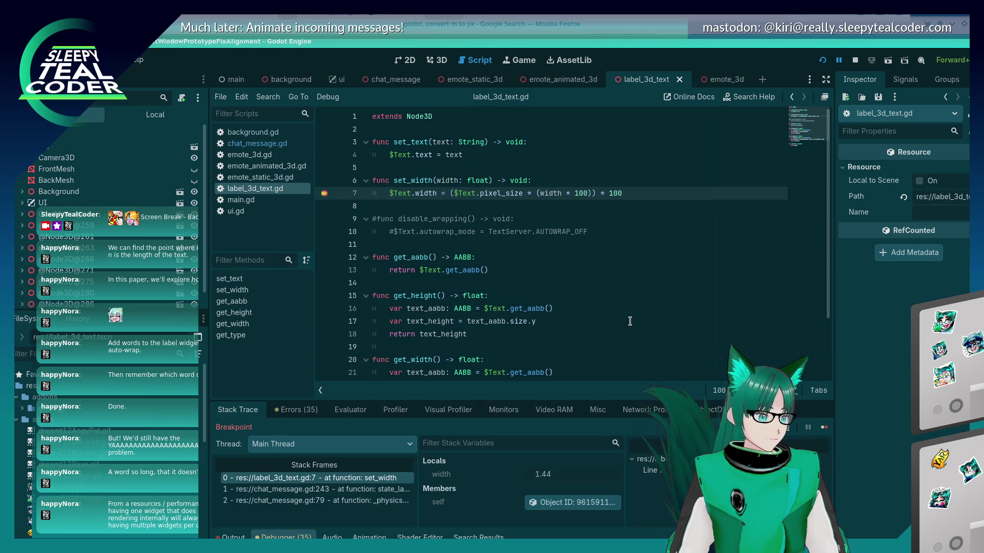
click(823, 428)
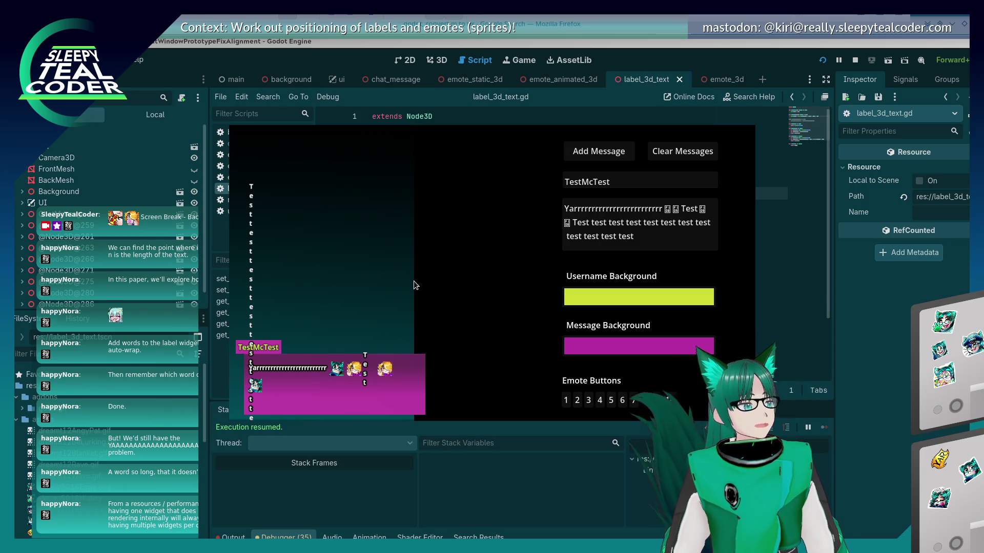
- Add a 'pass' line after the width assignment in set_width
click(905, 352)
mouse_move(433, 195)
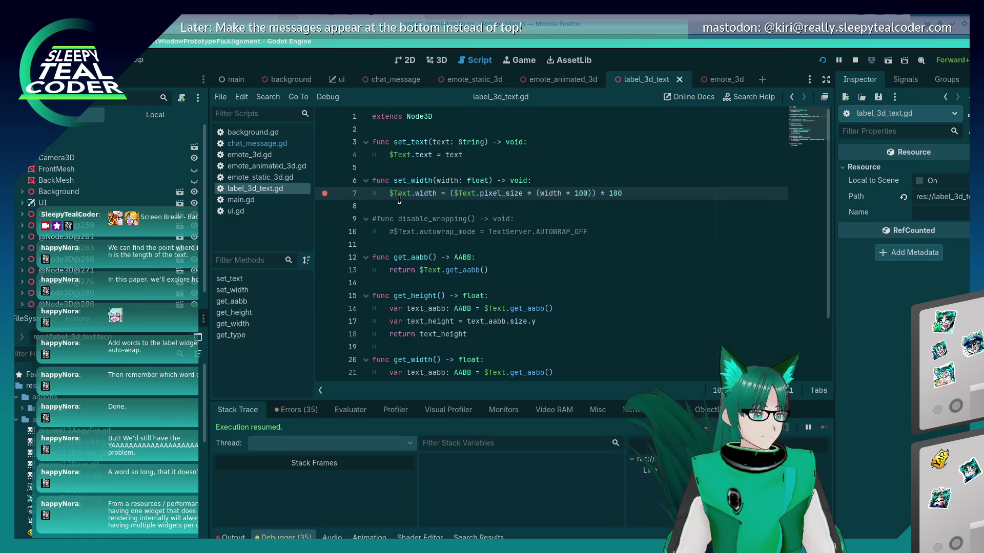
key(Return)
text(pass)
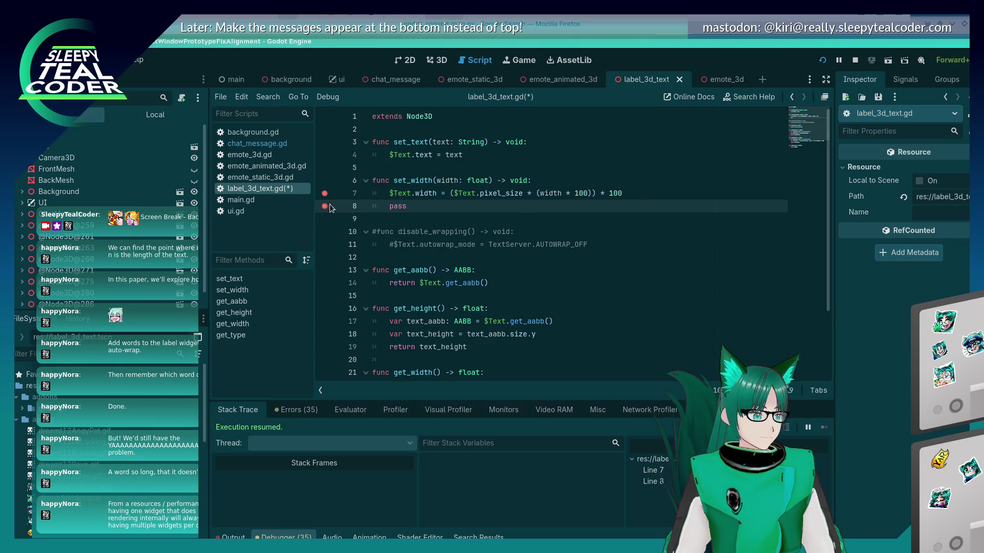
- Run the game, add two more chat messages, then switch to chat_message.gd
key(F5)
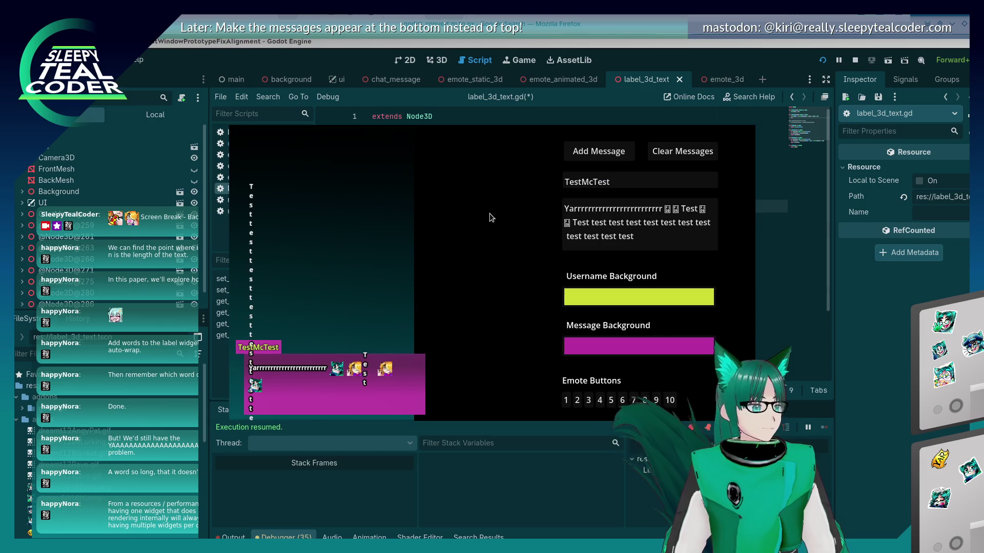
click(584, 151)
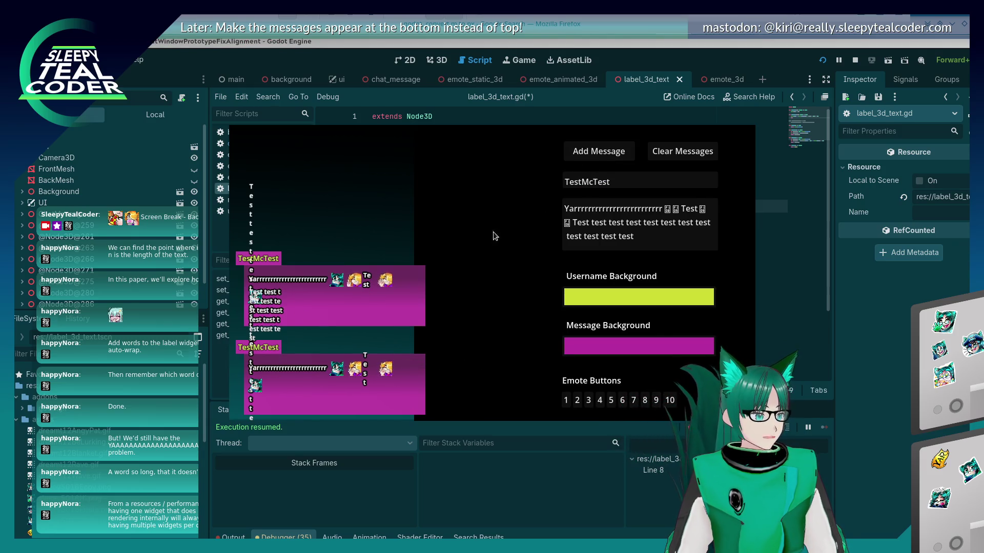
click(614, 155)
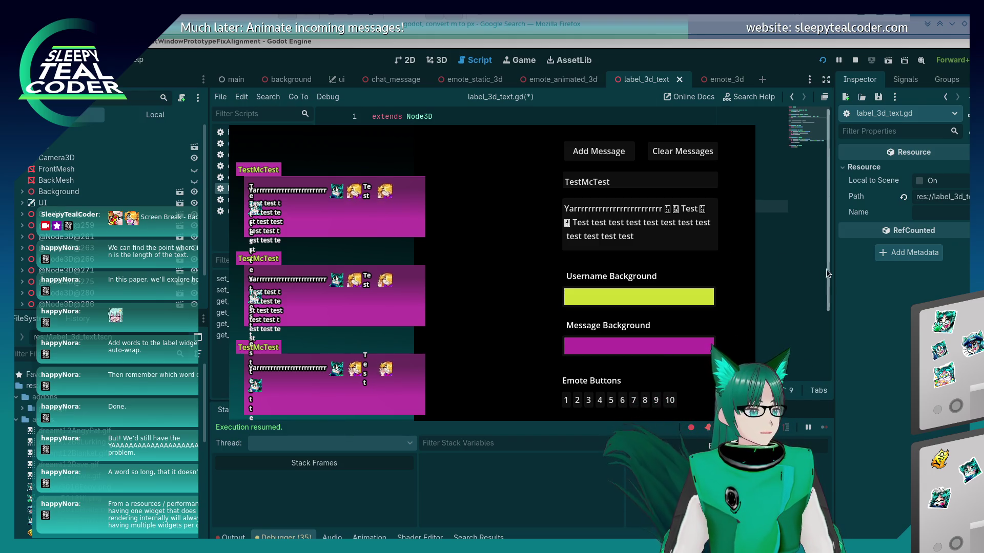
click(861, 282)
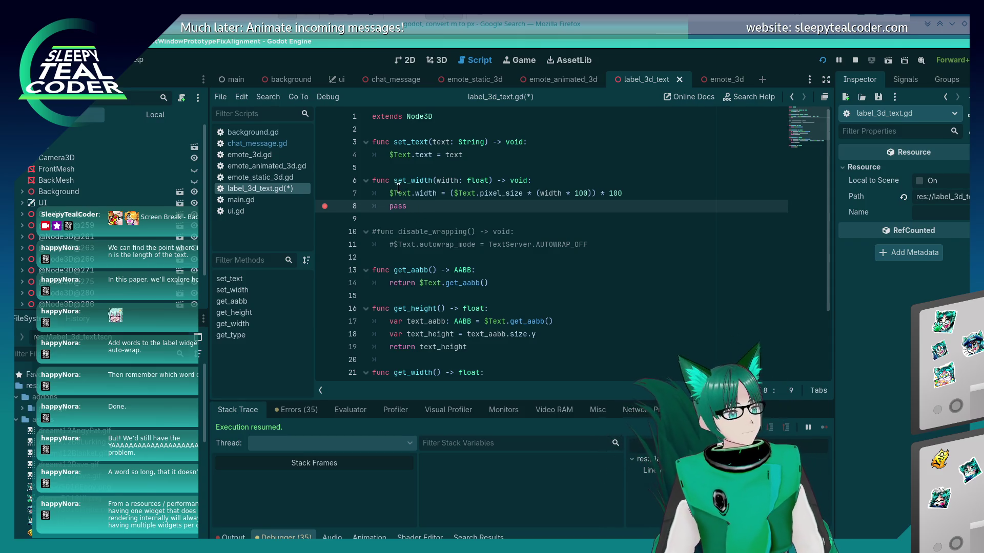
click(251, 142)
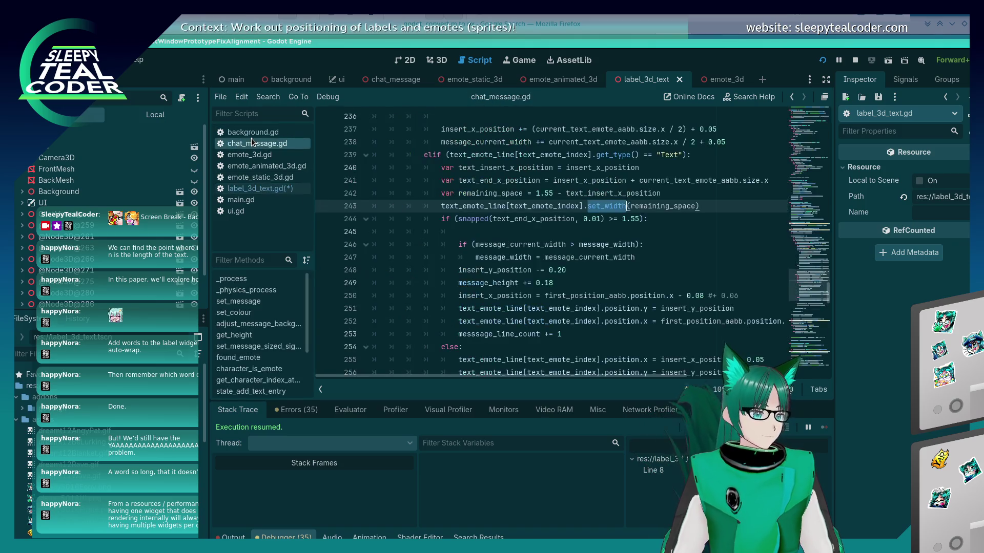
- Move the set_width call below the if (snapped…) check and indent it under that condition
click(520, 206)
key(Home)
key(Home)
key(shift+End)
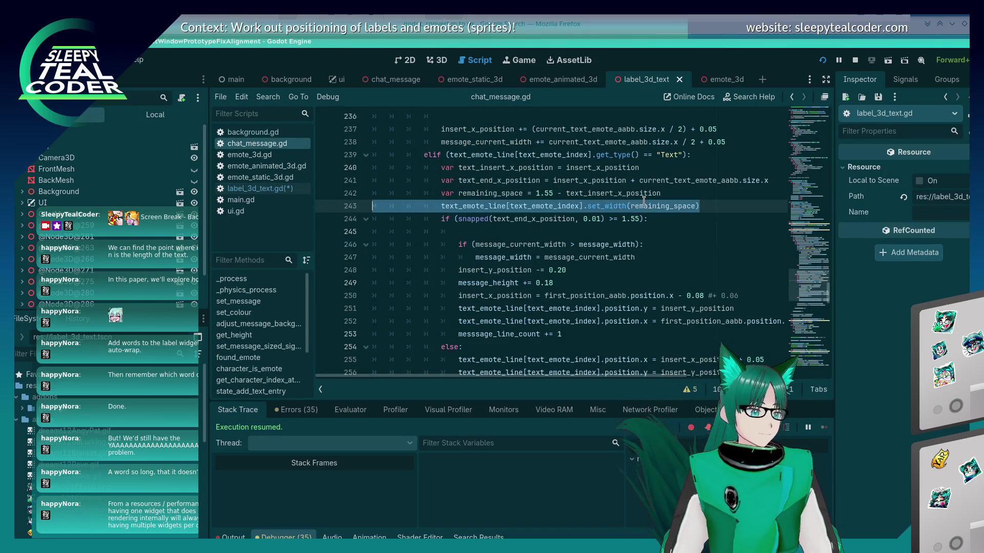
key(ctrl+x)
key(Down)
key(ctrl+v)
key(Home)
key(Tab)
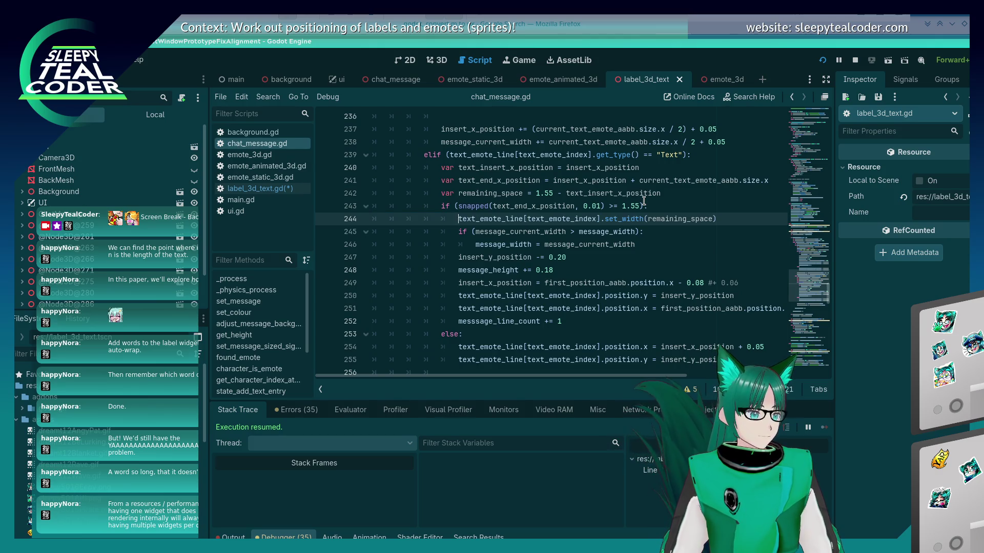
key(Up)
key(Up)
- Save, add a message to hit the breakpoint at width 1.44, and resume the game
key(ctrl+s)
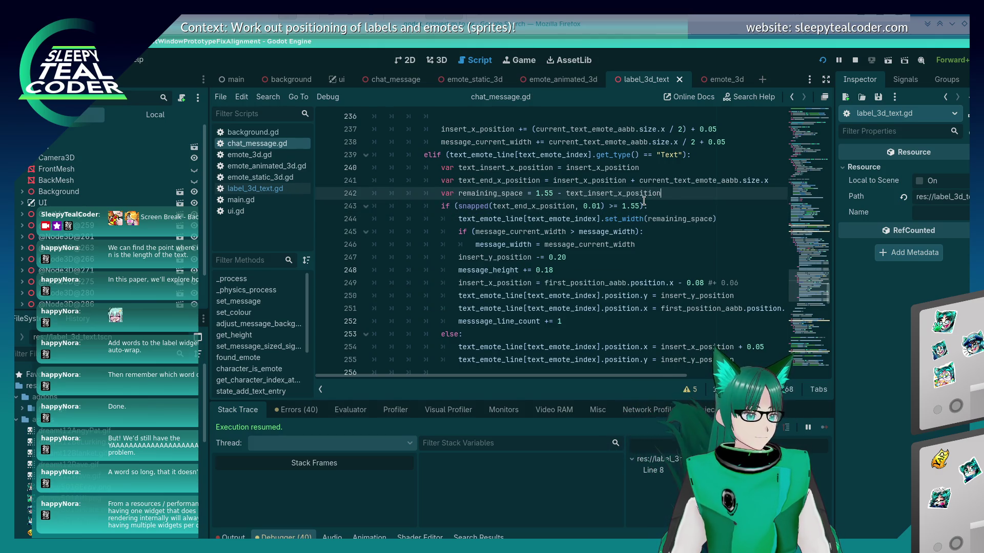
key(Down)
key(Down)
key(Down)
key(Up)
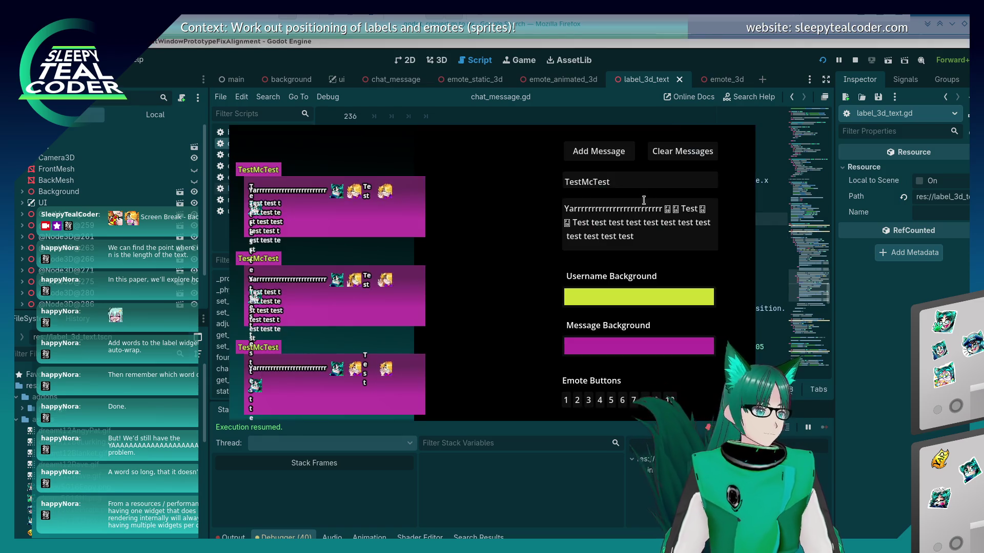
click(584, 148)
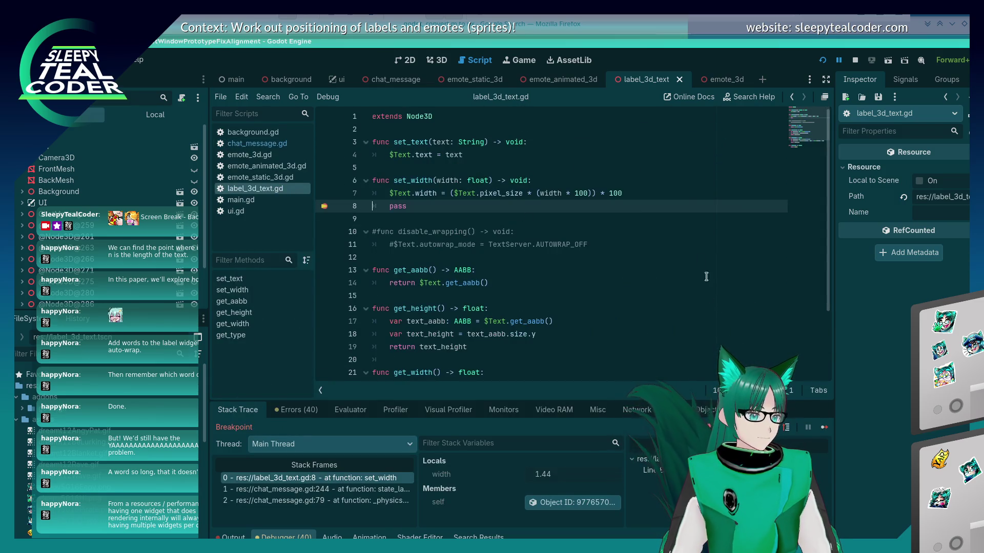
click(824, 427)
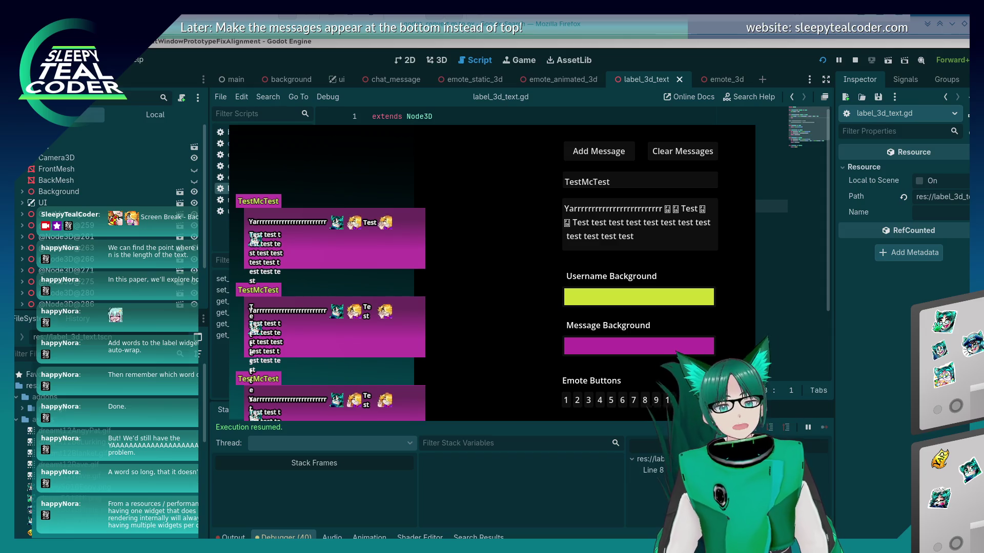
mouse_move(584, 243)
mouse_down()
mouse_move(456, 279)
mouse_move(455, 248)
mouse_up()
mouse_move(424, 228)
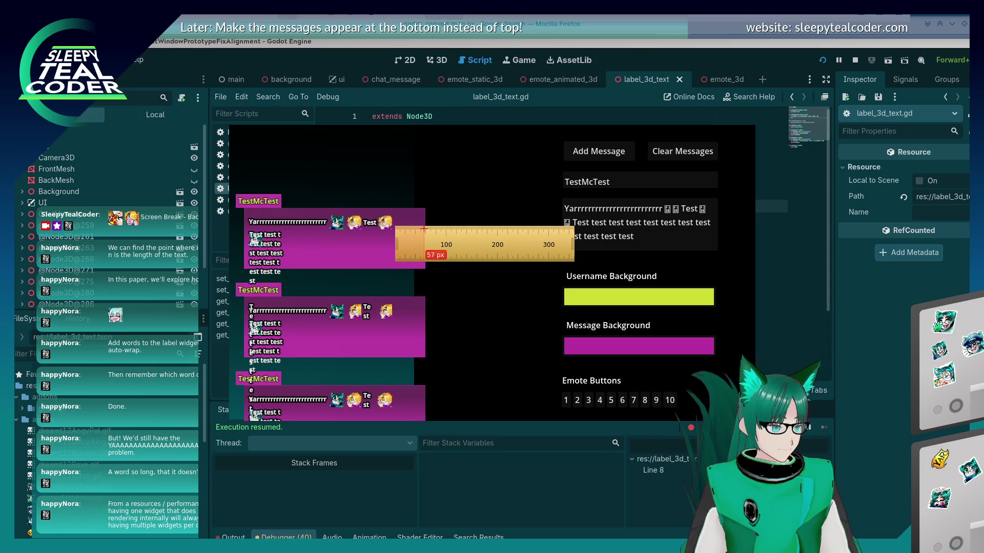
drag(465, 240, 348, 257)
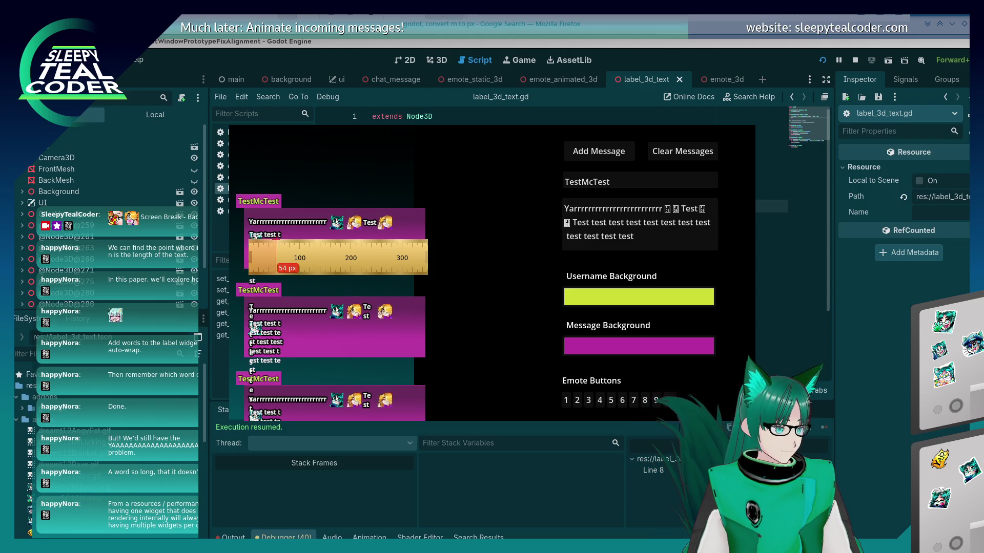
mouse_move(275, 240)
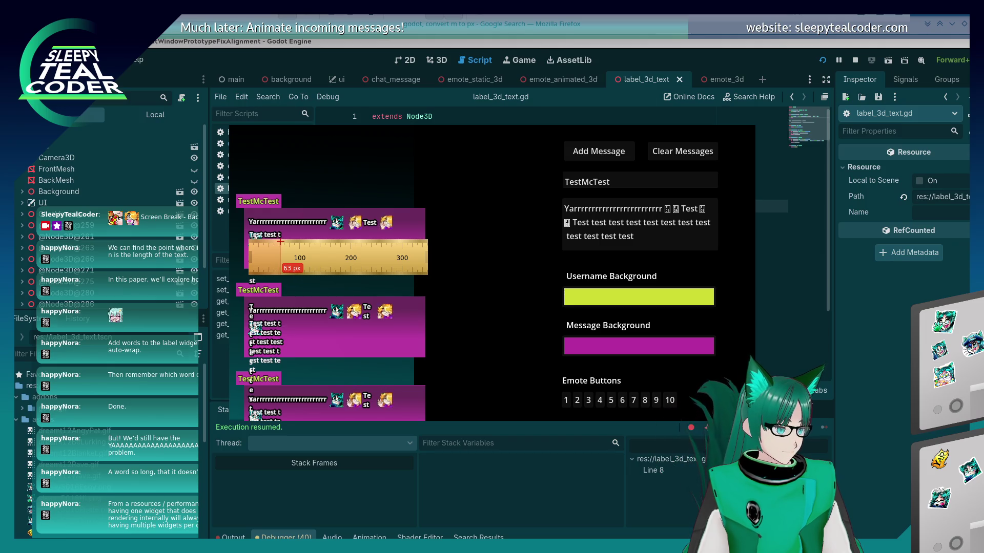
mouse_move(281, 240)
mouse_down()
mouse_move(362, 253)
mouse_move(428, 245)
mouse_up()
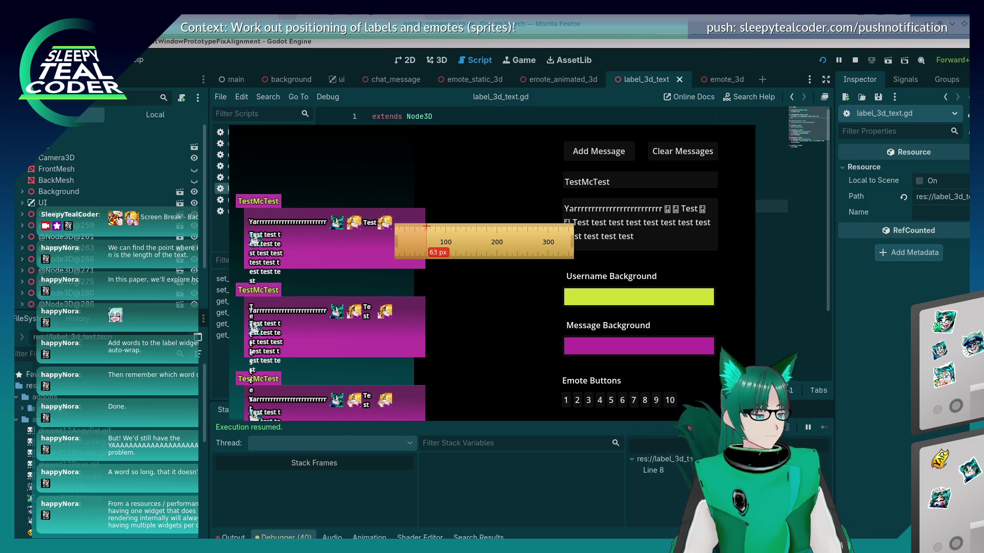
key(alt+Tab)
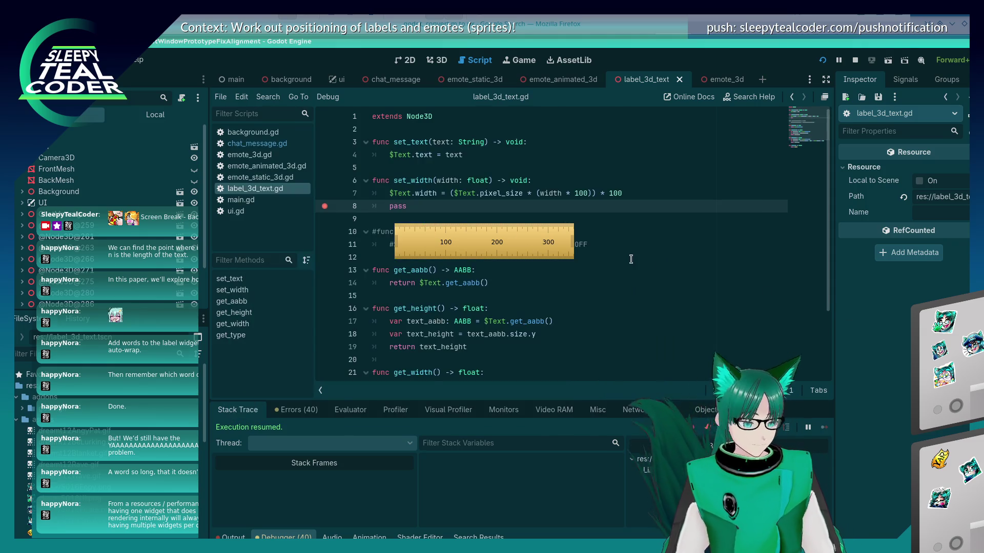
click(632, 260)
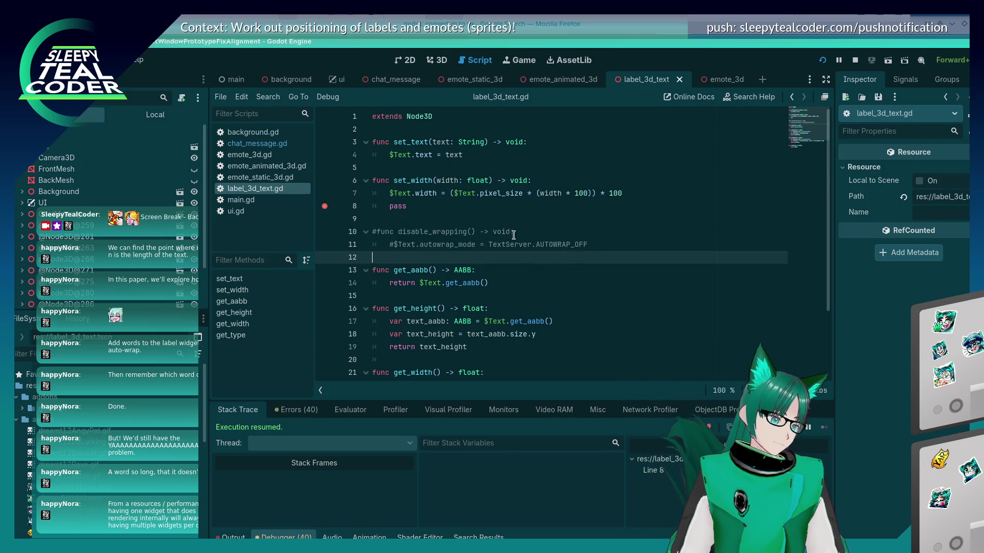
click(503, 209)
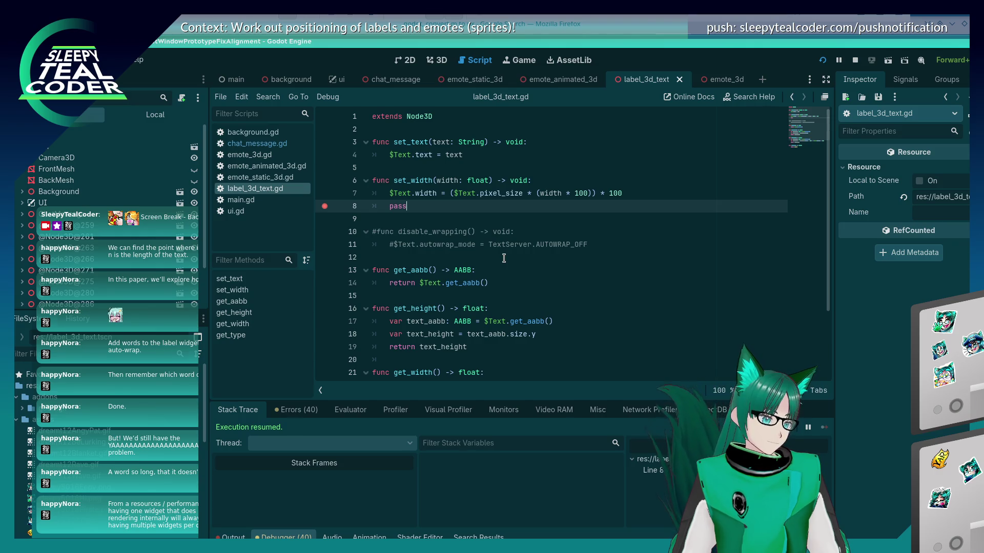
mouse_move(521, 243)
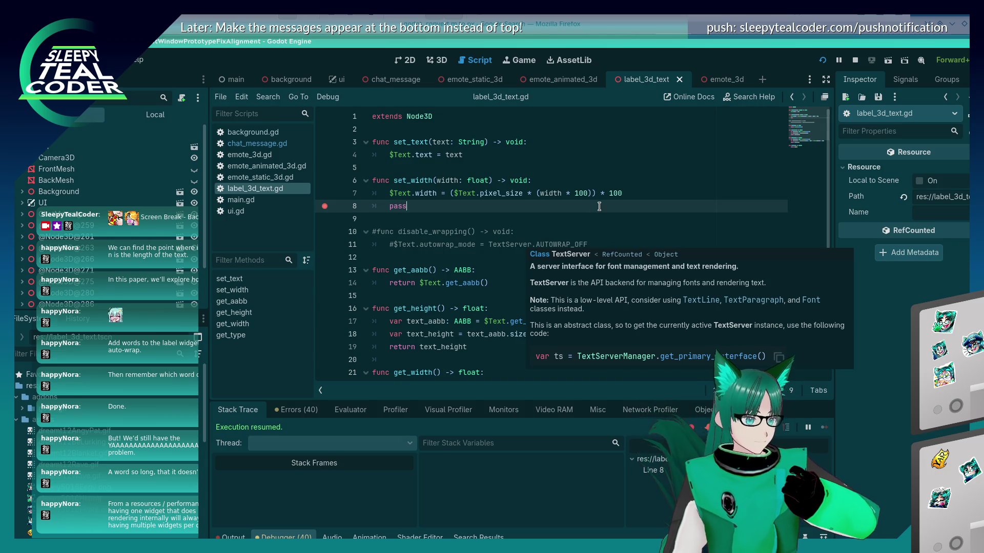
key(F5)
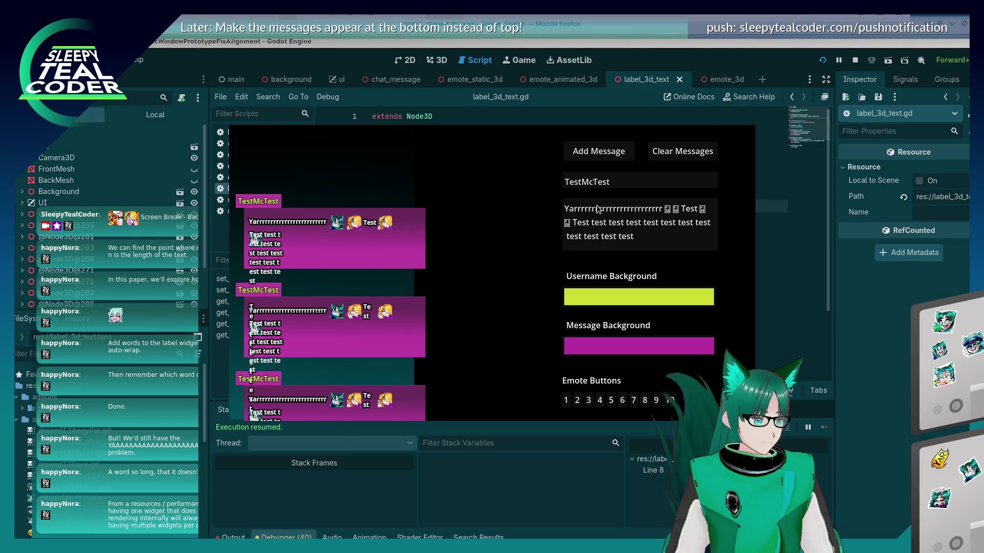